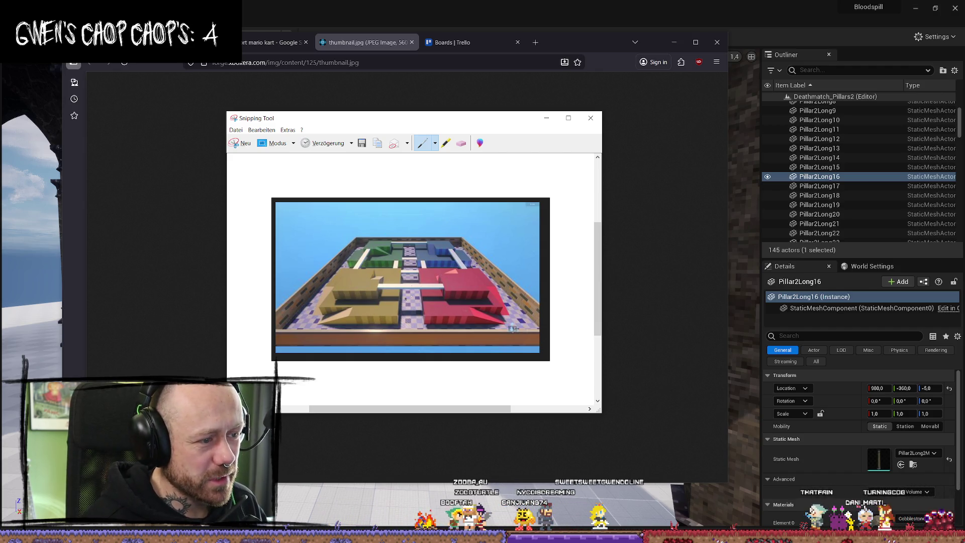
Step: Choose the blue pen and scribble over the arena screenshot's centre corridor
left_click(434, 143)
left_click(442, 166)
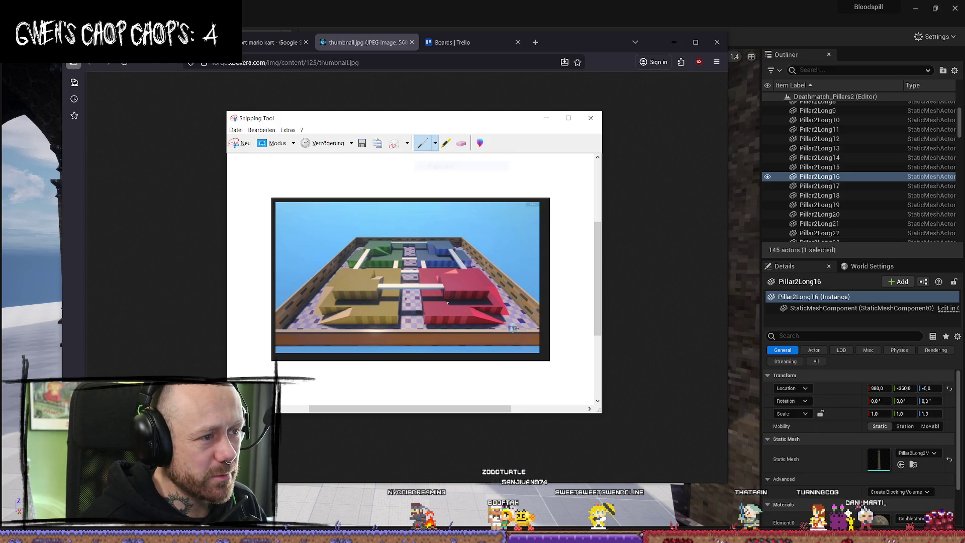
left_click_drag(406, 299, 413, 325)
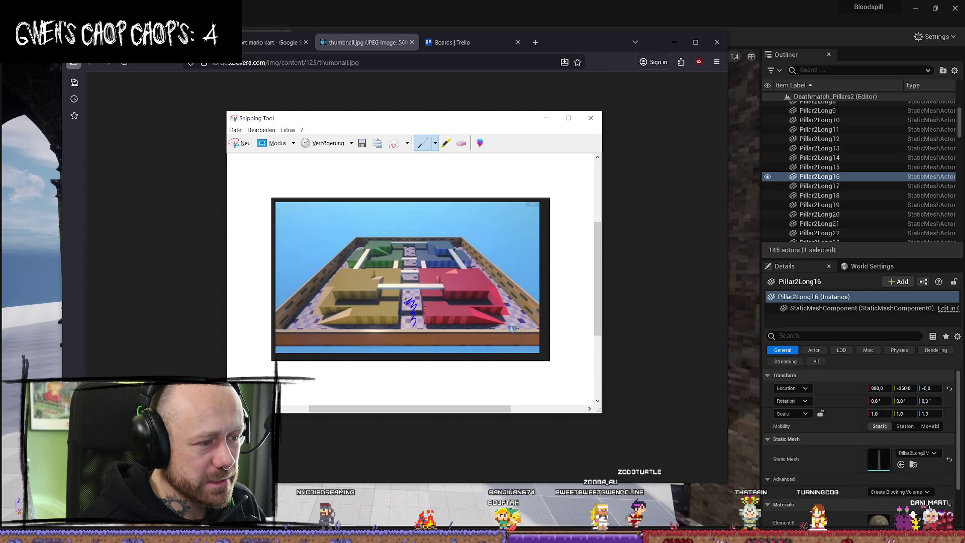
left_click_drag(409, 276, 409, 281)
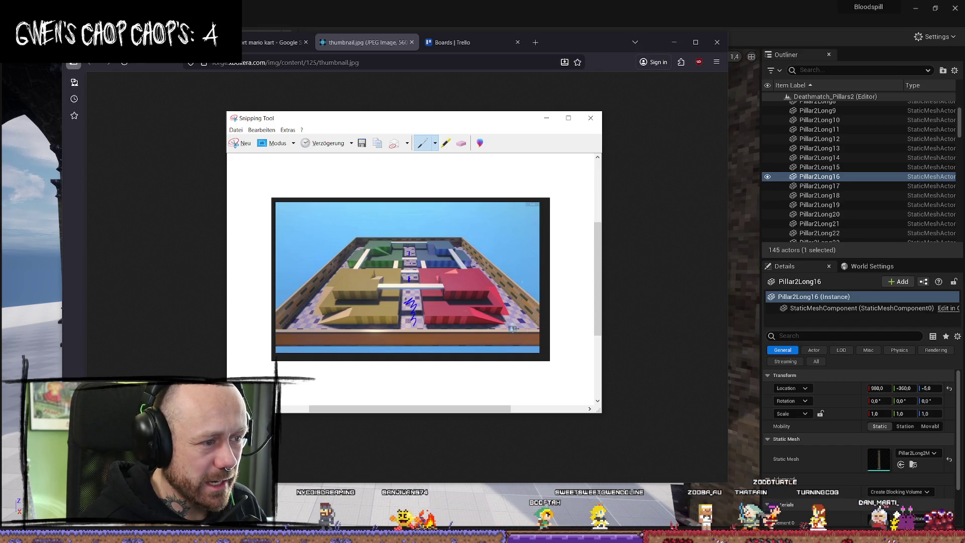
Step: Trace the arena's right wall, top edge, bottom edge and bottom-right corner in blue
left_click_drag(502, 285, 487, 330)
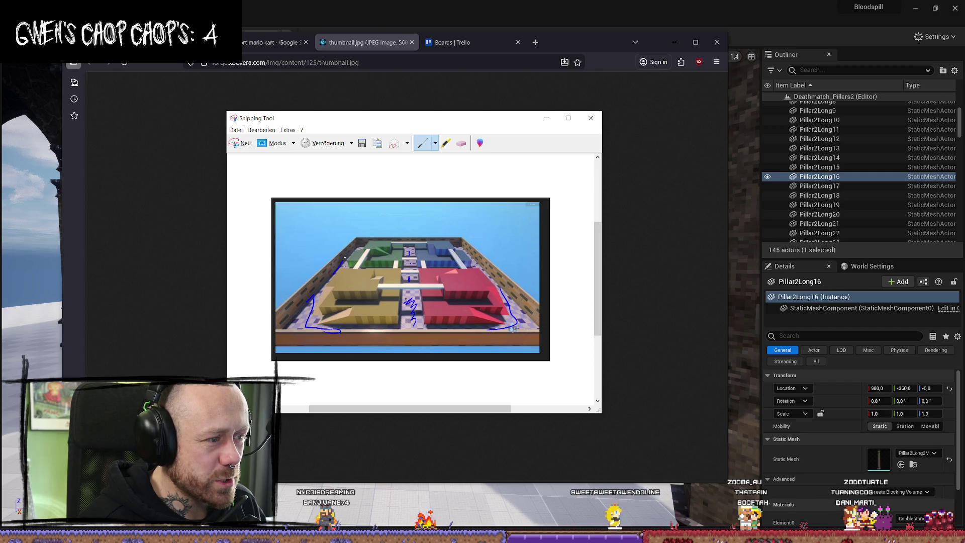
left_click_drag(359, 248, 476, 266)
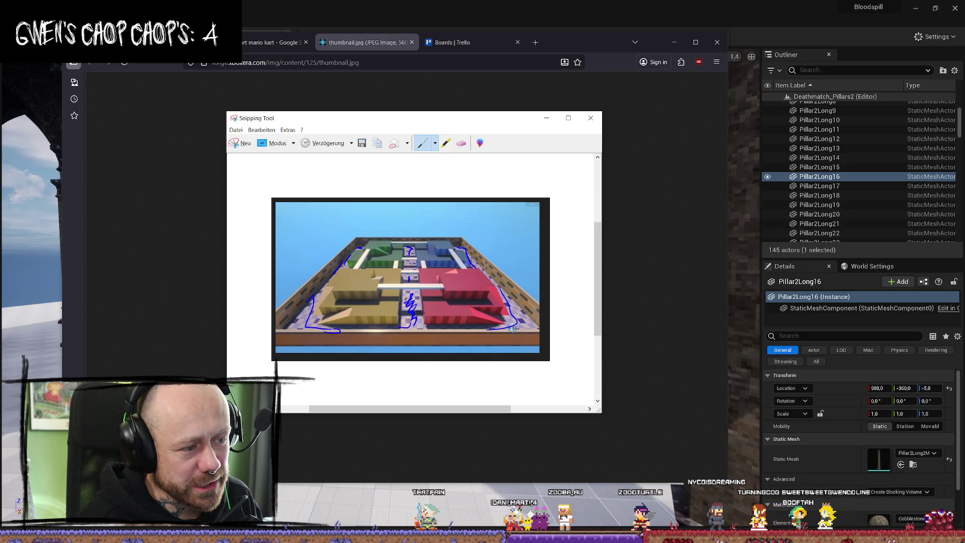
left_click_drag(415, 327, 437, 326)
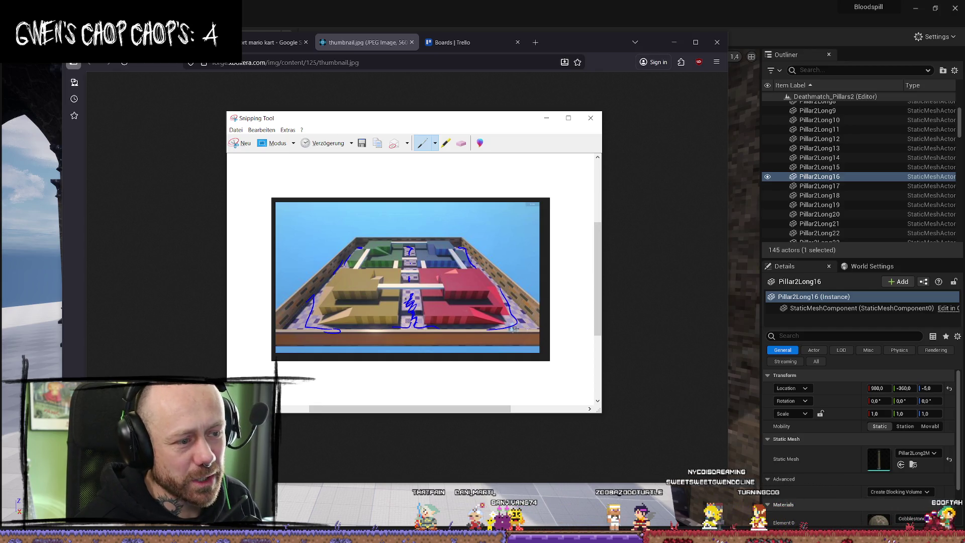
left_click_drag(521, 320, 523, 322)
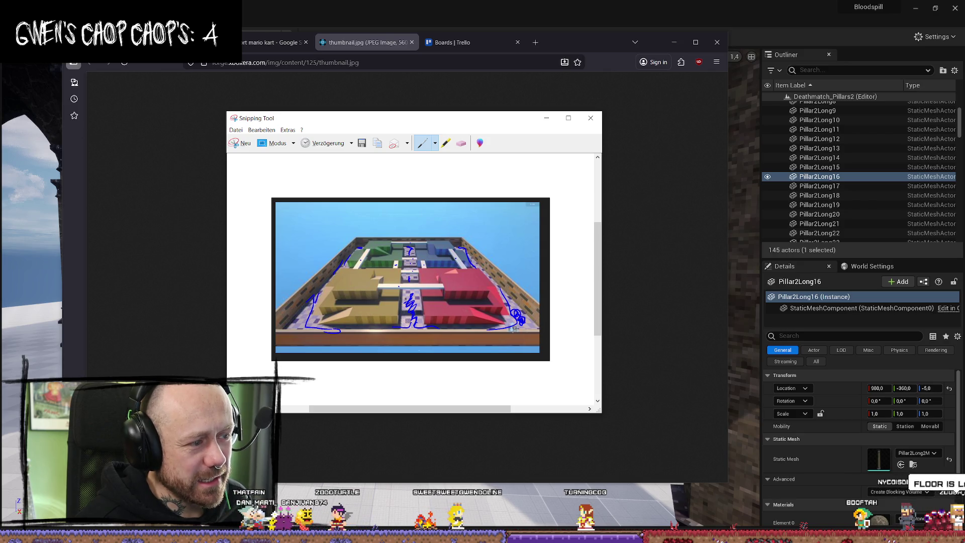
Step: Retrace the screenshot's left wall with a thicker blue pen stroke
left_click_drag(312, 297, 321, 290)
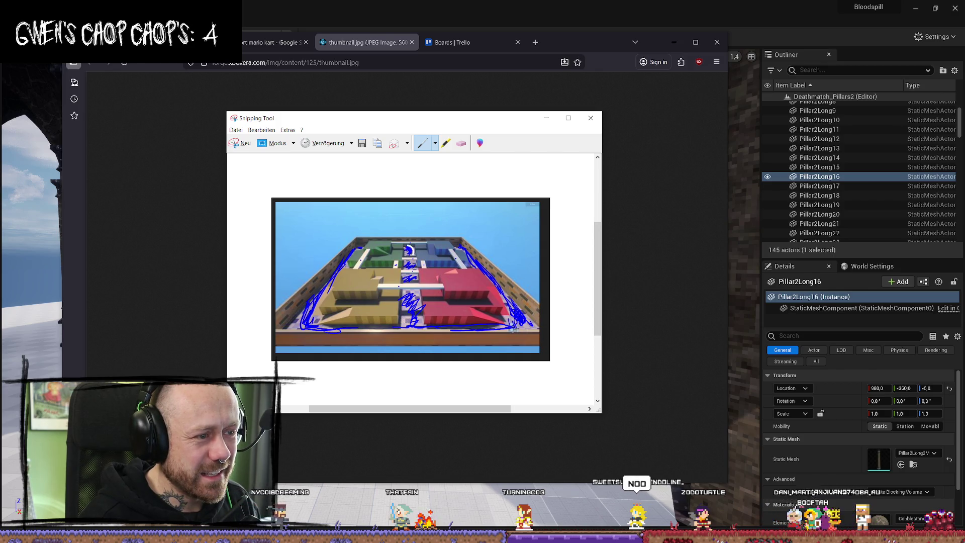
Step: Add one more blue scribble over the snip's centre corridor
right_click(408, 250)
left_click(413, 374)
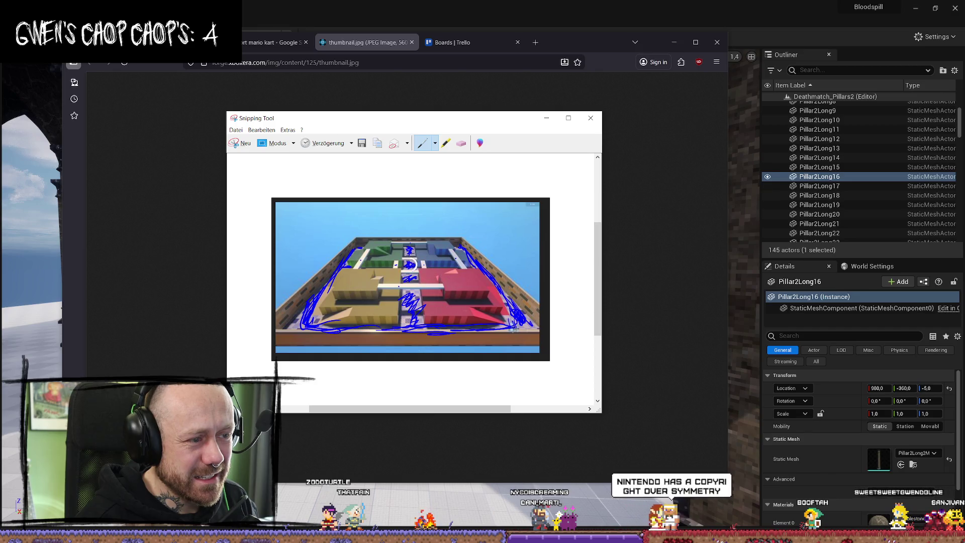
right_click(409, 264)
left_click(412, 252)
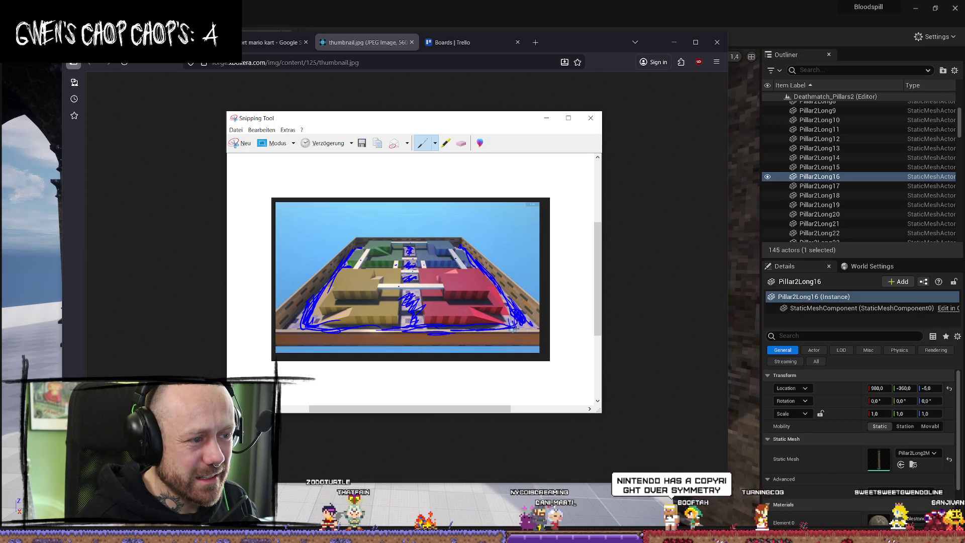
right_click(409, 250)
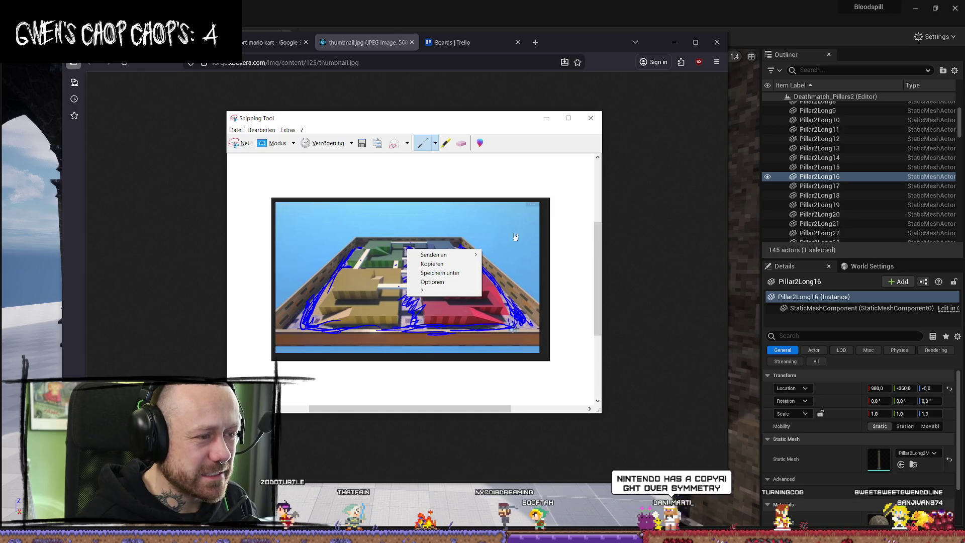
mouse_move(410, 247)
left_mouse_down()
mouse_move(411, 271)
mouse_move(428, 265)
left_mouse_up()
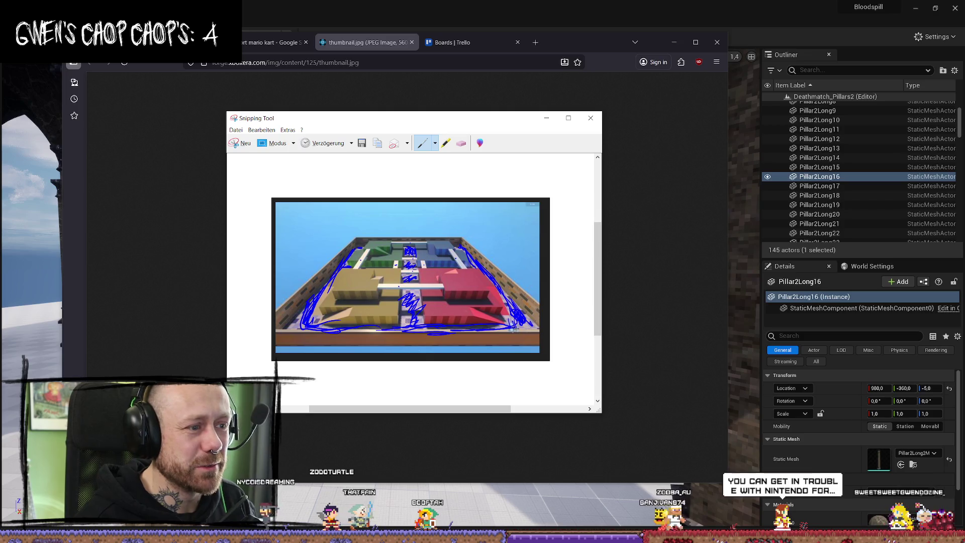
Step: Close Snipping Tool, answering the save prompt, then close the thumbnail.jpg tab
right_click(405, 263)
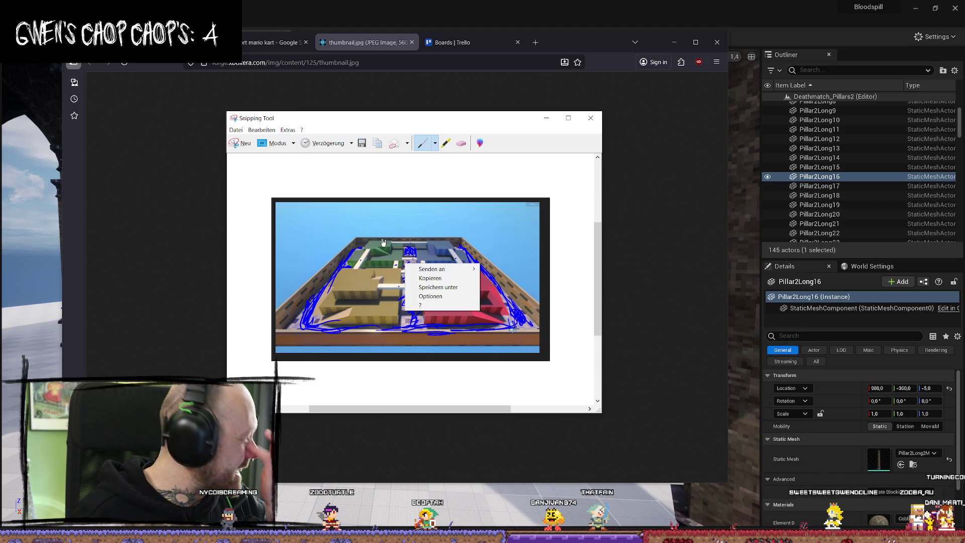
left_click(505, 194)
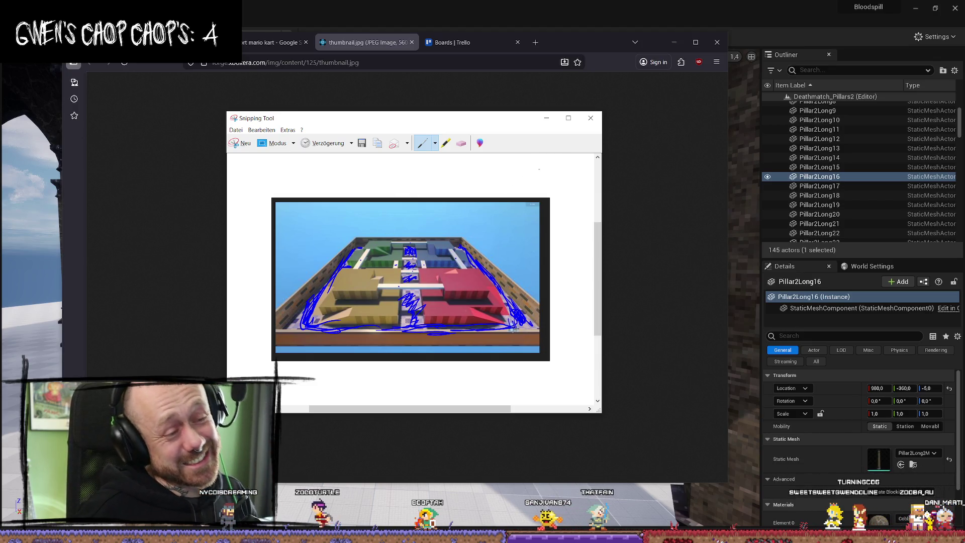
left_click(588, 118)
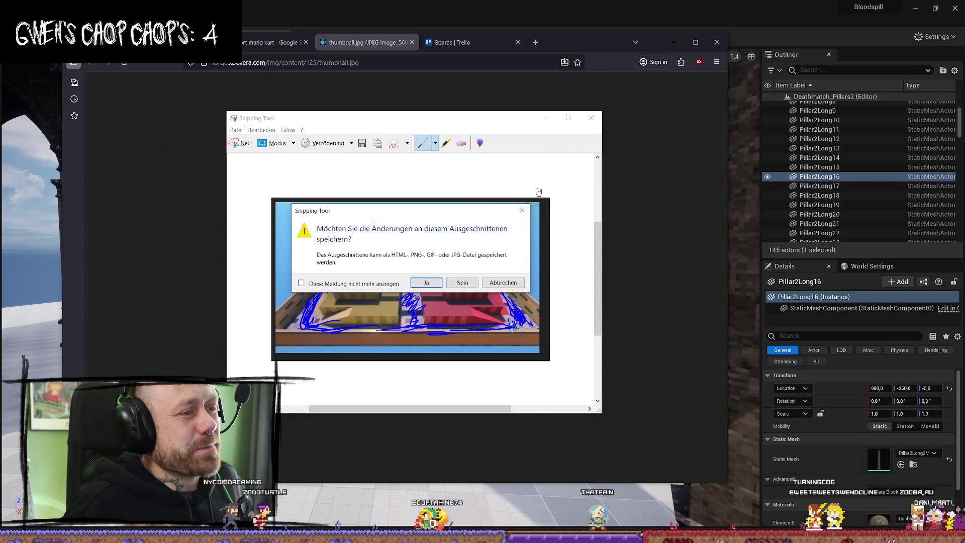
left_click(461, 280)
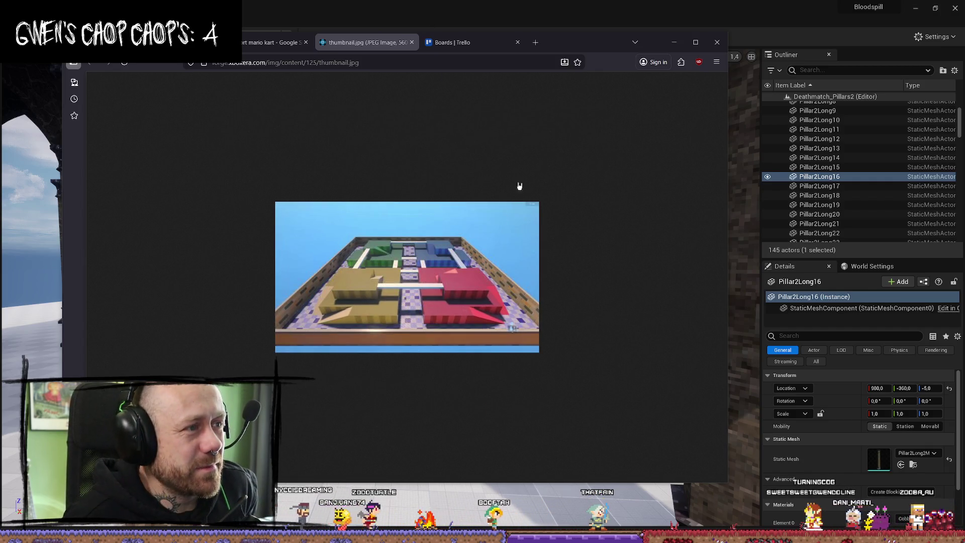
left_click(412, 42)
left_click(402, 43)
Step: Add 'ground is lava' to the checklist of the BloodSpill board's 6 Level card
left_click(282, 278)
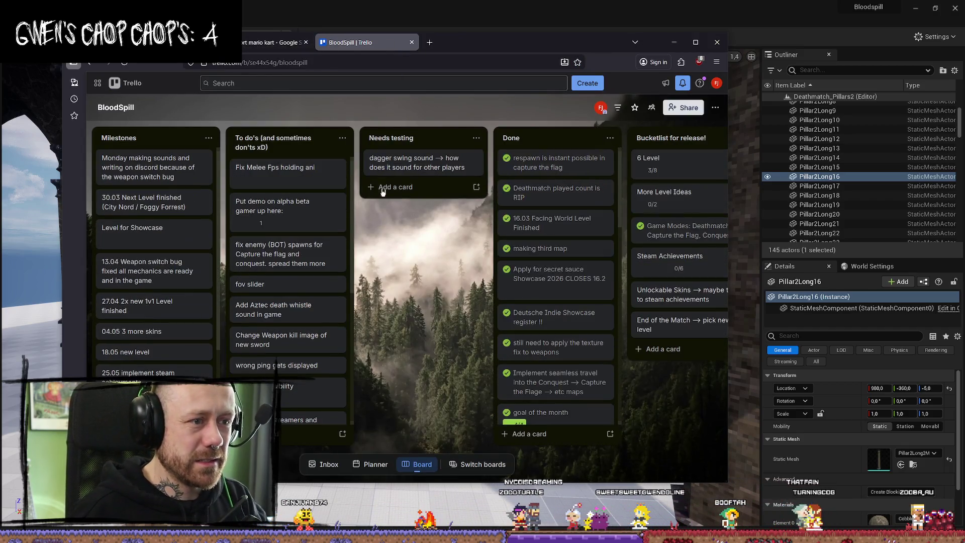
left_click(680, 167)
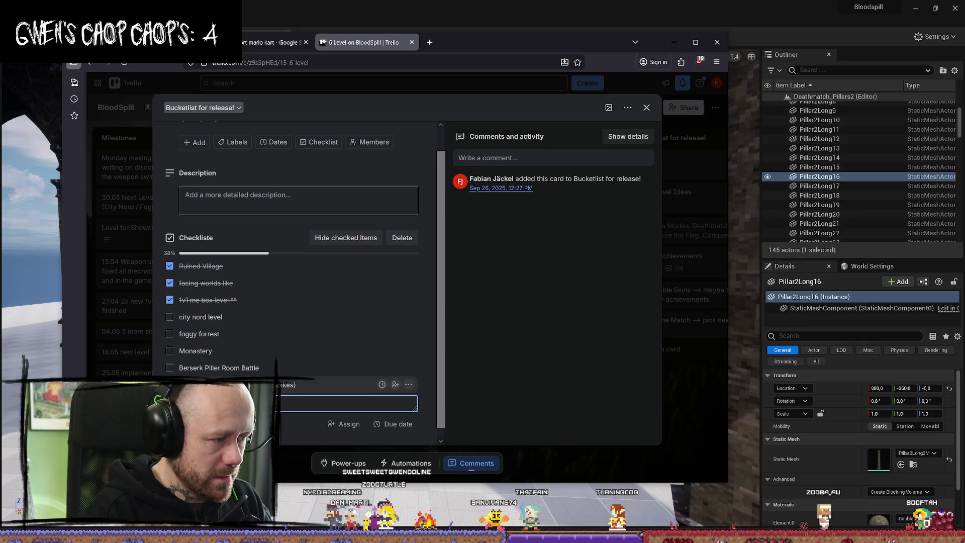
type("-")
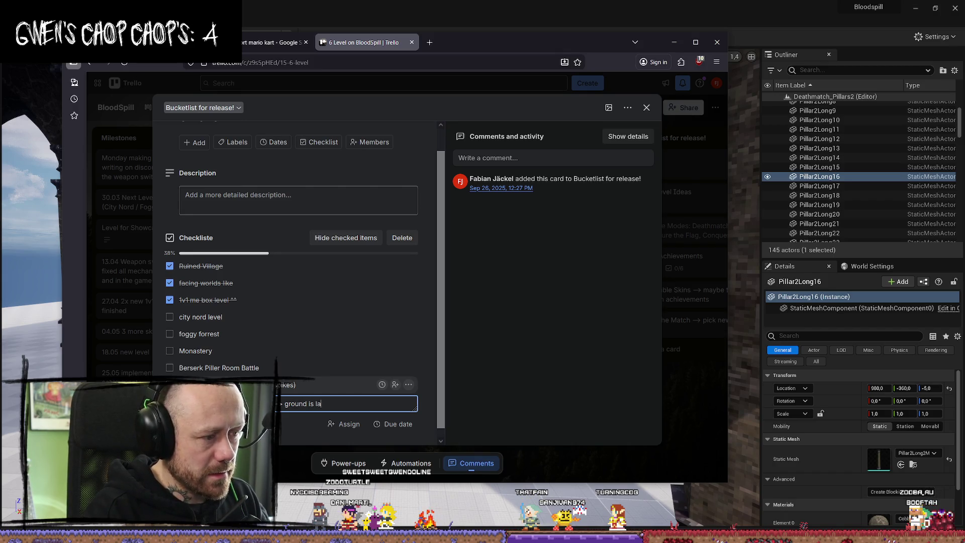
type("?")
key("Return")
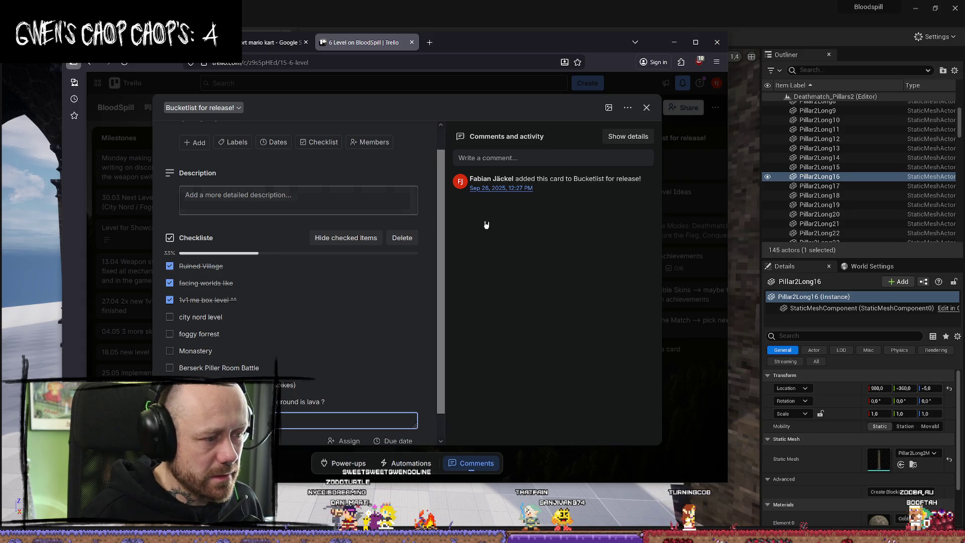
left_click(646, 107)
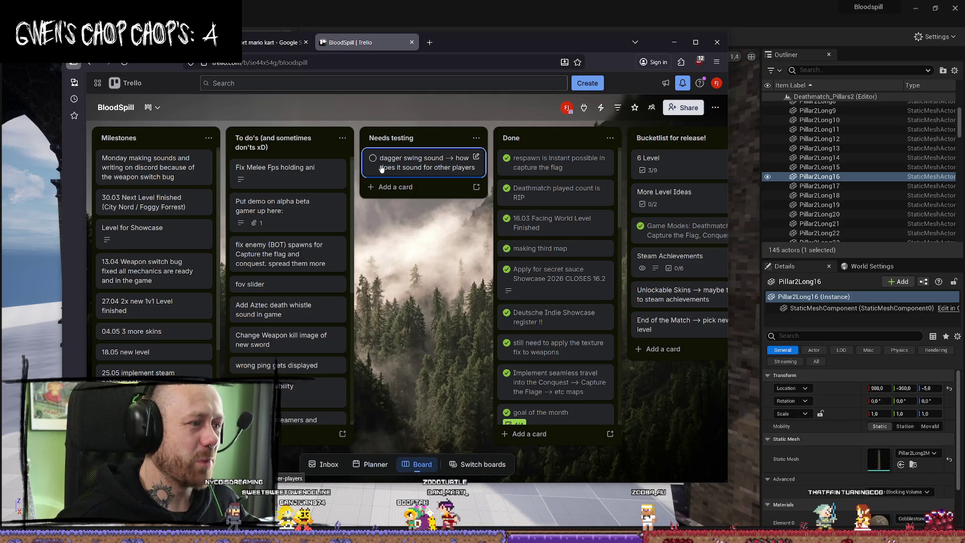
Step: Return to the Deathmatch_Pillars2 level, fly around the pillars, and select the Floor actor
left_click(674, 42)
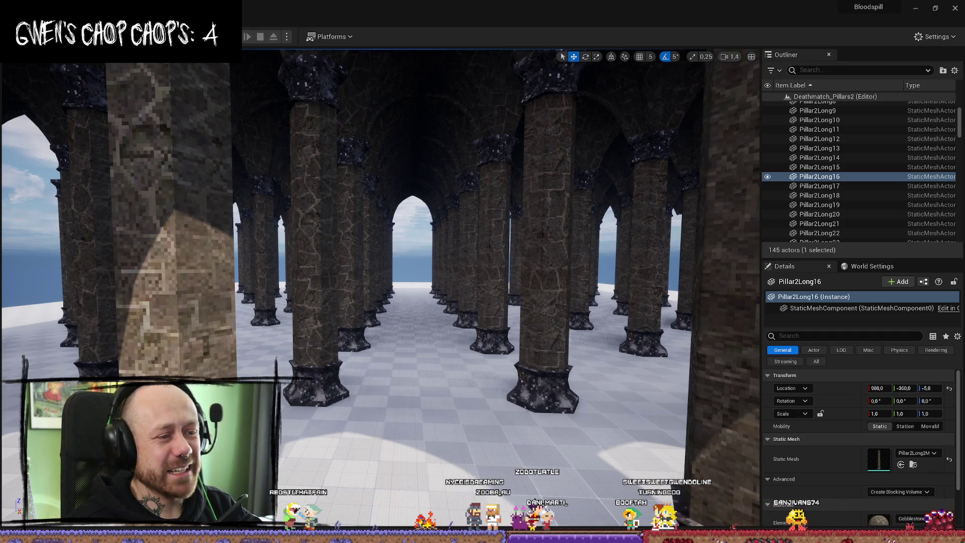
left_click_drag(449, 231, 449, 217)
mouse_move(585, 209)
left_mouse_down()
mouse_move(603, 231)
mouse_move(704, 149)
left_mouse_up()
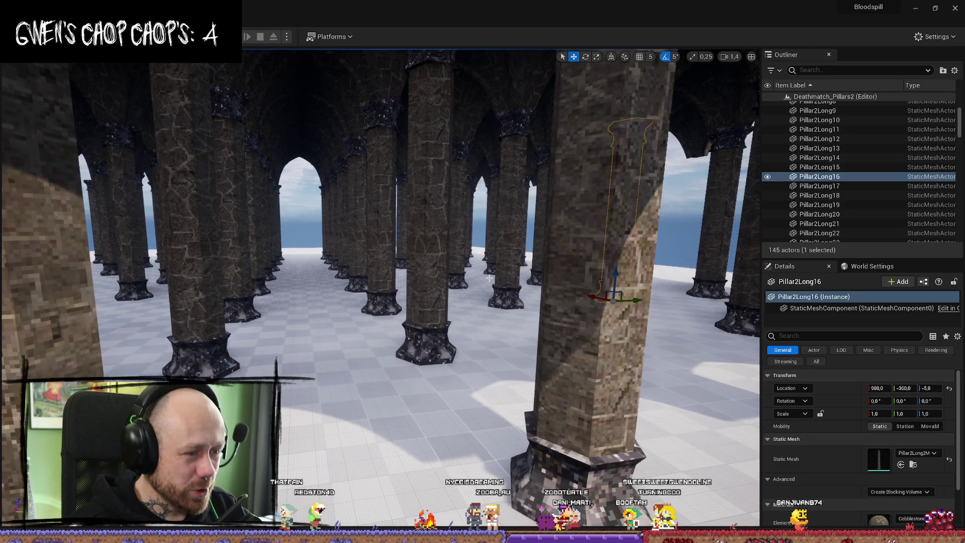
left_click(493, 336)
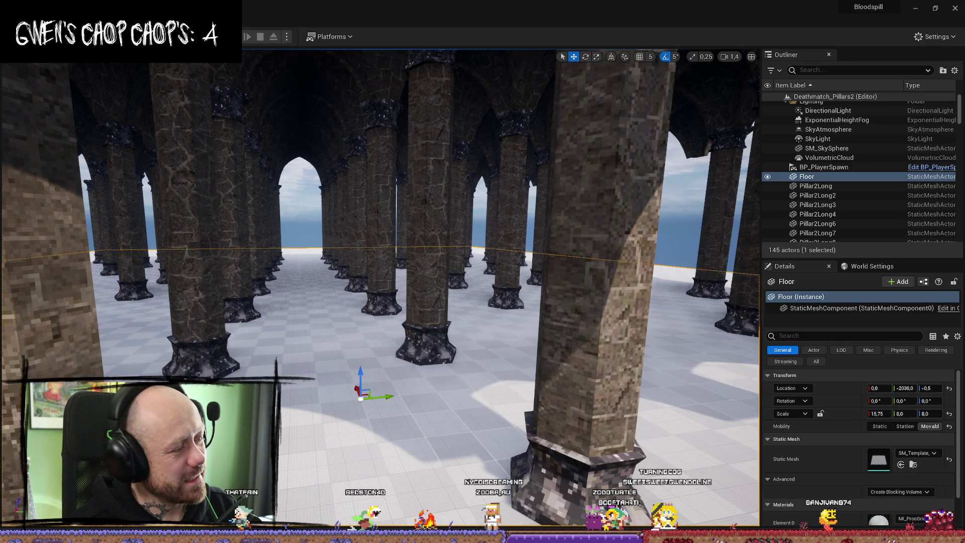
Step: Fly around the pillar hall for a wide view of the arched arcade
left_click_drag(381, 281, 380, 251)
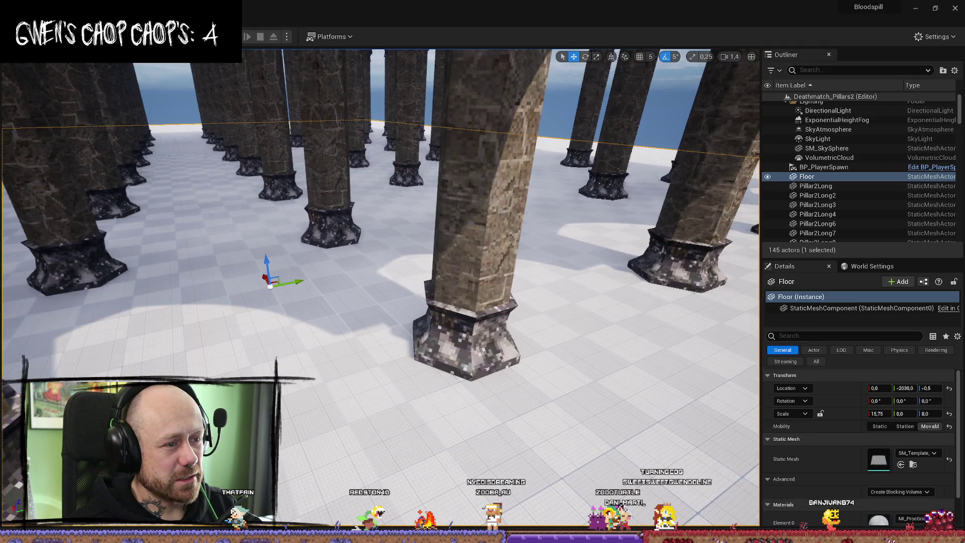
scroll(380, 290, "up", 2)
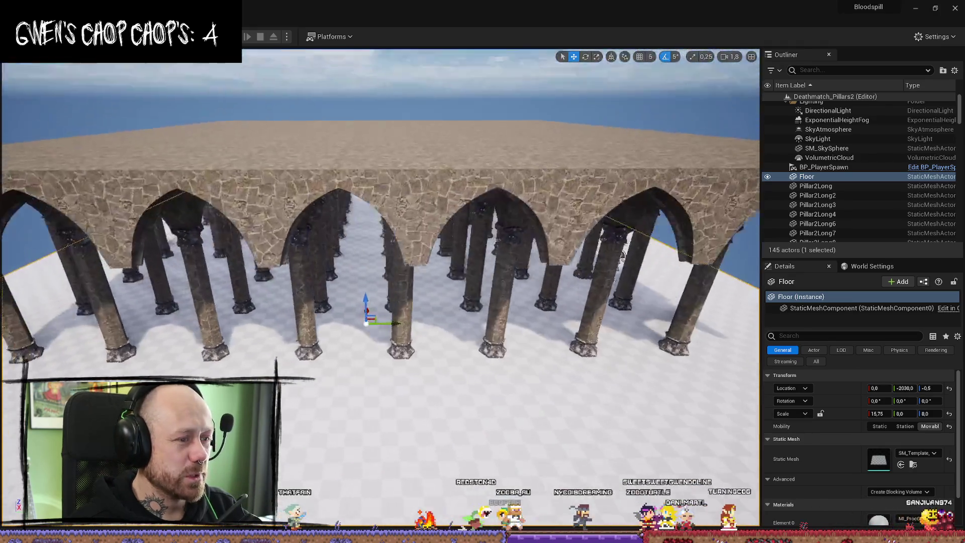
scroll(380, 290, "up", 3)
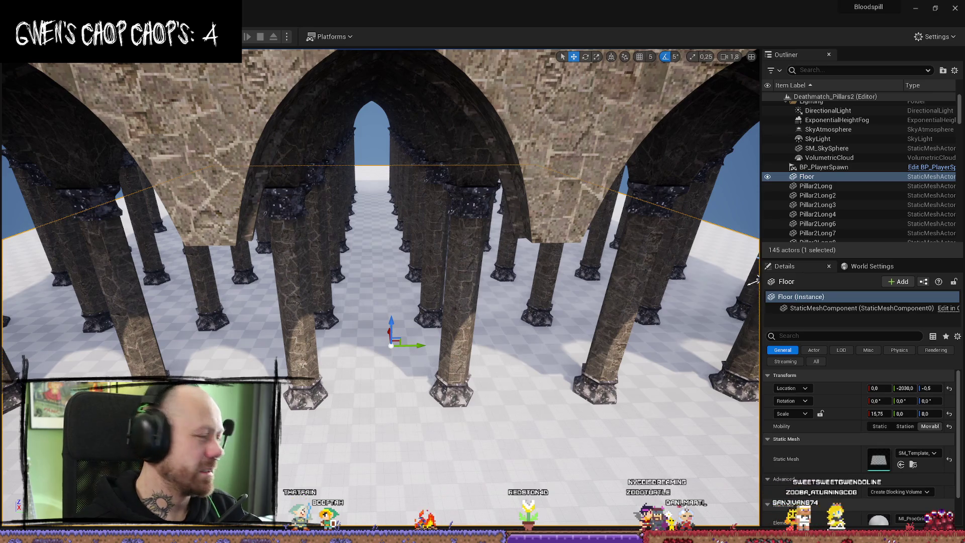
mouse_move(302, 364)
left_mouse_down()
mouse_move(282, 362)
mouse_move(351, 360)
mouse_move(311, 381)
mouse_move(302, 364)
left_mouse_up()
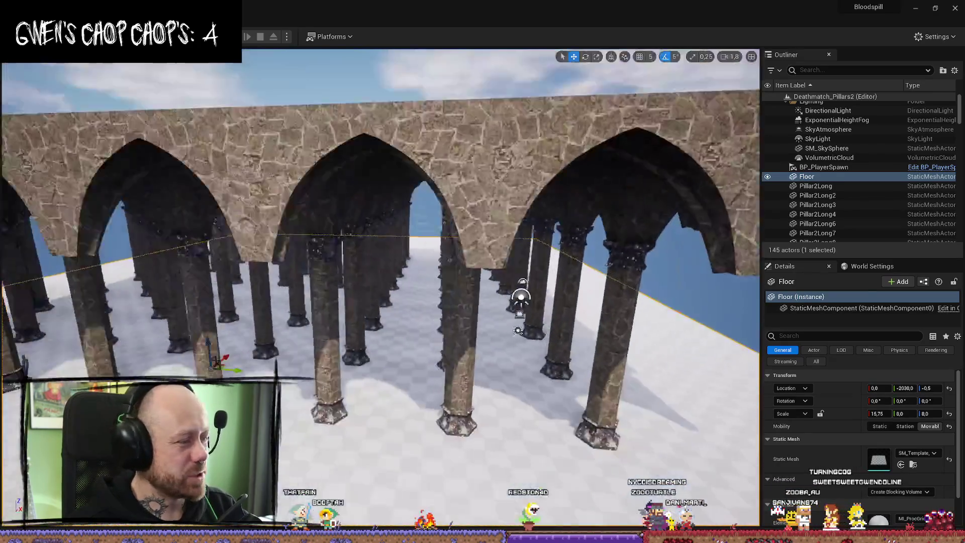
left_click_drag(381, 281, 371, 316)
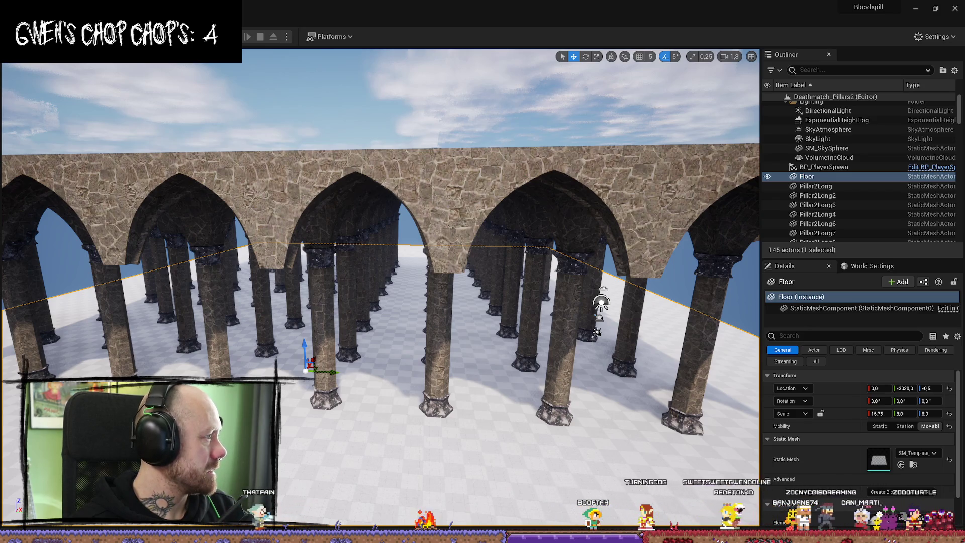
mouse_move(371, 315)
left_mouse_down()
mouse_move(321, 312)
mouse_move(316, 282)
left_mouse_up()
mouse_move(381, 291)
left_mouse_down()
mouse_move(371, 311)
mouse_move(382, 306)
mouse_move(382, 242)
mouse_move(397, 236)
mouse_move(397, 216)
left_mouse_up()
scroll(397, 226, "down", 2)
mouse_move(387, 261)
left_mouse_down()
mouse_move(387, 251)
mouse_move(387, 262)
left_mouse_up()
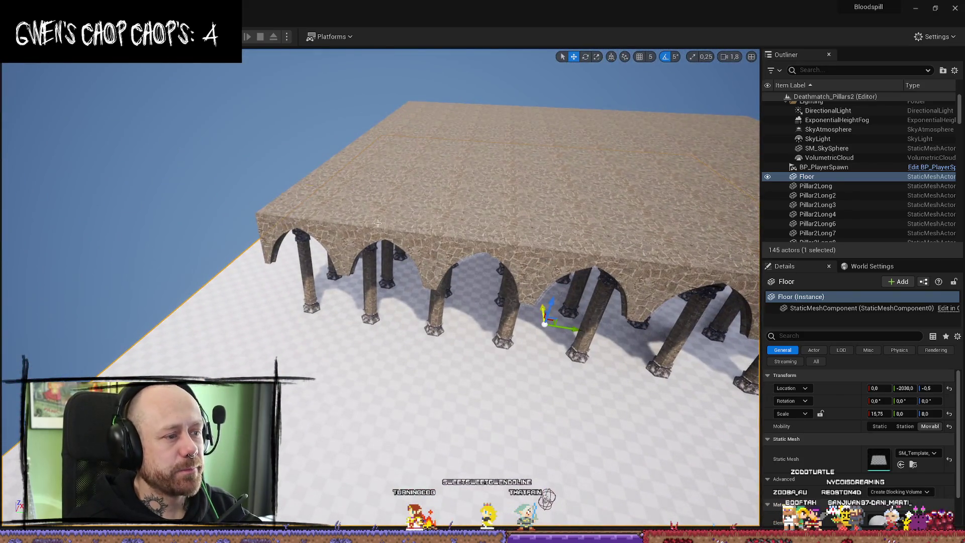
Step: Select only the corner arch ceiling piece SM_ArchCeiling_01b25 from a high corner view
left_click(378, 222)
mouse_move(378, 223)
left_mouse_down()
mouse_move(429, 192)
mouse_move(429, 201)
left_mouse_up()
left_click(429, 191)
scroll(429, 196, "up", 2)
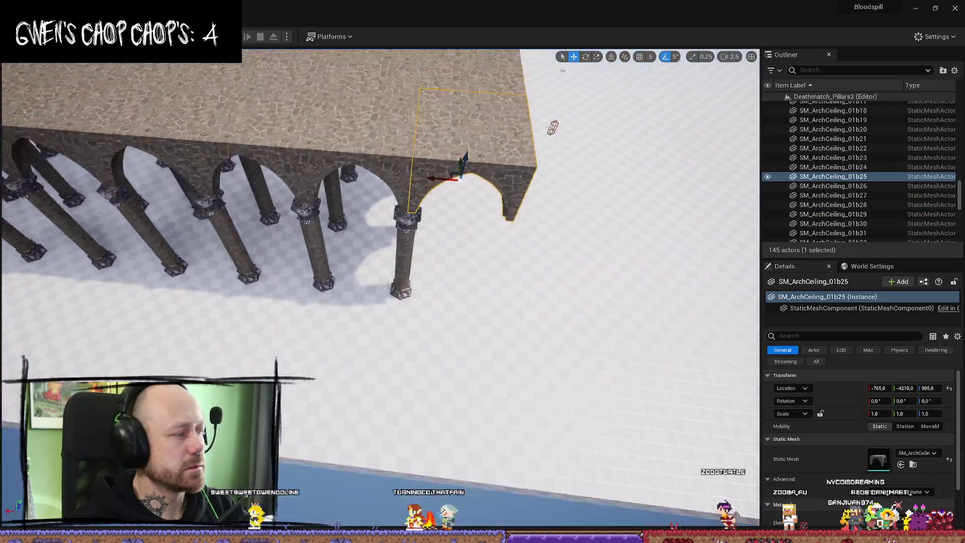
scroll(408, 245, "down", 5)
scroll(408, 245, "up", 3)
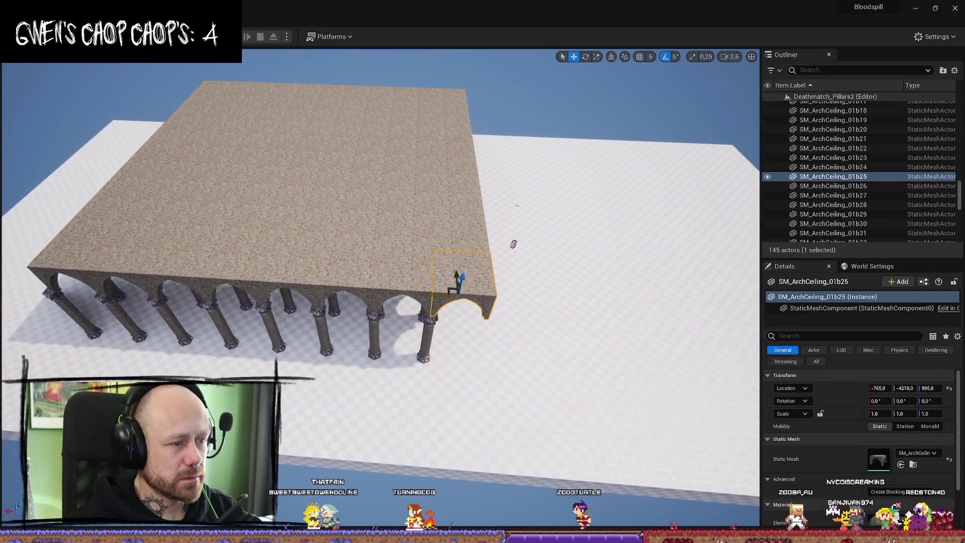
Step: Ctrl-add the arch ceiling pieces up the left and inner rows, including SM_ArchCeiling_01b6 and 01b7
left_click(367, 272, "ctrl")
left_click(340, 226, "ctrl")
left_click(366, 172, "ctrl")
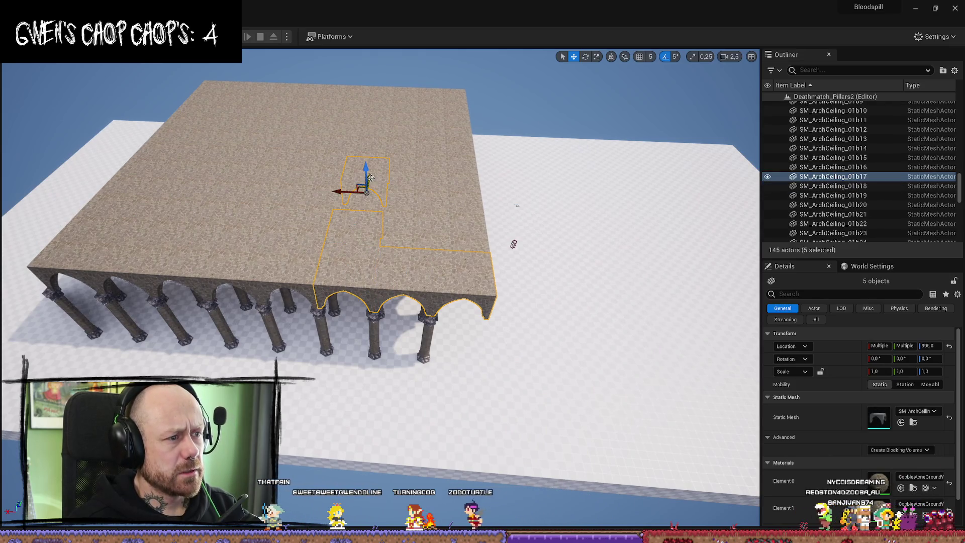
left_click(360, 206, "ctrl")
left_click(373, 135, "ctrl")
left_click(379, 114, "ctrl")
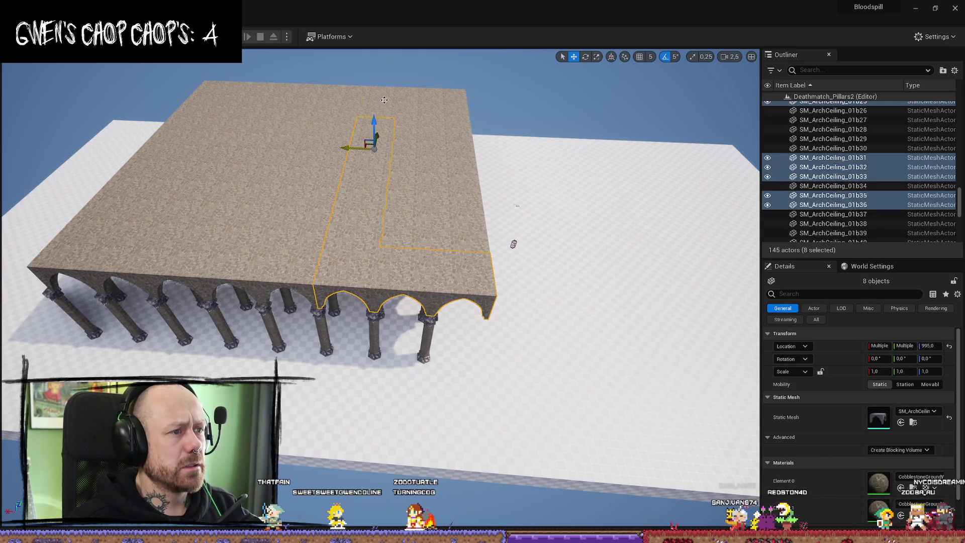
left_click(384, 100, "ctrl")
left_click(399, 112, "ctrl")
left_click(411, 106, "ctrl")
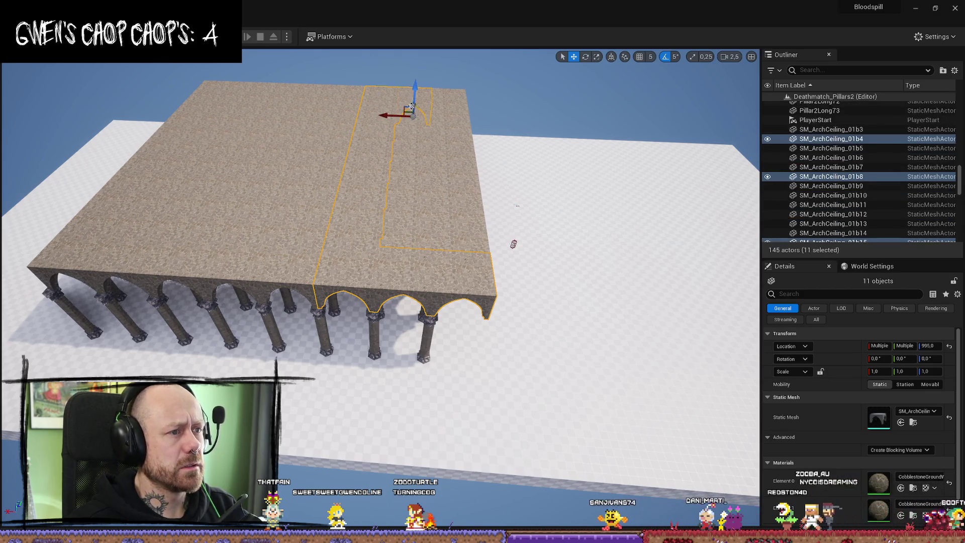
left_click(410, 143, "ctrl")
left_click(402, 170, "ctrl")
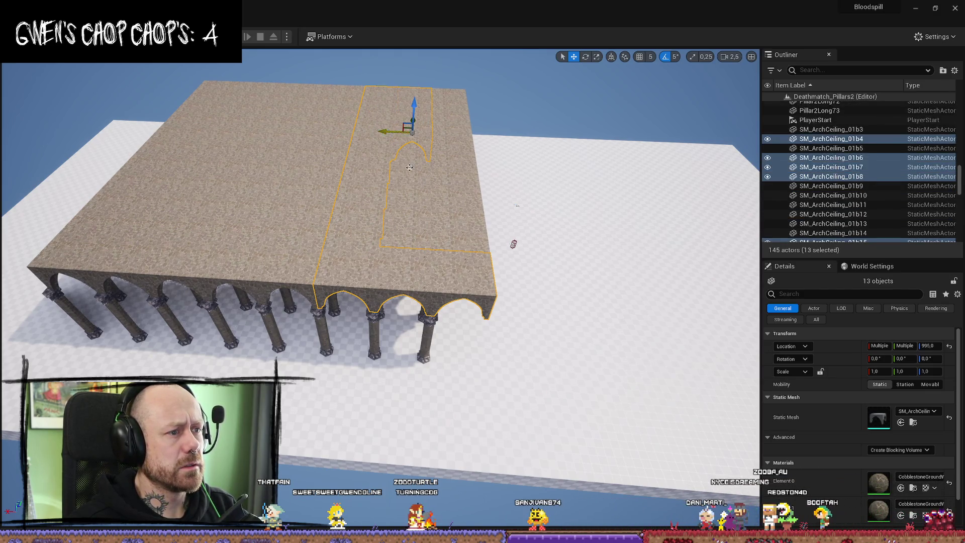
left_click(410, 167, "ctrl")
left_click(398, 206, "ctrl")
left_click(413, 170, "ctrl")
Step: Add the right-hand column of ceiling pieces, up to SM_ArchCeiling_01b9
left_click(405, 240, "ctrl")
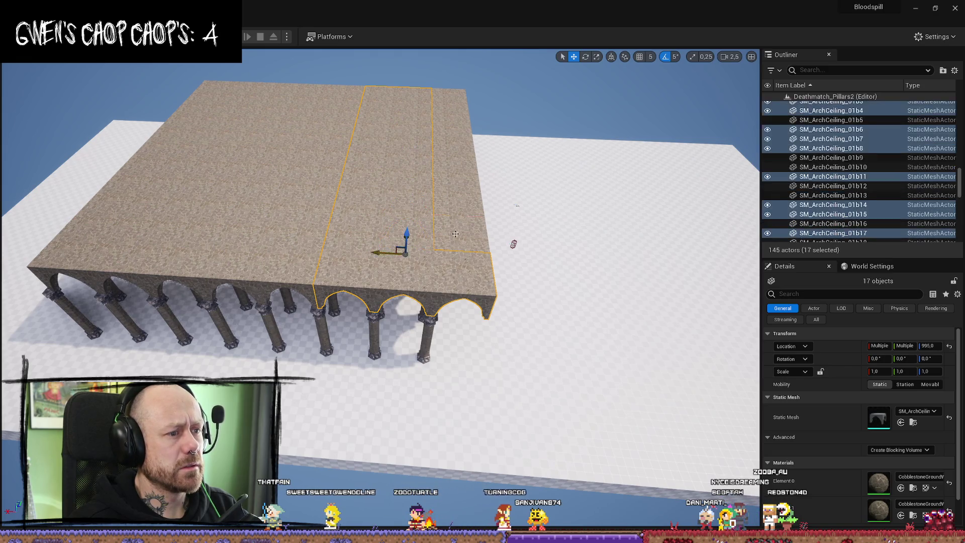
left_click(452, 241, "ctrl")
left_click(454, 206, "ctrl")
left_click(452, 170, "ctrl")
left_click(461, 123, "ctrl")
left_click(457, 113, "ctrl")
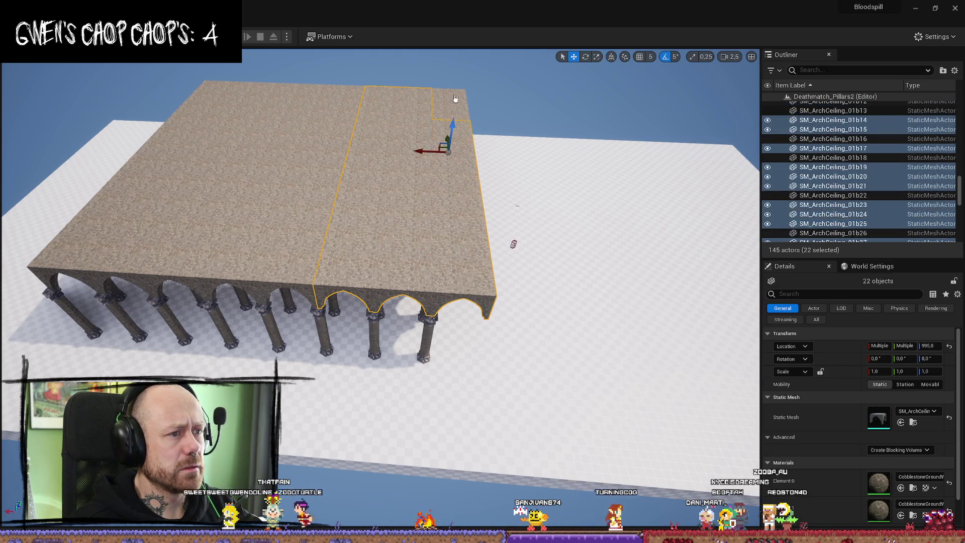
left_click(454, 95, "ctrl")
left_click(463, 119, "ctrl")
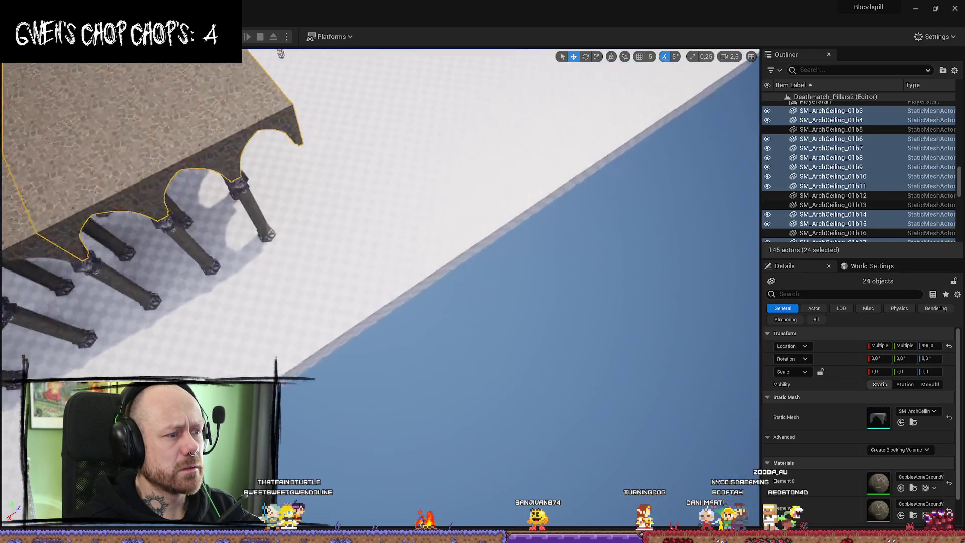
Step: Add four pillars under the left arch, bringing the group to 28 objects
scroll(307, 265, "down", 3)
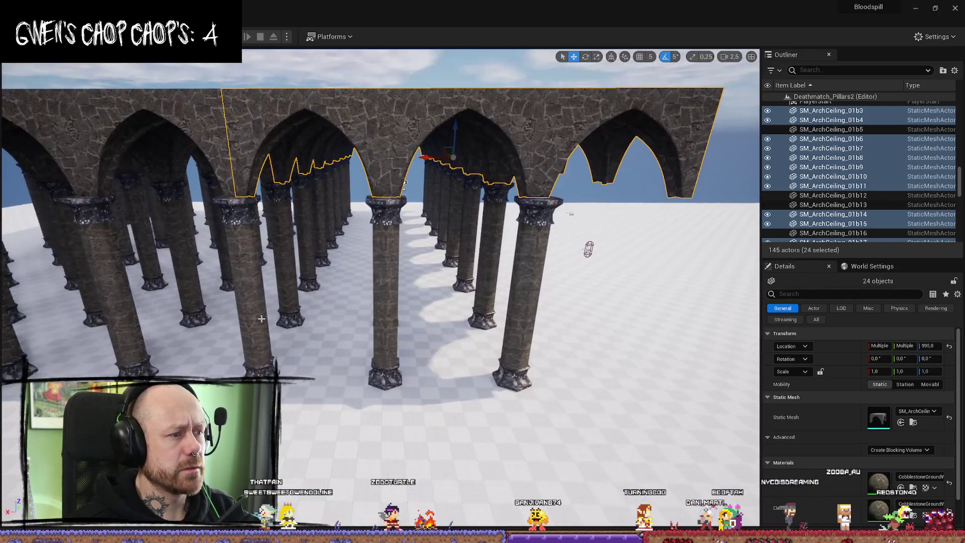
left_click(254, 282, "ctrl")
left_click(294, 264, "ctrl")
left_click(306, 265, "ctrl")
left_click(332, 247, "ctrl")
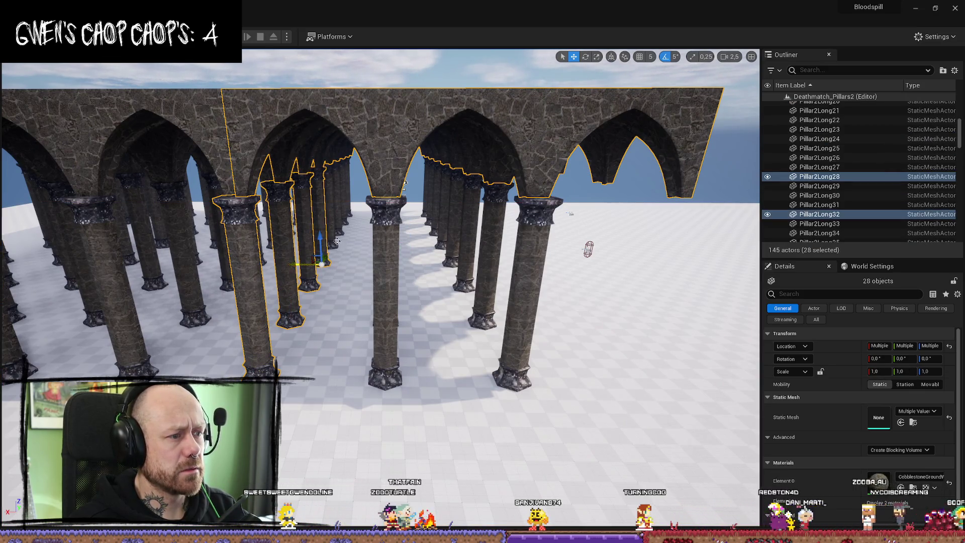
Step: Add more colonnade pillars to the group, deselecting the floor picked by mistake
left_click(337, 241, "ctrl")
left_click(326, 236, "ctrl")
mouse_move(337, 241)
left_mouse_down()
mouse_move(366, 193)
mouse_move(432, 275)
left_mouse_up()
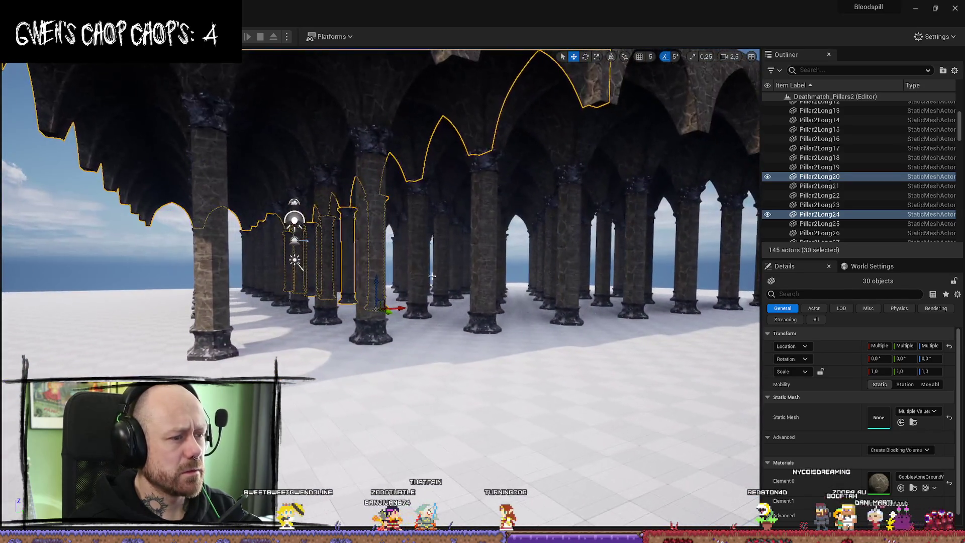
mouse_move(535, 261)
left_mouse_down()
mouse_move(498, 232)
mouse_move(404, 296)
mouse_move(360, 281)
left_mouse_up()
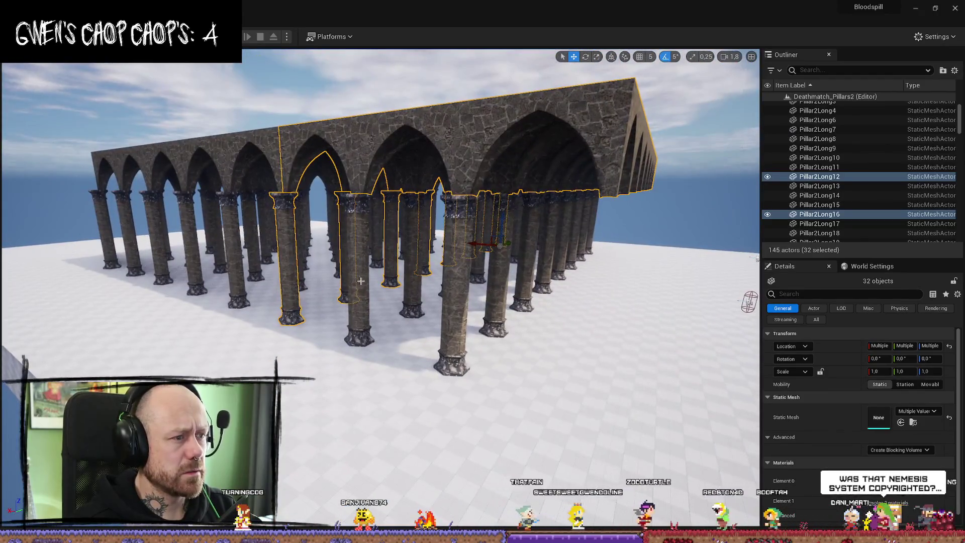
left_click_drag(365, 325, 327, 360)
left_click(331, 302, "ctrl")
left_click(355, 291, "ctrl")
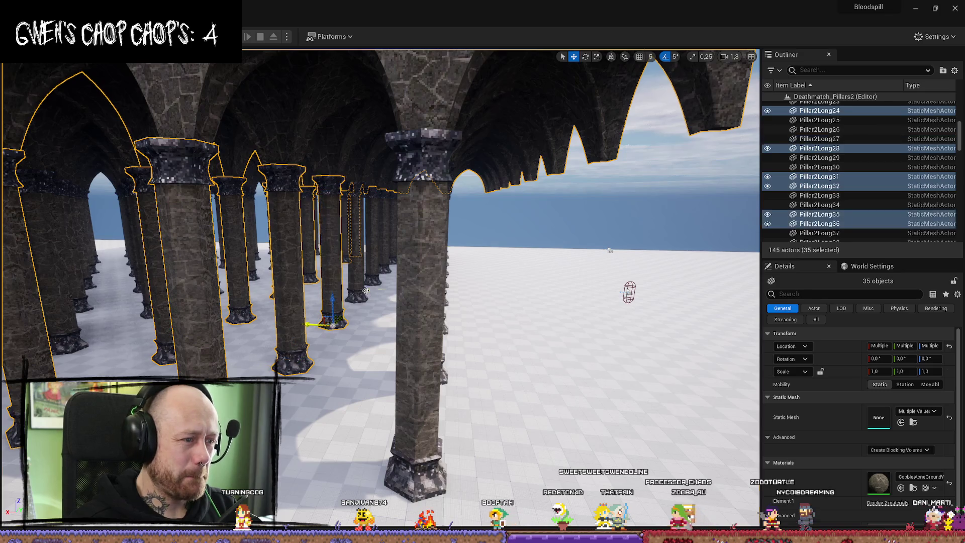
left_click(374, 280, "ctrl")
left_click(373, 317, "ctrl")
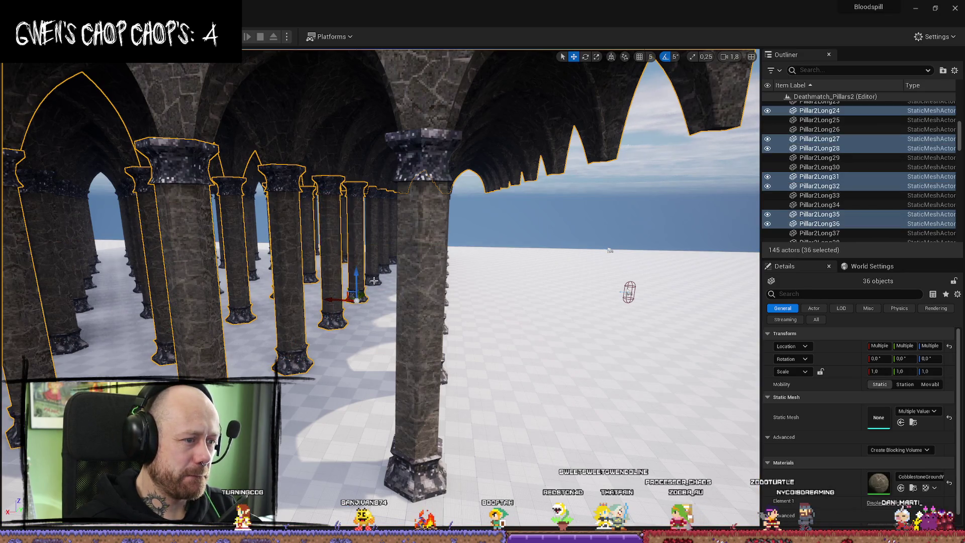
left_click(374, 280, "ctrl")
left_click_drag(373, 279, 410, 357)
Step: Add the remaining pillars under the arch row, including Pillar2Long14, reaching 48 objects
left_click(525, 300, "ctrl")
left_click(512, 302, "ctrl")
left_click(519, 312, "ctrl")
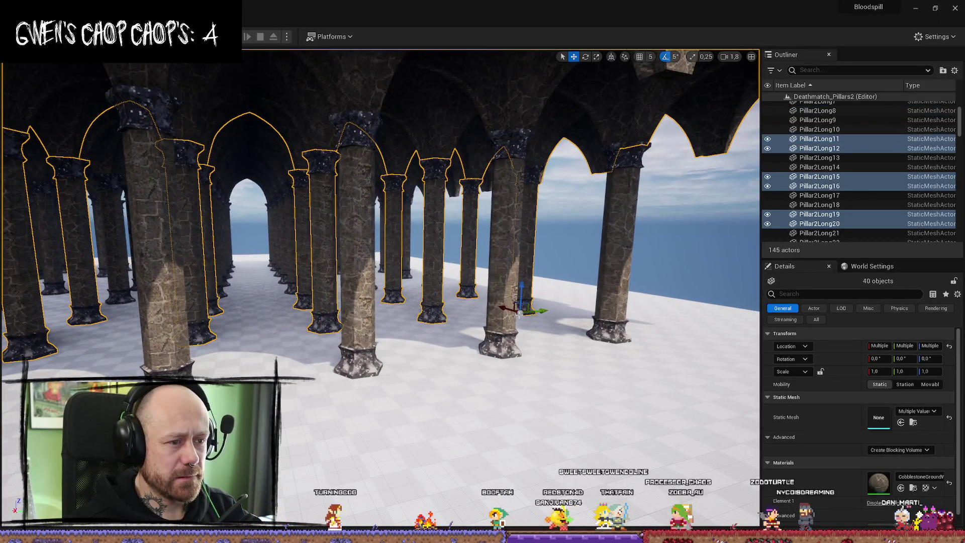
left_click(520, 314, "ctrl")
left_click(617, 315, "ctrl")
left_click(358, 334, "ctrl")
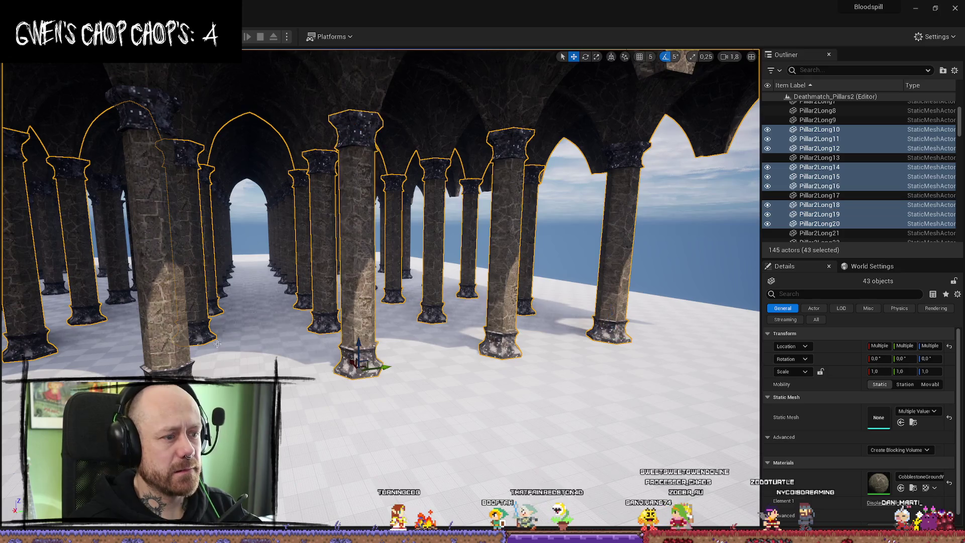
left_click(166, 343, "ctrl")
left_click_drag(166, 343, 387, 348)
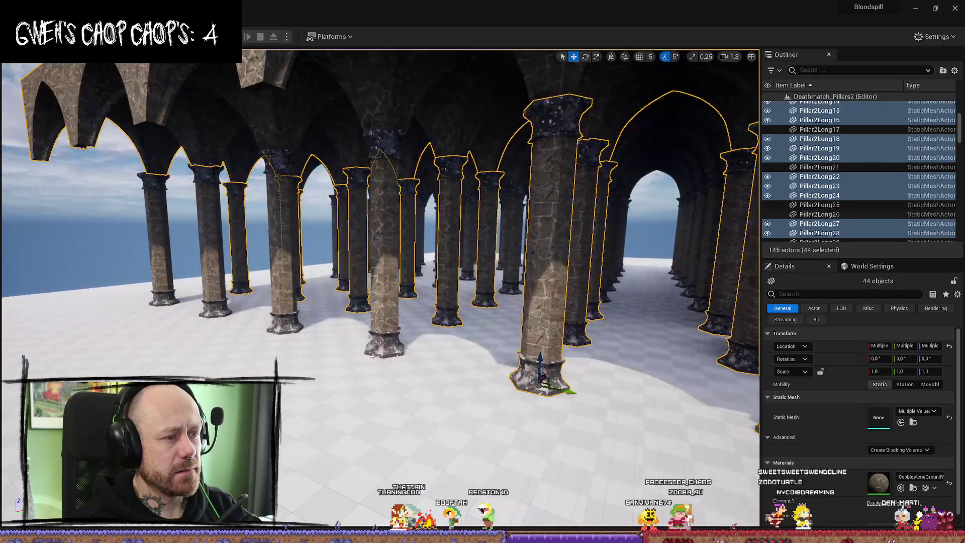
left_click(388, 348, "ctrl")
left_click(281, 306, "ctrl")
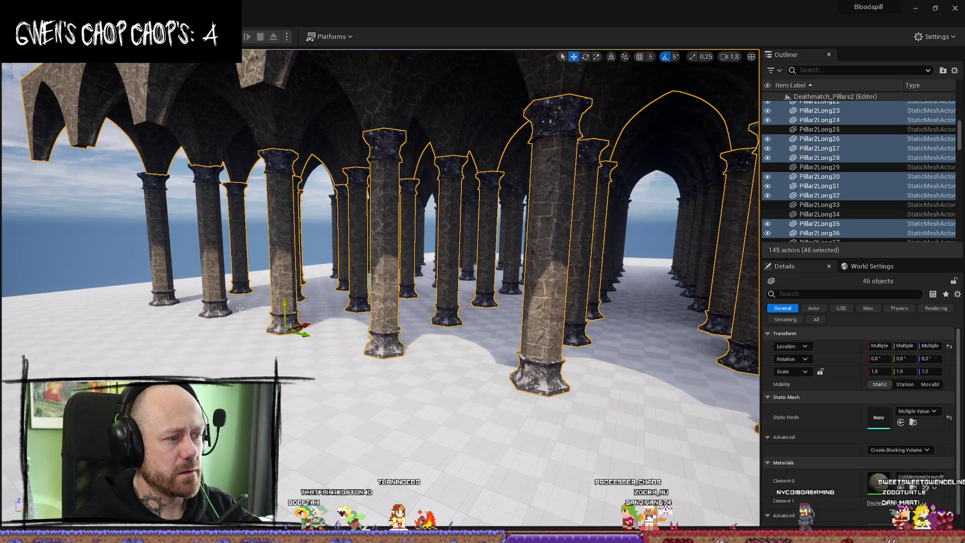
left_click(219, 296, "ctrl")
left_click(163, 281, "ctrl")
mouse_move(164, 281)
left_mouse_down()
mouse_move(401, 213)
mouse_move(521, 366)
mouse_move(577, 362)
mouse_move(625, 315)
mouse_move(361, 461)
left_mouse_up()
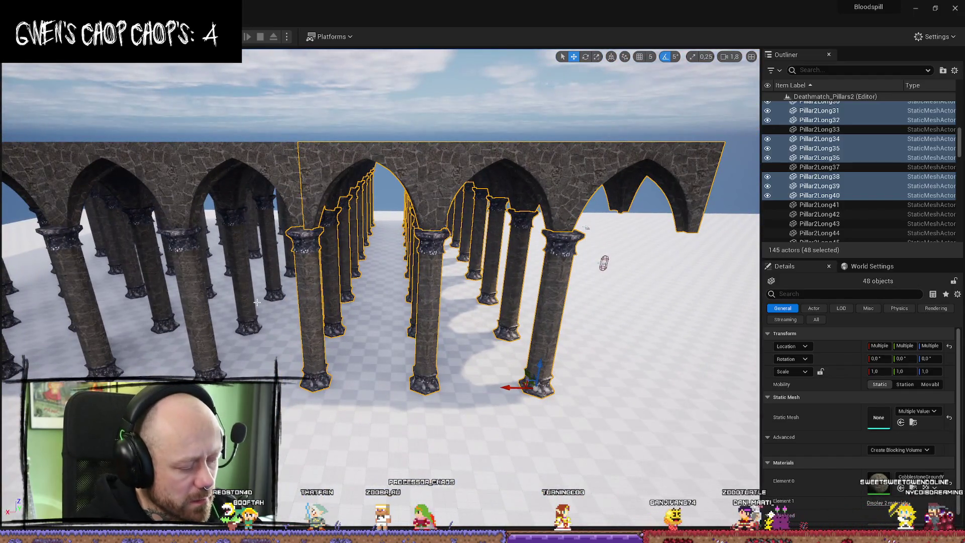
Step: Duplicate the 48 arch and pillar pieces with Ctrl+D, slide the copy, then undo the move
key("ctrl+d")
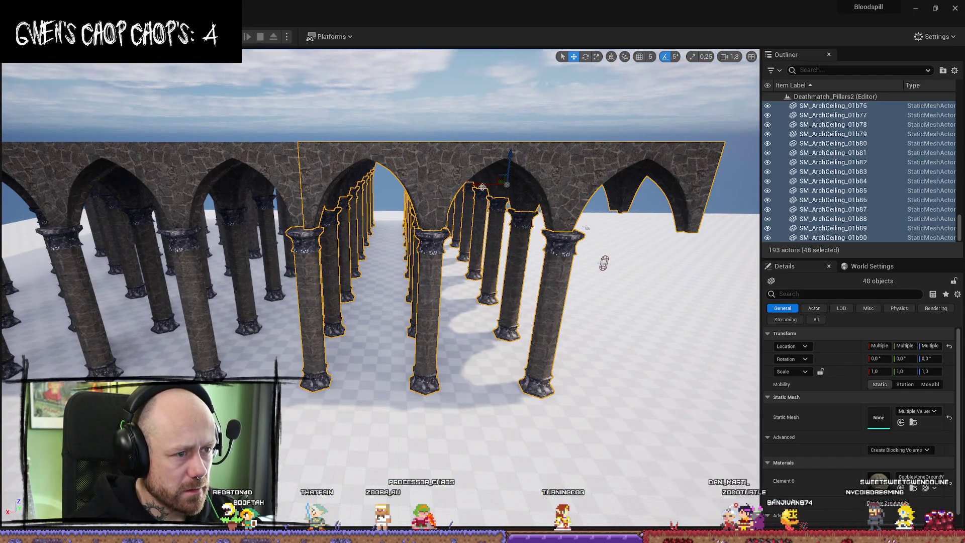
left_click_drag(481, 185, 285, 184)
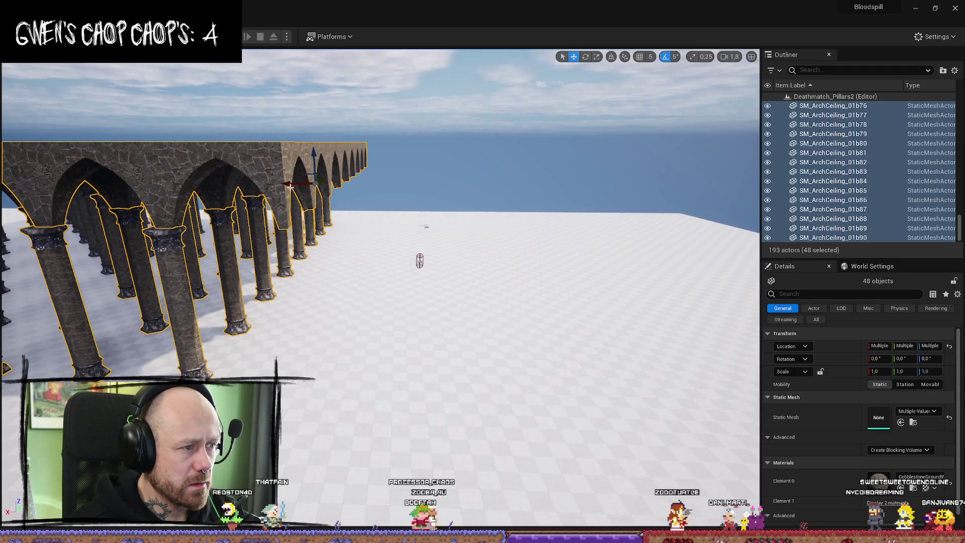
key("f")
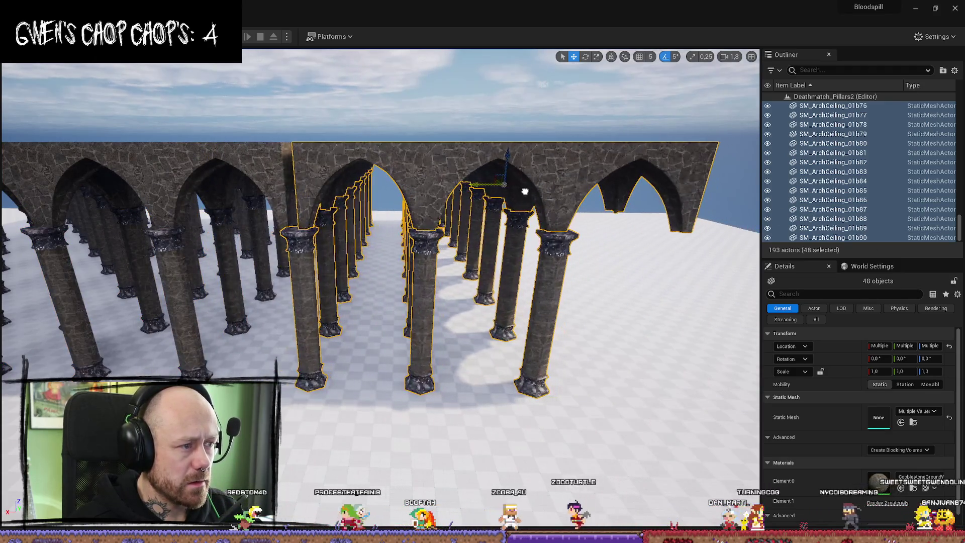
left_click_drag(382, 302, 382, 211)
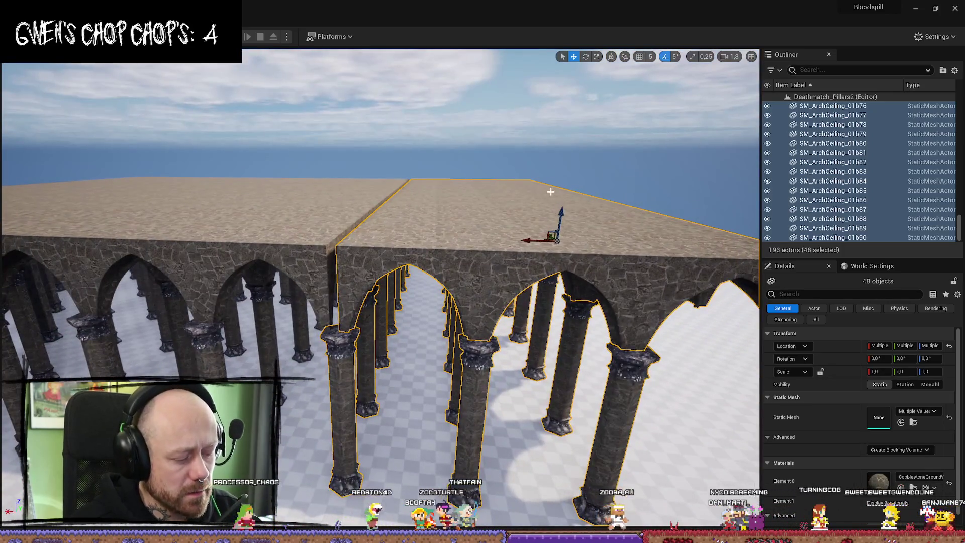
key("ctrl+z")
Step: Turn on grid snapping and look over the copied roof from above the platform
left_click(639, 57)
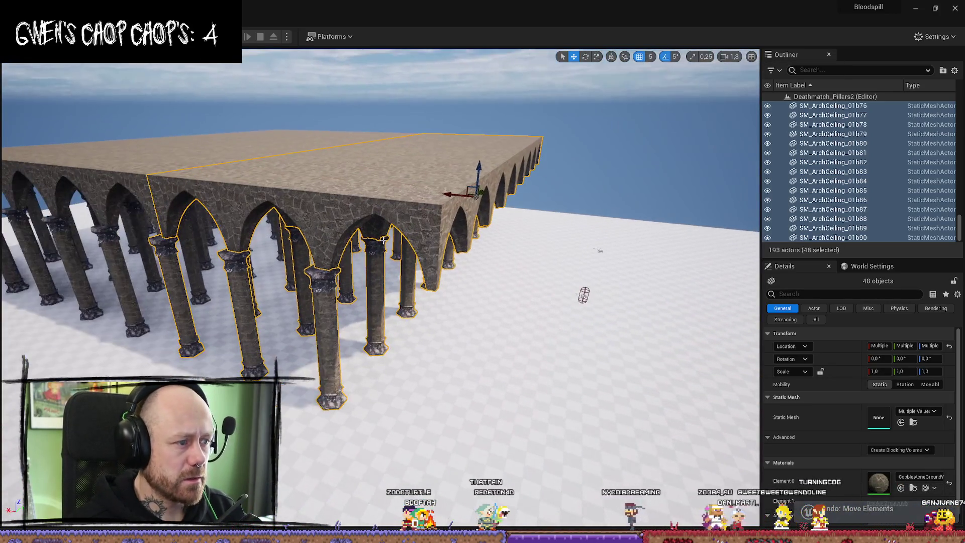
left_click_drag(435, 192, 565, 161)
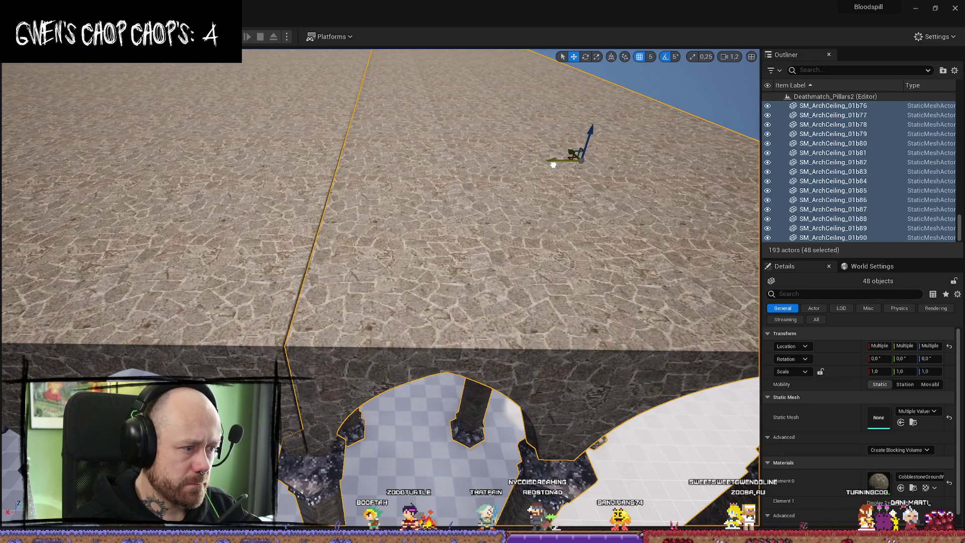
mouse_move(565, 161)
left_mouse_down()
mouse_move(542, 169)
mouse_move(568, 161)
left_mouse_up()
left_click_drag(468, 202, 469, 203)
scroll(281, 304, "down", 10)
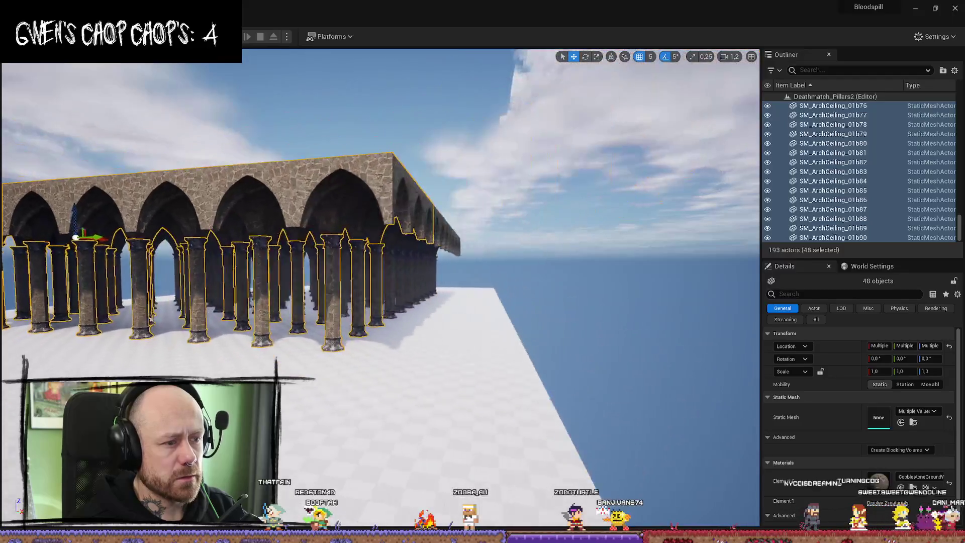
scroll(280, 304, "up", 10)
scroll(380, 290, "up", 3)
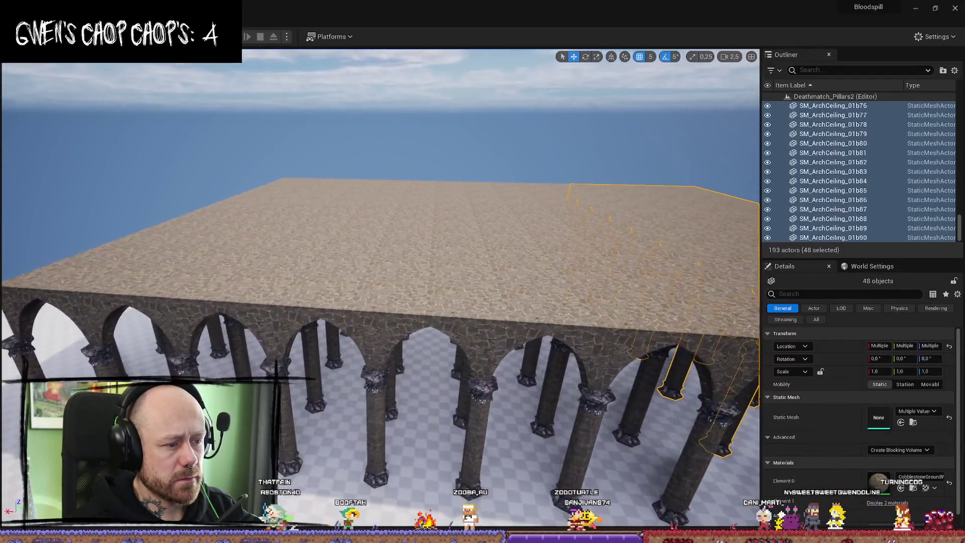
mouse_move(380, 289)
left_mouse_down()
mouse_move(341, 296)
mouse_move(372, 251)
mouse_move(341, 276)
mouse_move(337, 266)
mouse_move(321, 287)
mouse_move(326, 272)
mouse_move(322, 301)
mouse_move(347, 276)
mouse_move(334, 279)
left_mouse_up()
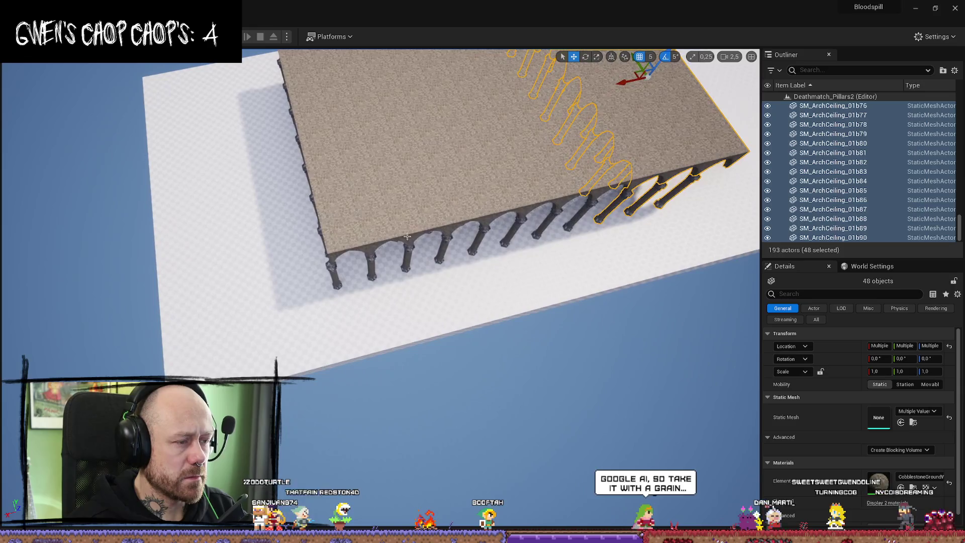
Step: Select five arch pieces along the hall's edge in the viewport
left_click(335, 279)
left_click(370, 277, "ctrl")
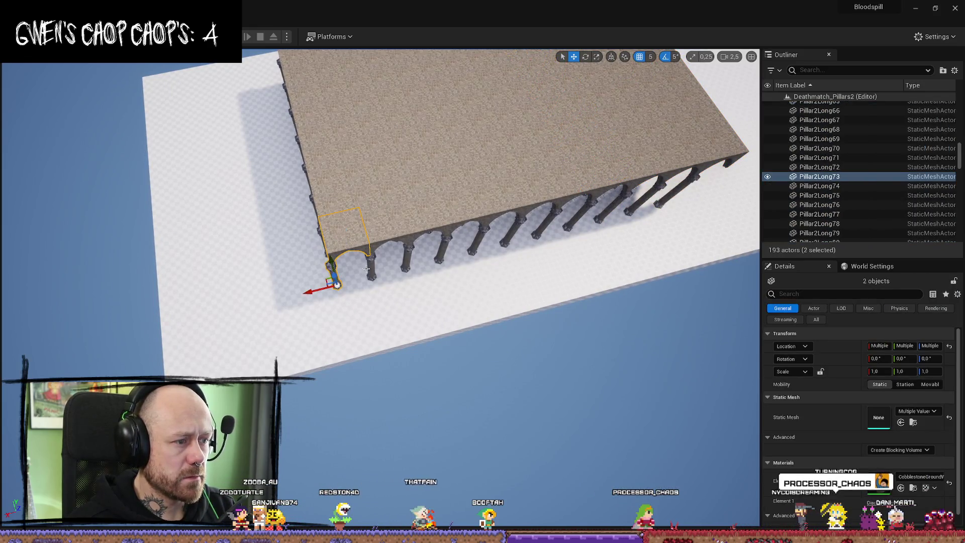
left_click(372, 264, "ctrl")
left_click(379, 218, "ctrl")
left_click(441, 218, "ctrl")
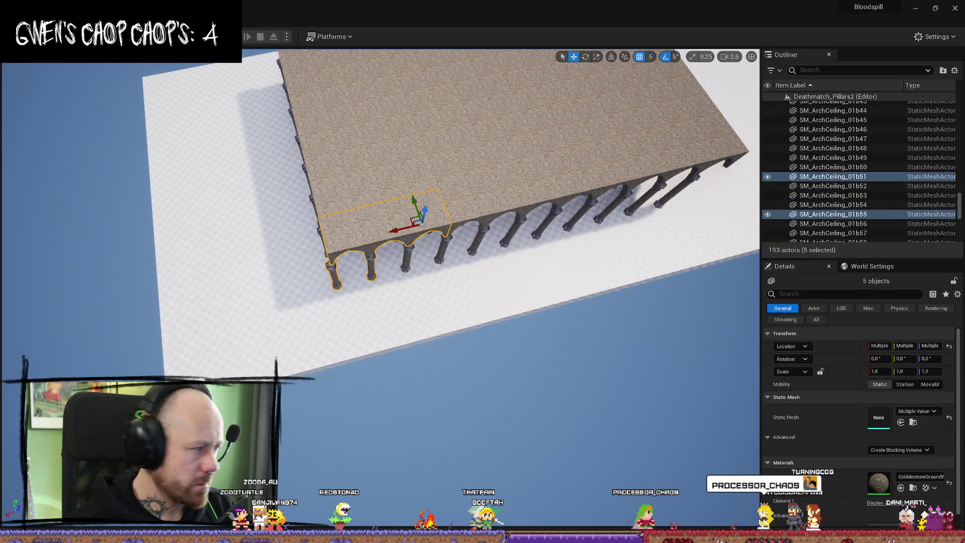
left_click_drag(441, 218, 479, 210)
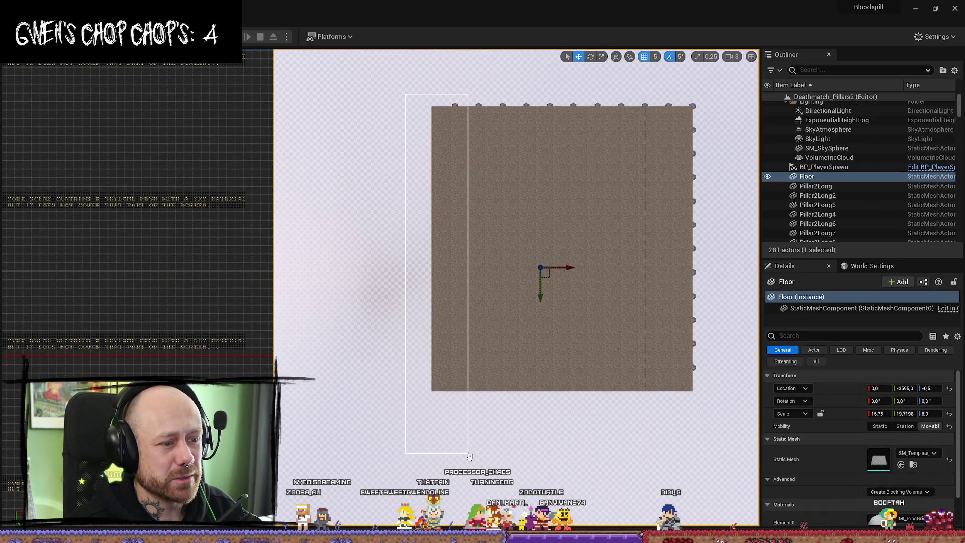
Step: Select the edge row of pillars and arches and view it in perspective
left_click_drag(488, 456, 486, 450)
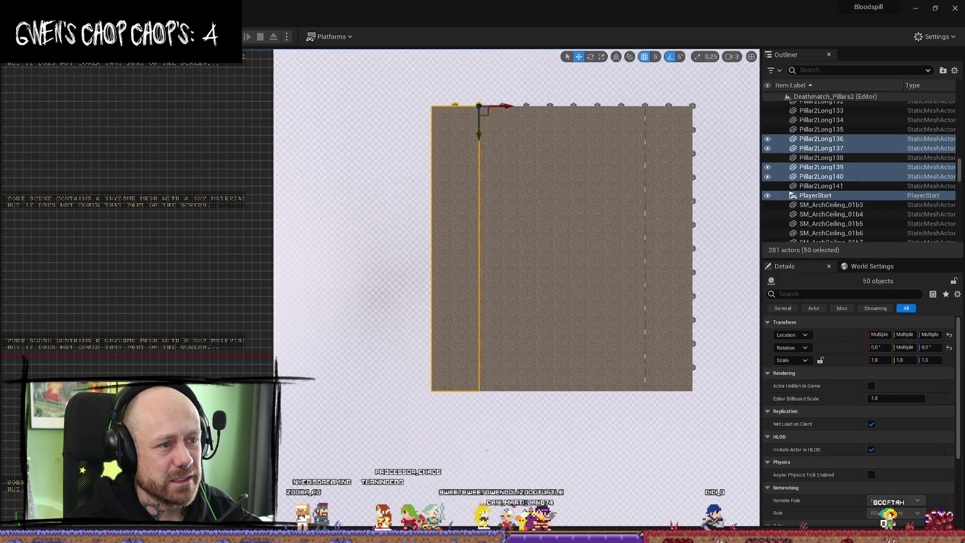
key("alt+g")
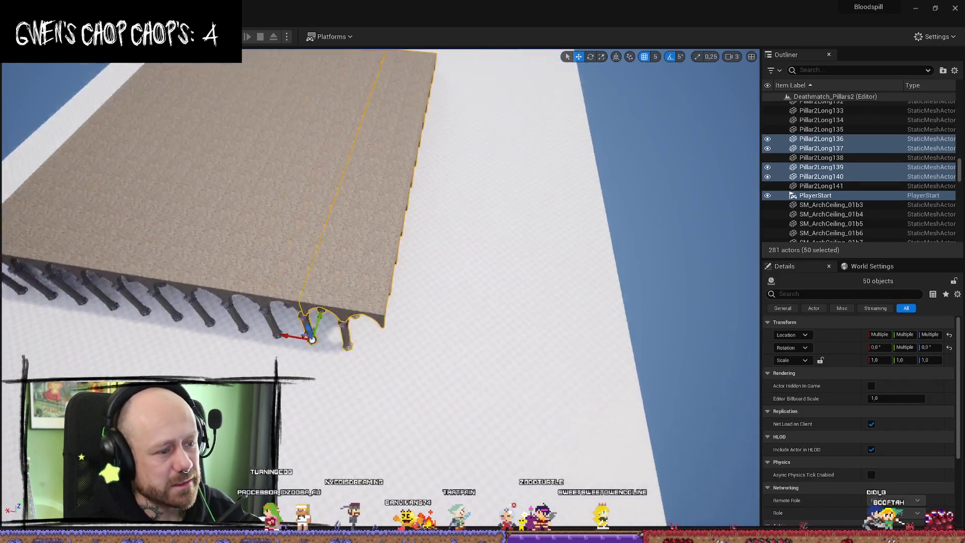
key("w")
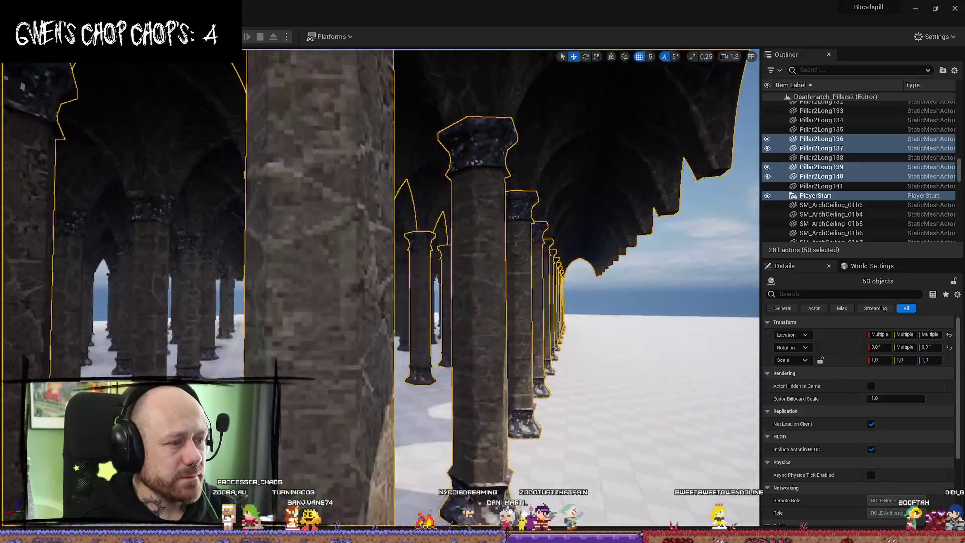
key("w")
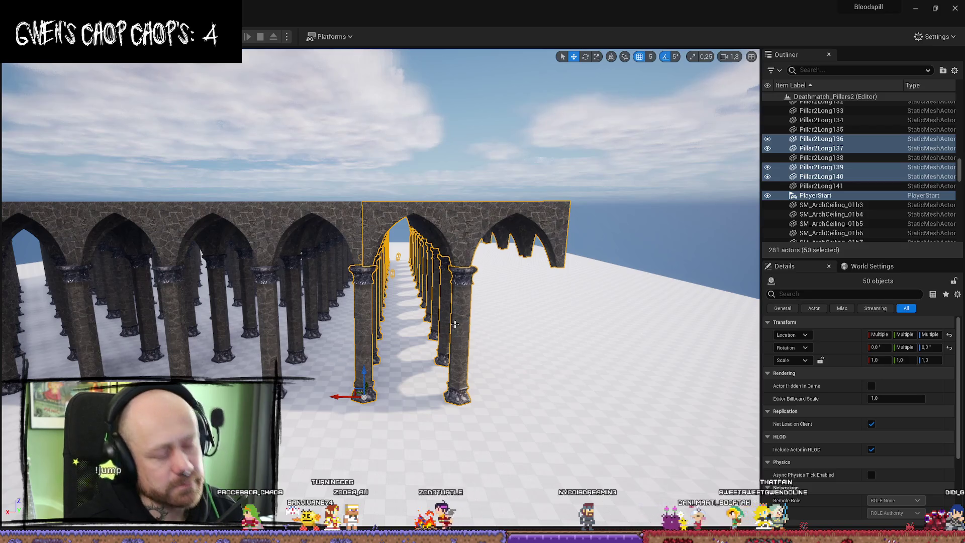
Step: Duplicate the arcade and slide the copy along the wall until it meets the original seamlessly
key("ctrl+d")
left_click_drag(339, 396, 510, 396)
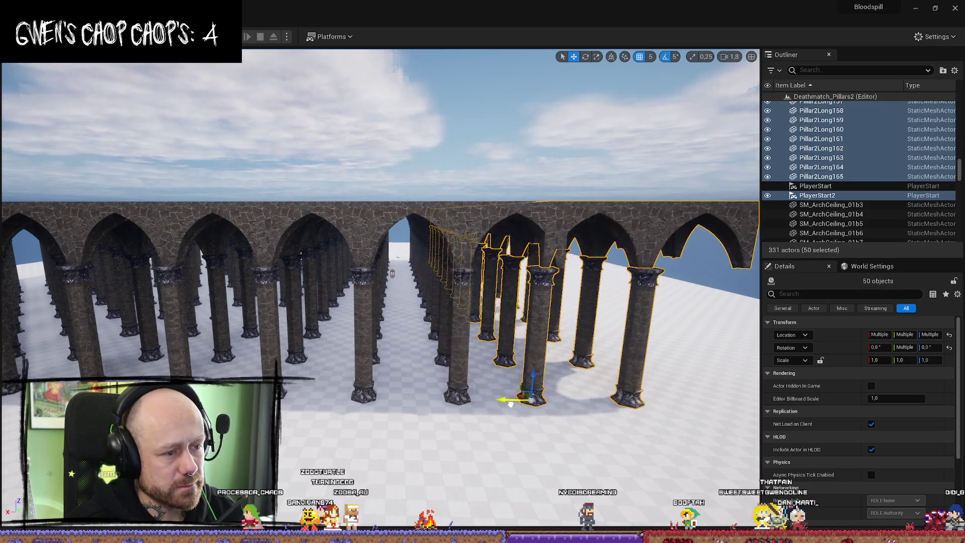
key("w")
key("w")
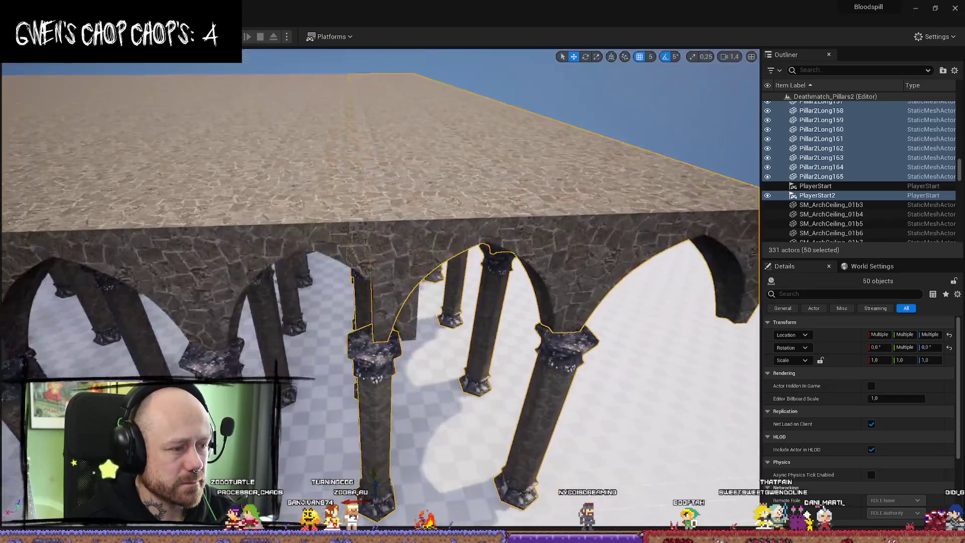
scroll(380, 286, "down", 1)
key("w")
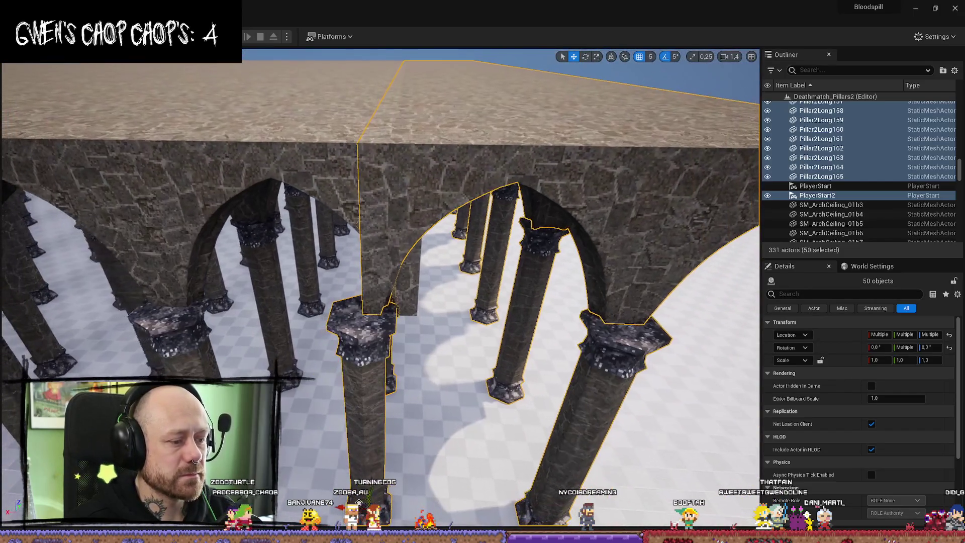
left_click_drag(377, 503, 402, 502)
scroll(402, 503, "down", 2)
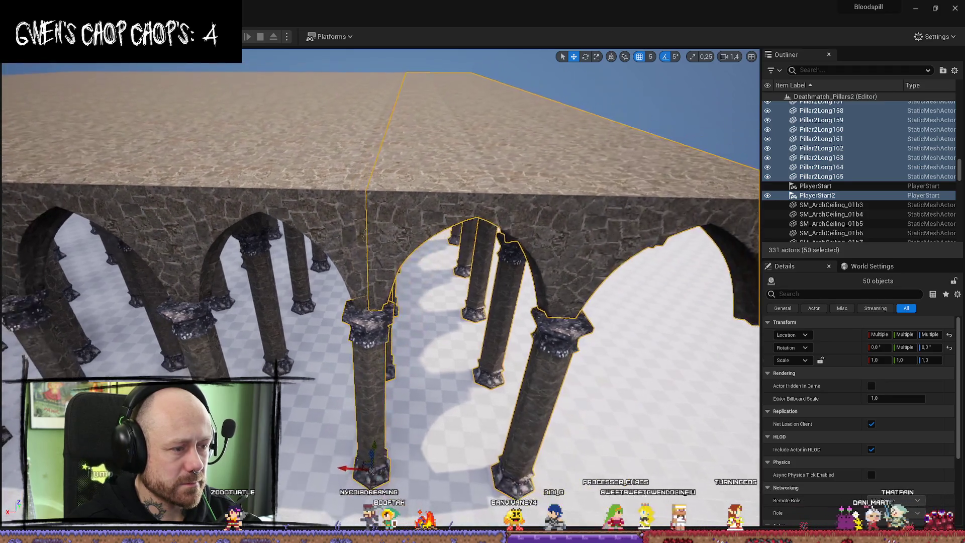
left_click(402, 502)
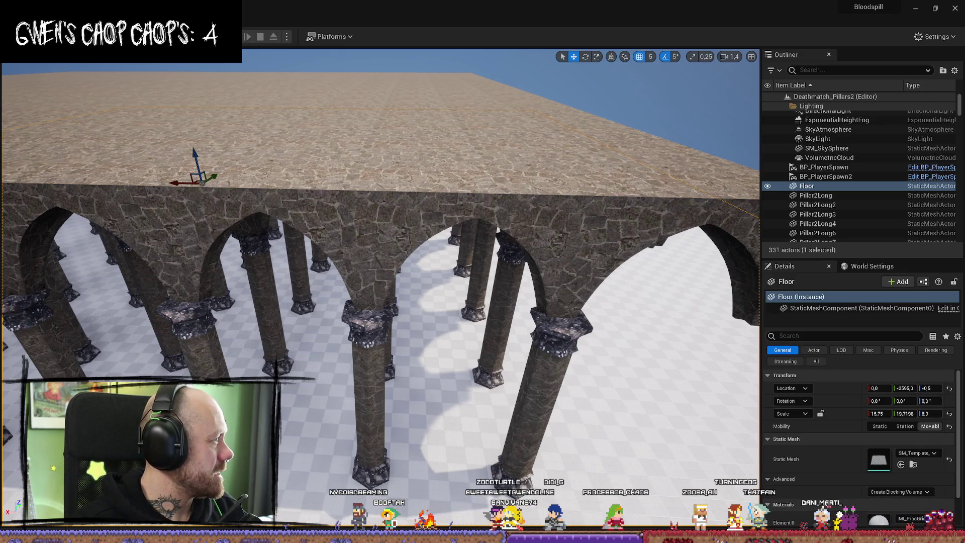
Step: In the browser, go to google.com and search for 'loading screen minigames'
key("alt+Tab")
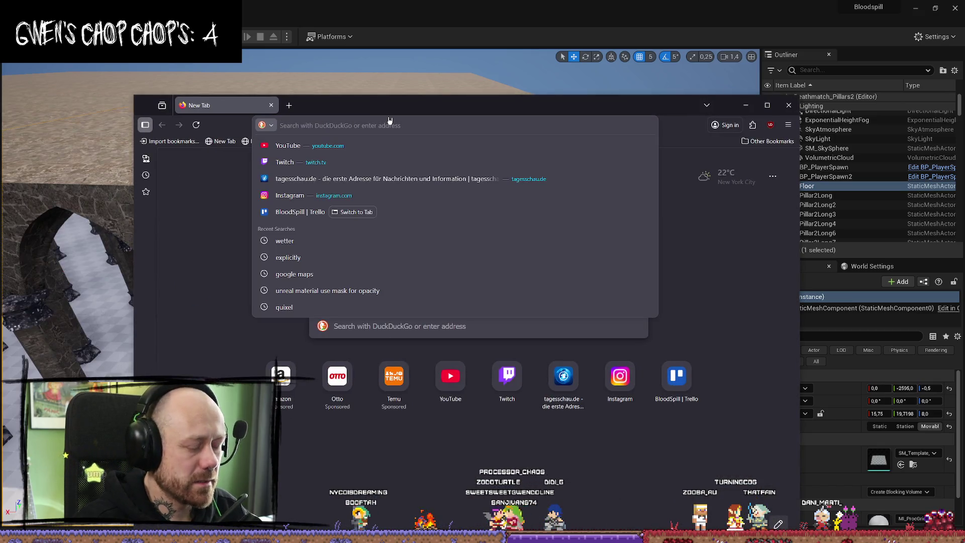
type("google.com")
key("Return")
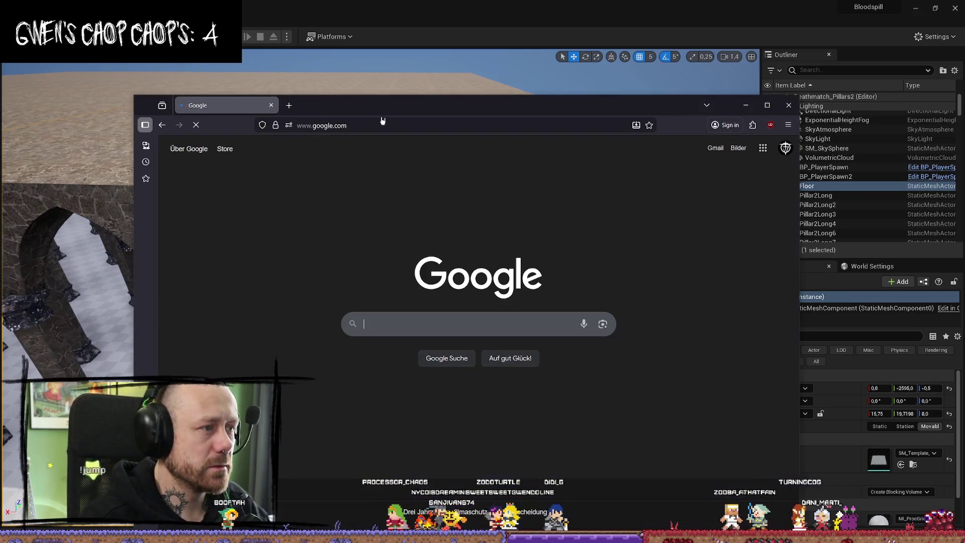
type("loading s")
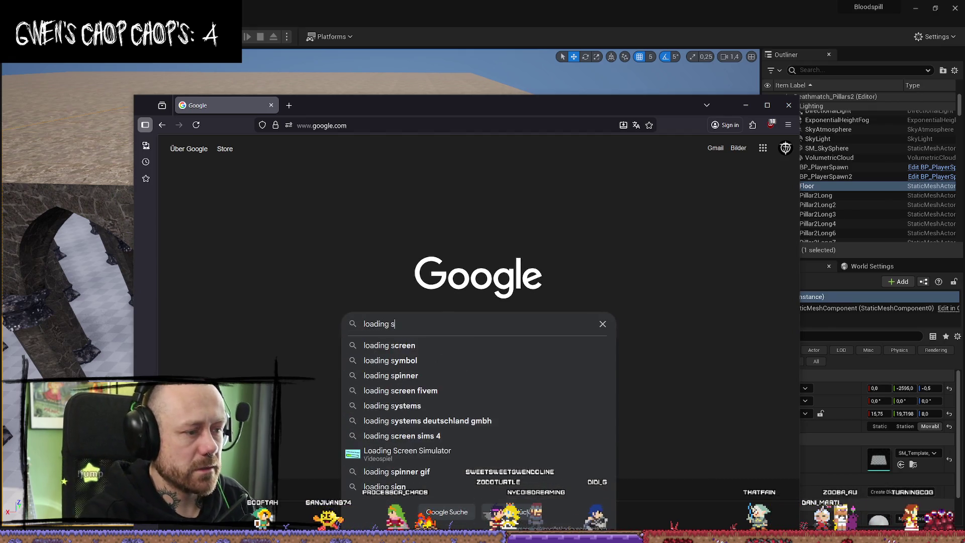
type("creen minig")
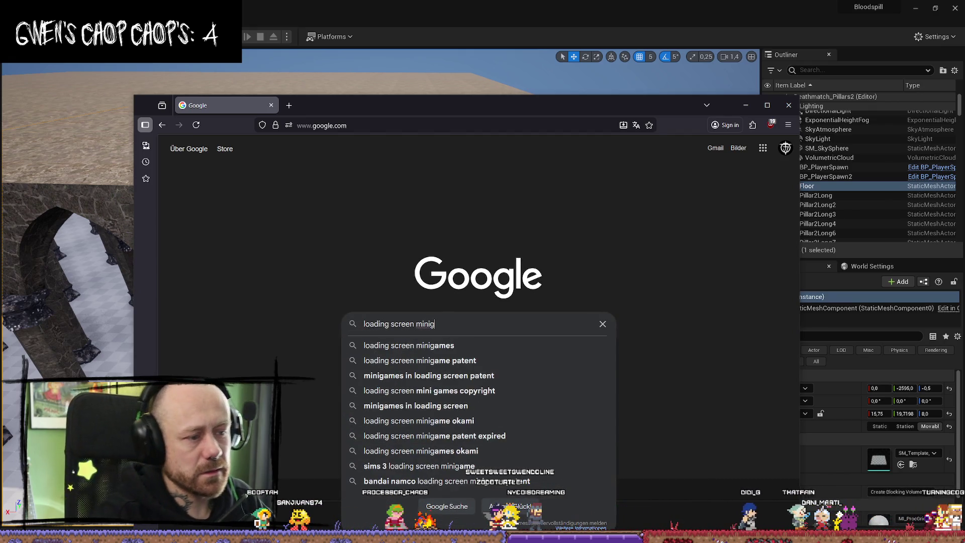
type("ames")
key("Return")
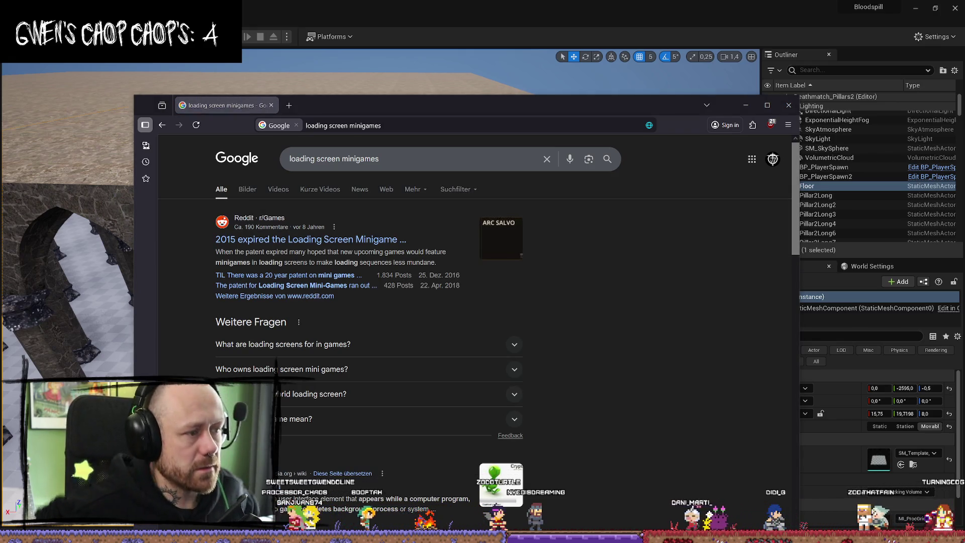
Step: Open the Reddit expired-patent thread and search 'auxiliary' from the post in a new DuckDuckGo tab
left_click(398, 244)
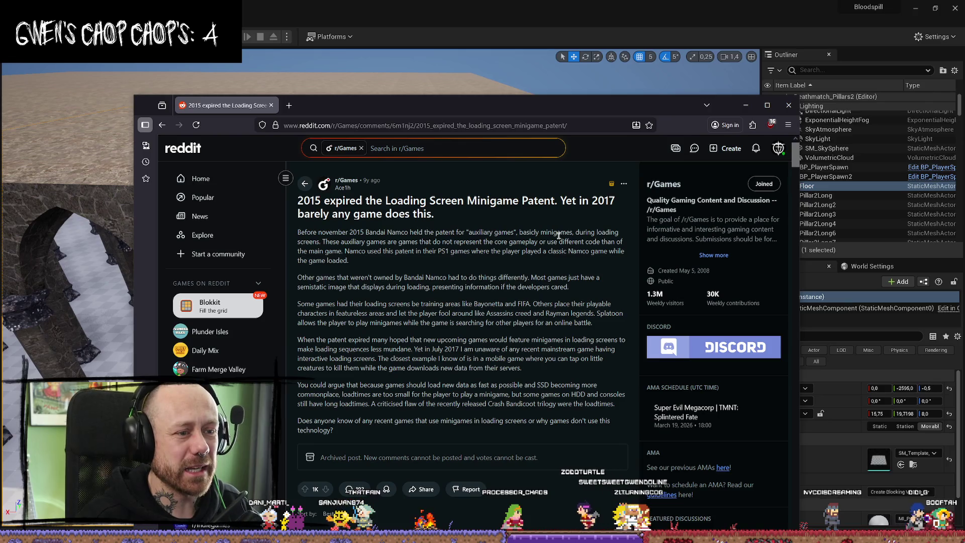
left_click_drag(341, 242, 623, 242)
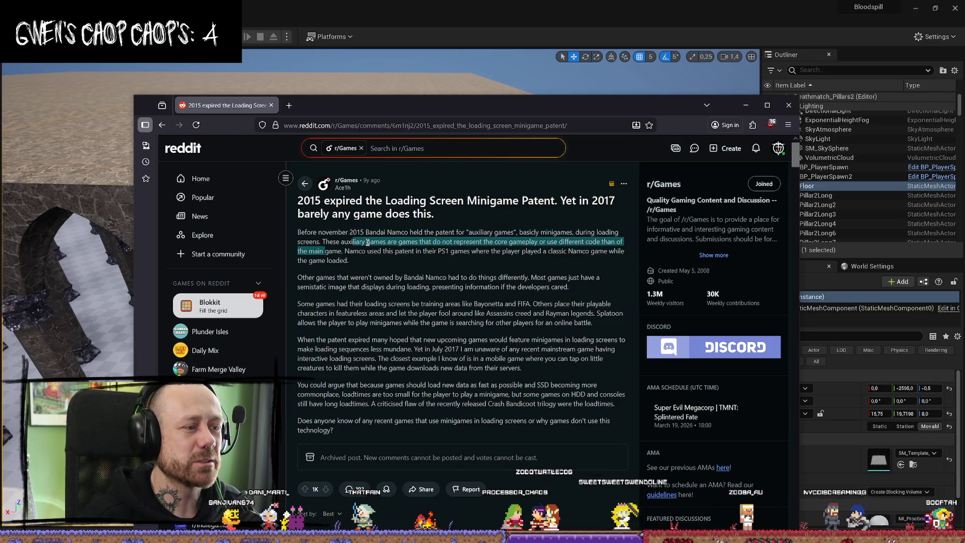
left_click(341, 244)
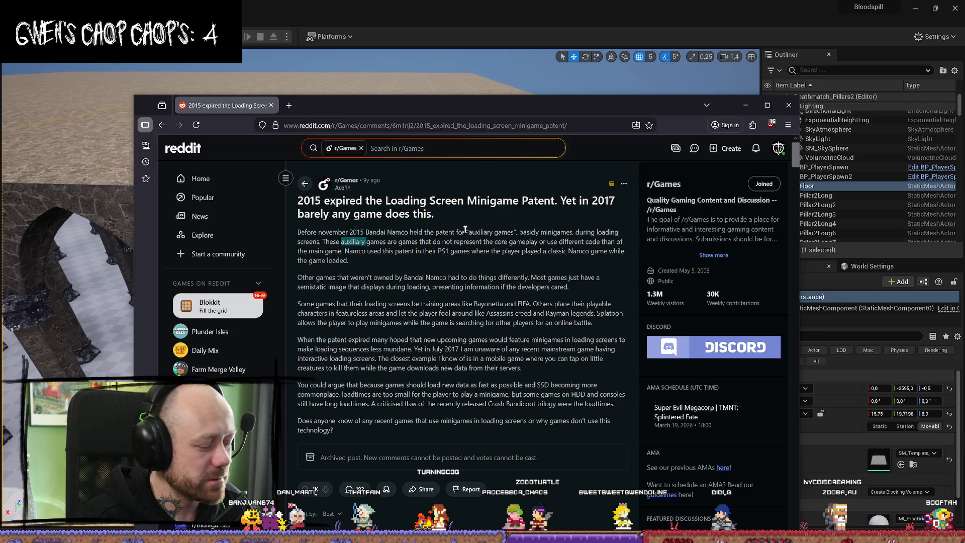
left_click(289, 105)
type("auxiliary")
key("Return")
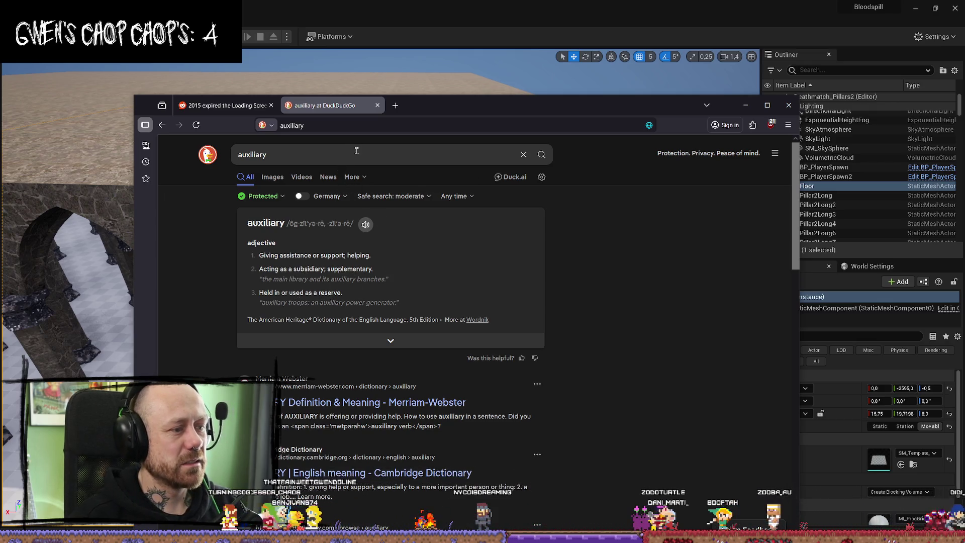
Step: Switch back to the Reddit tab '2015 expired the Loading Screen…'
left_click(226, 105)
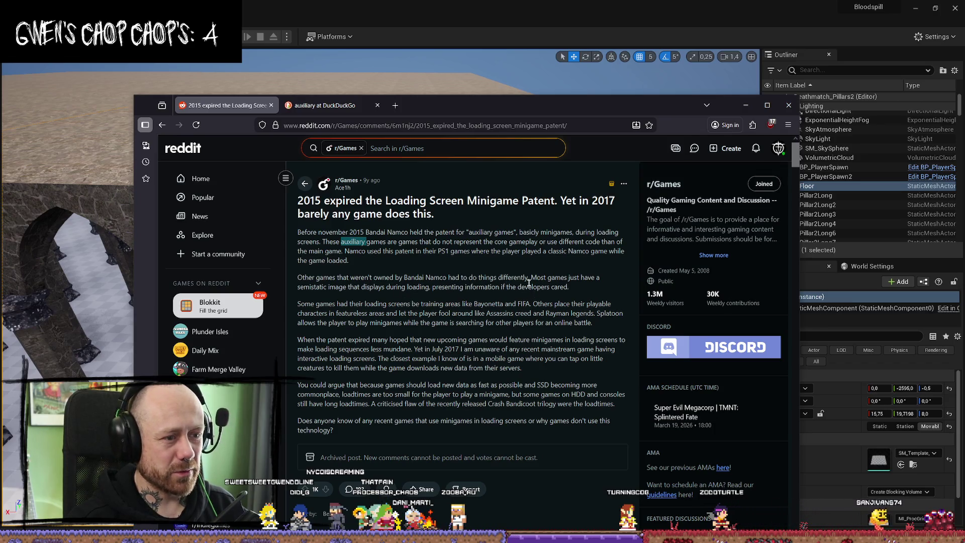
scroll(442, 271, "down", 1)
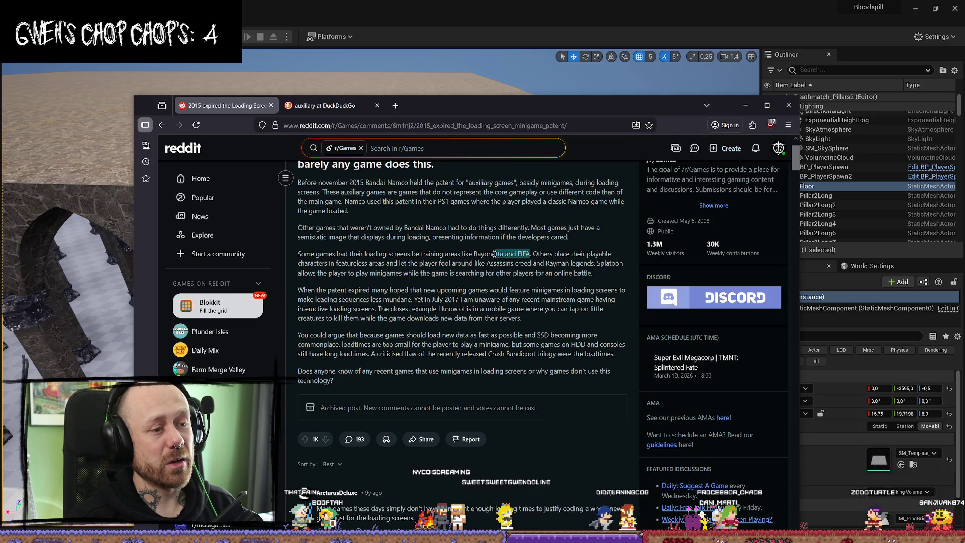
left_click(443, 284)
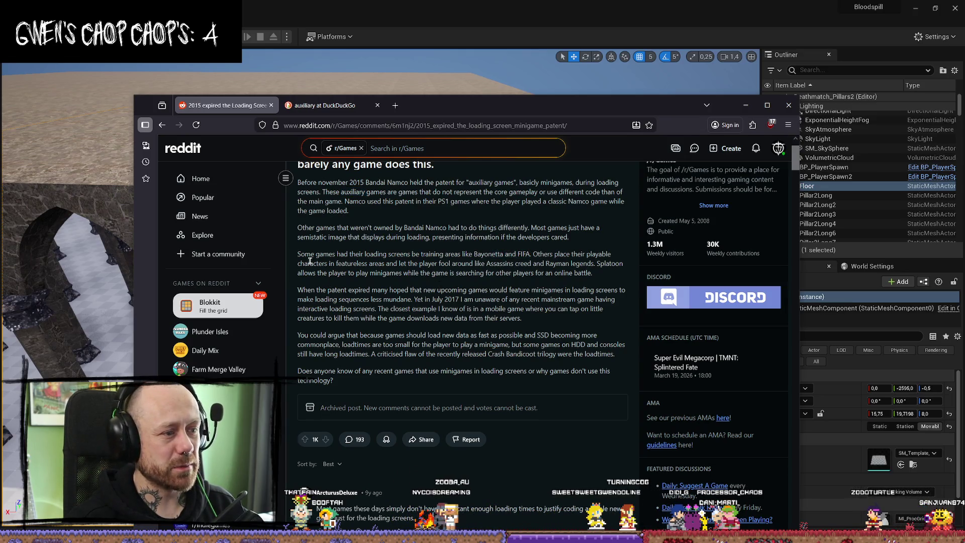
left_click_drag(318, 264, 507, 264)
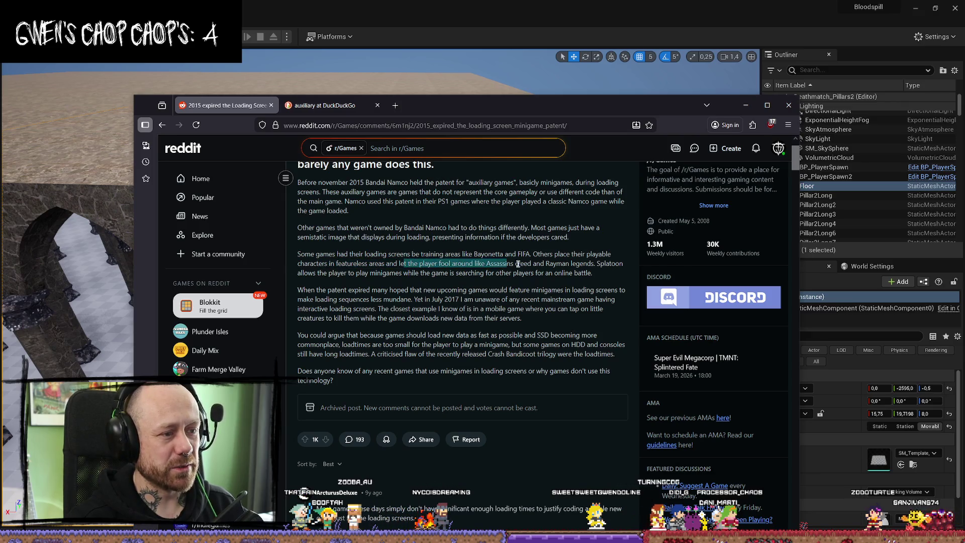
left_click(480, 273)
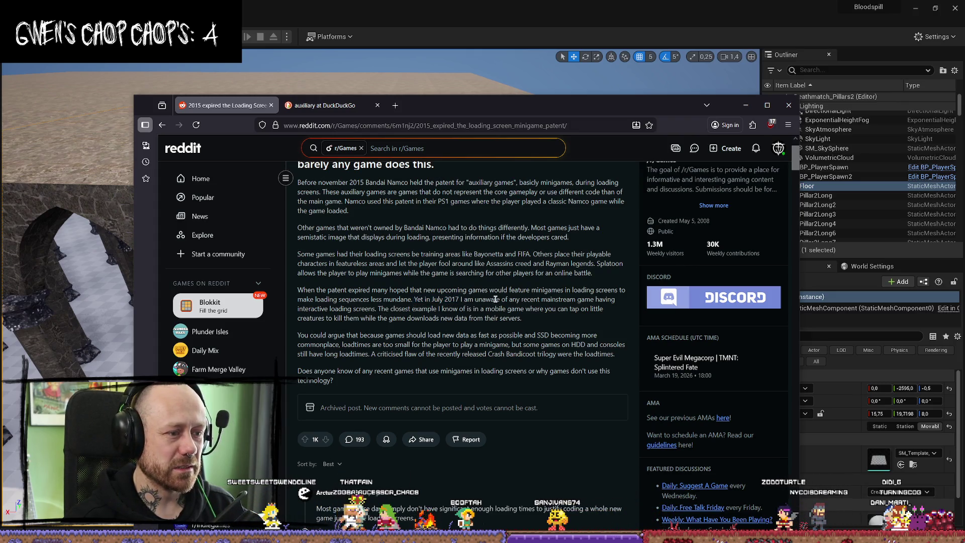
Step: Read the comments about loading times and justifying coding, then scroll back up toward the post
scroll(510, 307, "down", 3)
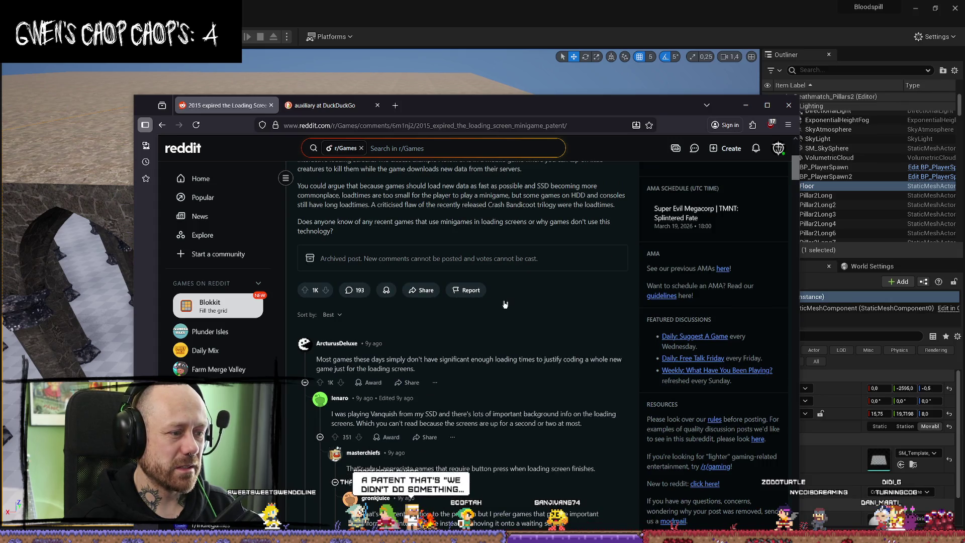
left_click_drag(449, 361, 387, 361)
left_click(473, 371)
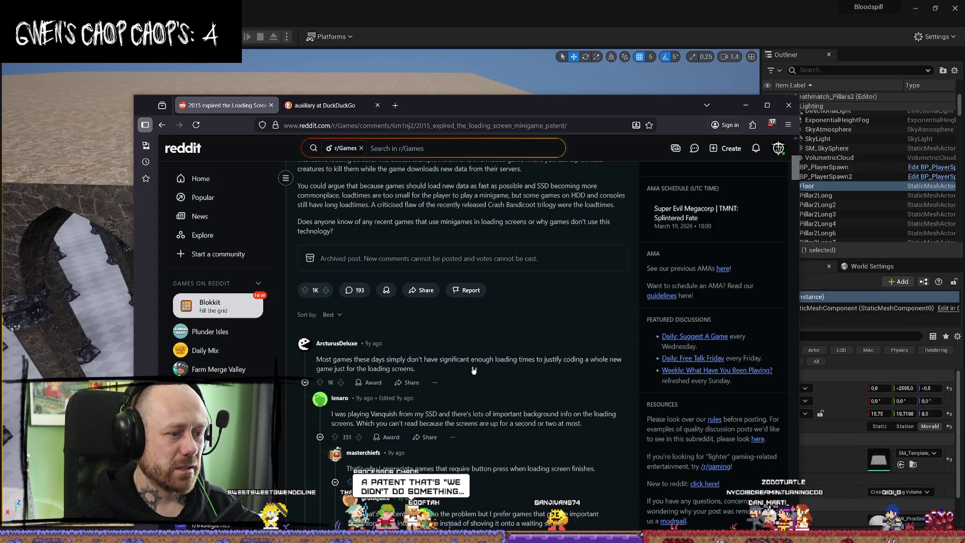
left_click_drag(541, 358, 591, 359)
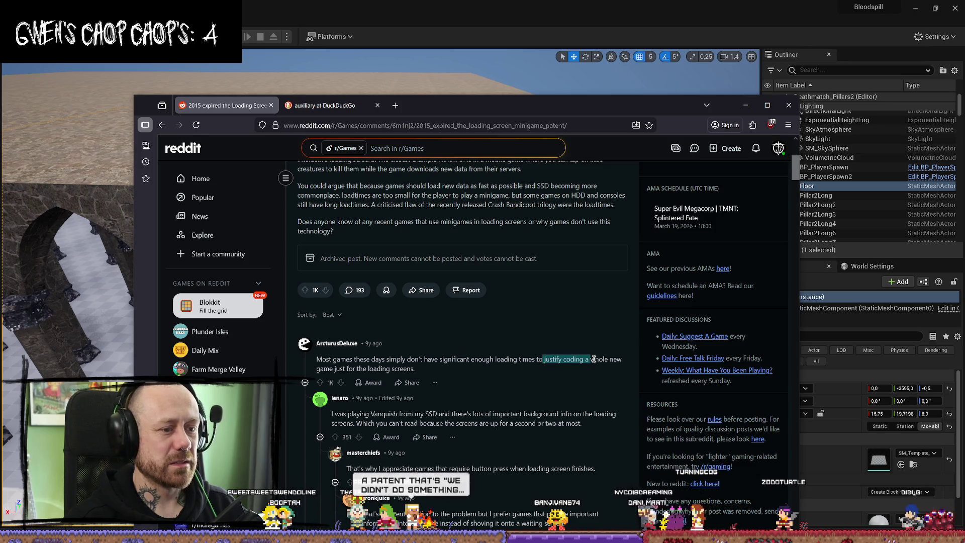
left_click(543, 358)
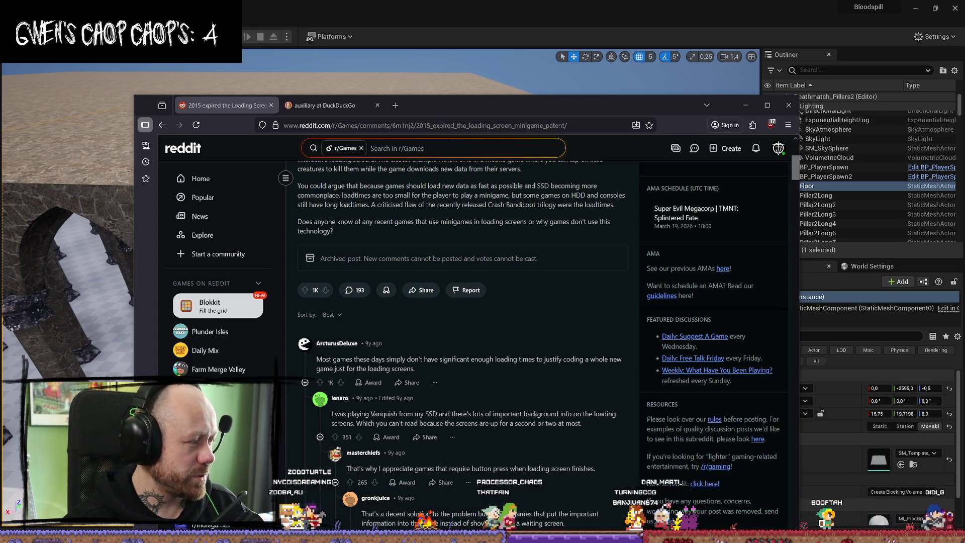
scroll(545, 287, "down", 1)
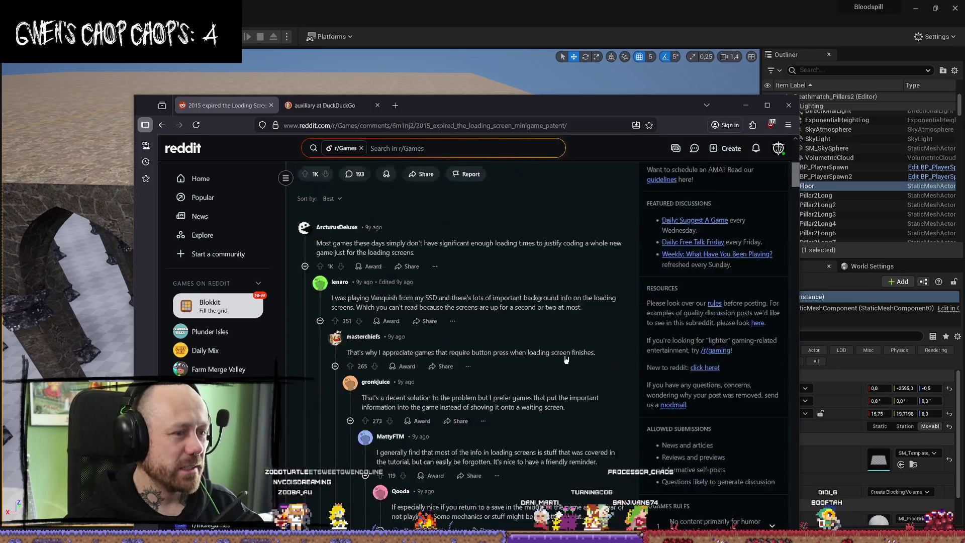
scroll(545, 288, "up", 5)
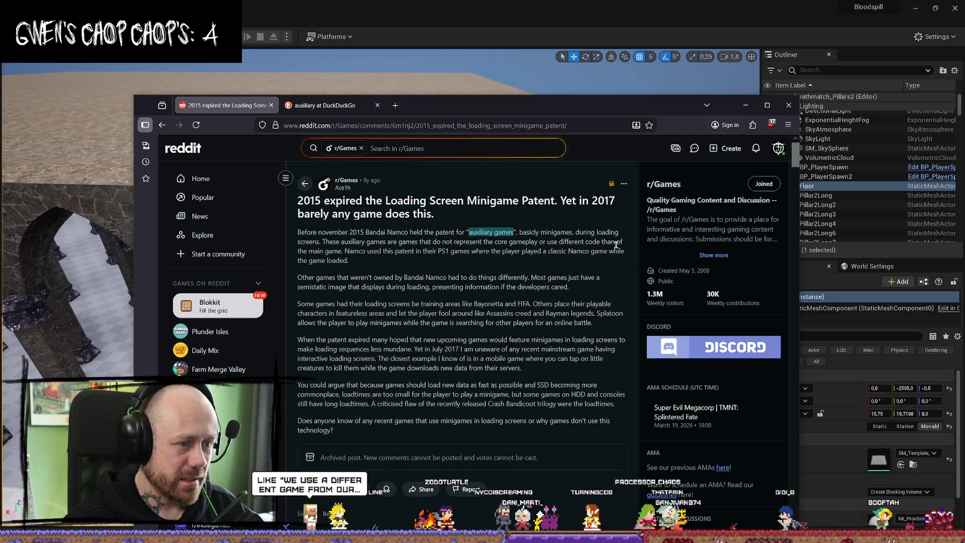
Step: Refine the DuckDuckGo query to 'auxiliary games patent' and open the US5718632A Google Patents result
left_click(324, 105)
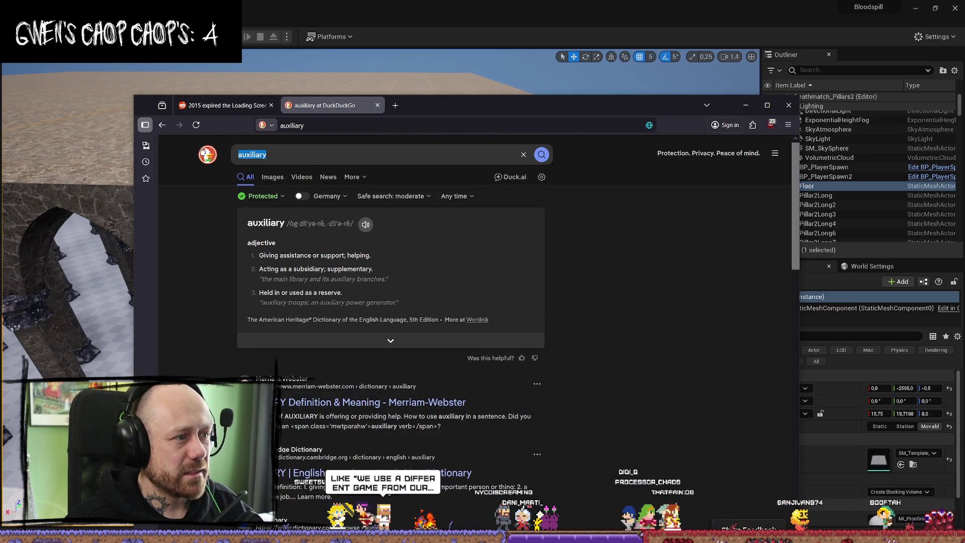
left_click(469, 155)
type("games")
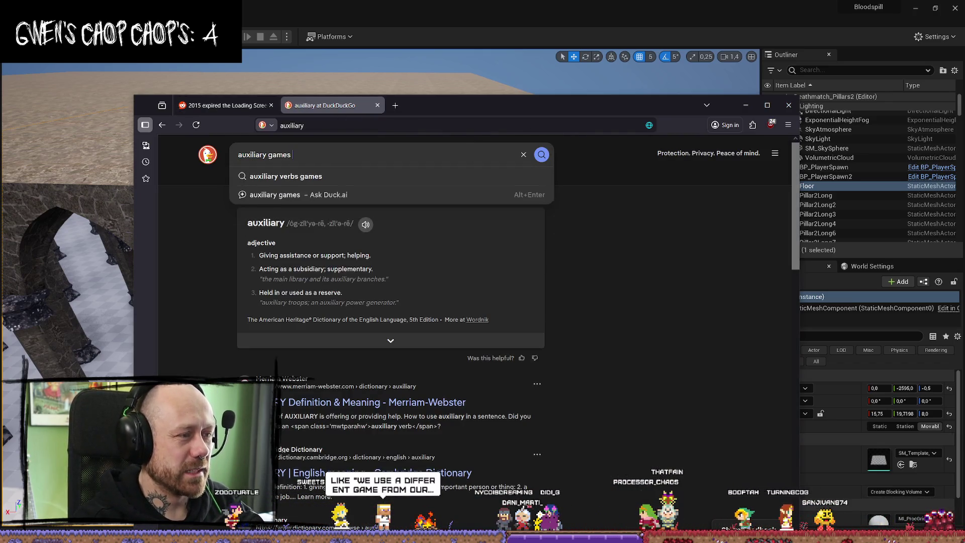
type(" patent")
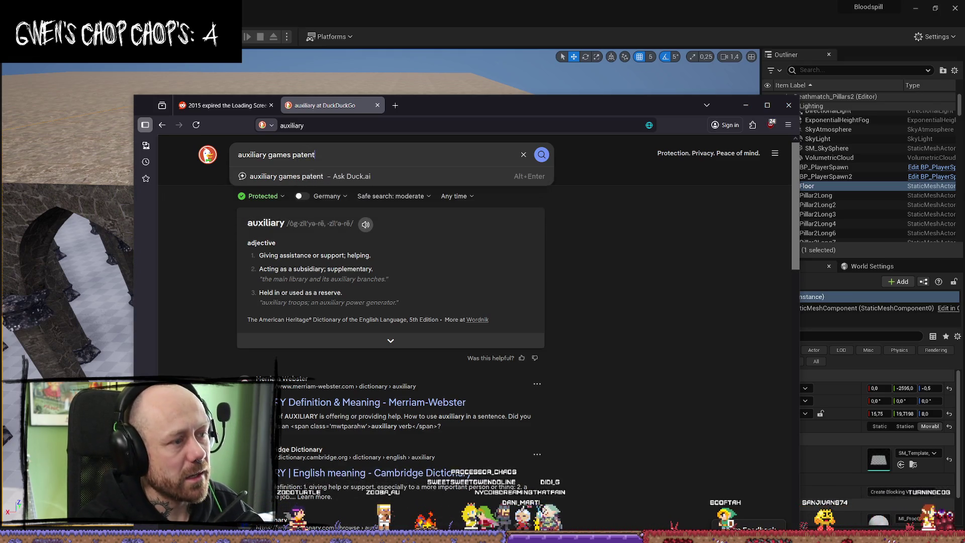
key("Return")
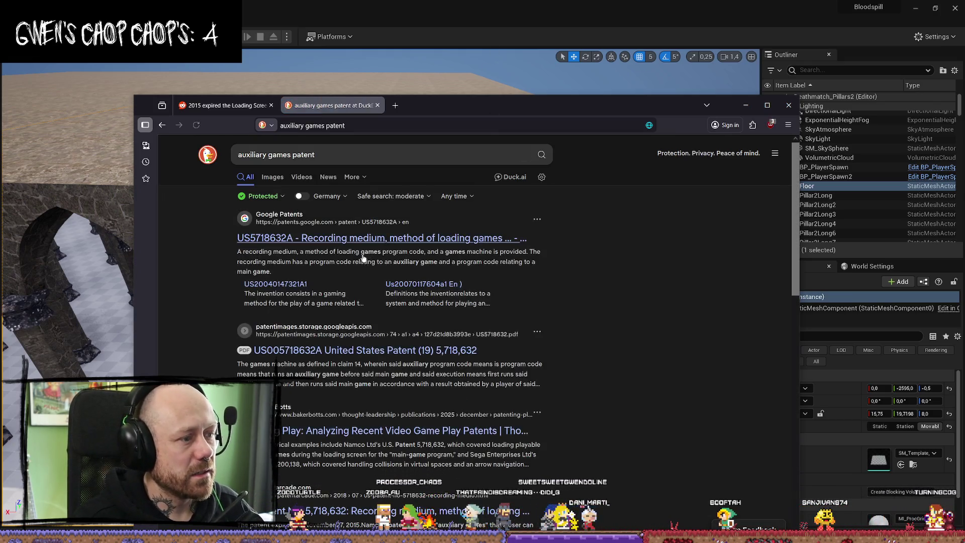
left_click(333, 240)
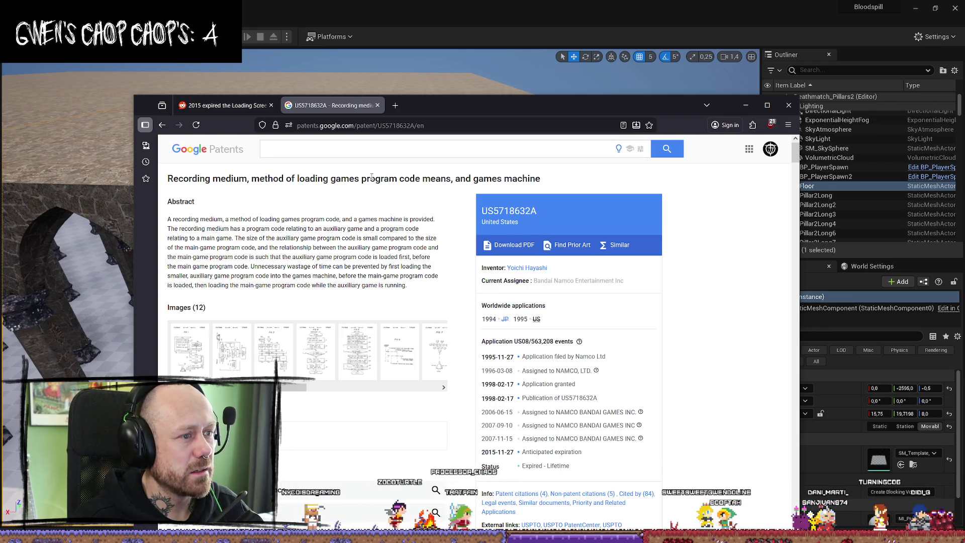
Step: Open FIG. 1 of the 12 drawings and read the abstract's recording-medium and games-program phrases
scroll(377, 280, "down", 2)
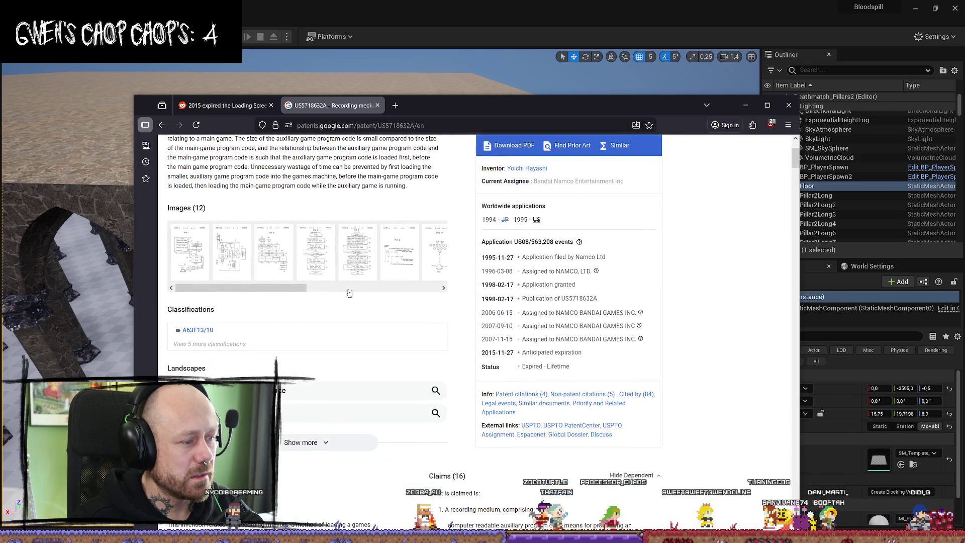
left_click(200, 266)
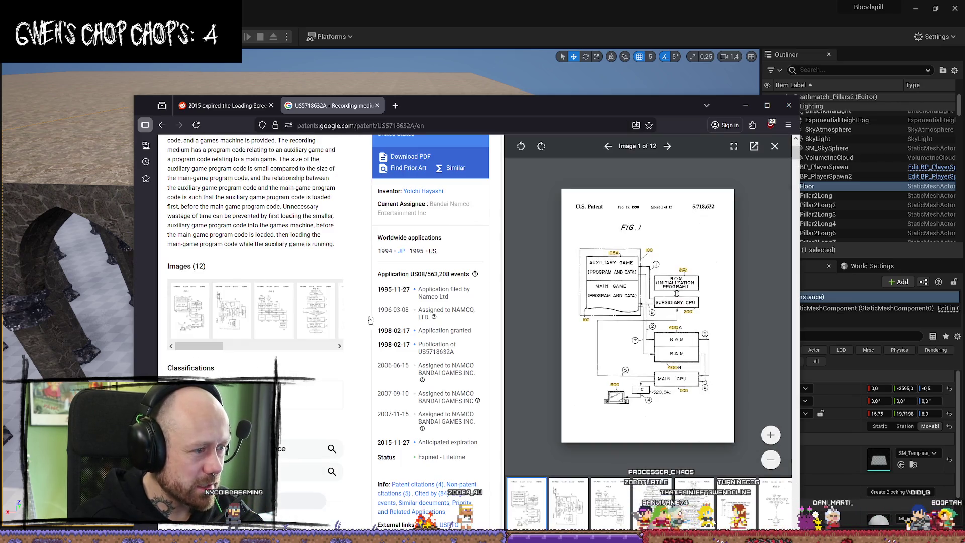
mouse_move(377, 315)
scroll(376, 315, "down", 15)
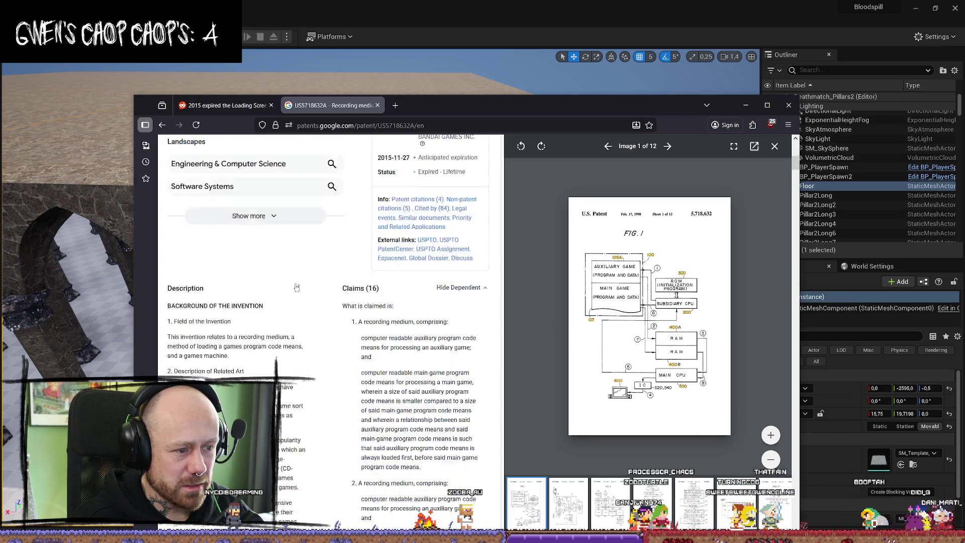
scroll(308, 275, "up", 2)
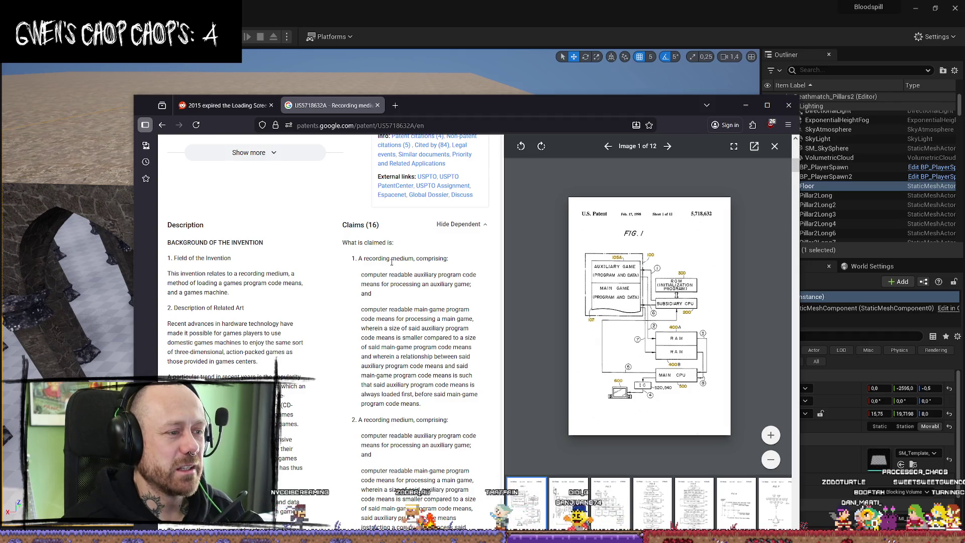
scroll(392, 262, "down", 6)
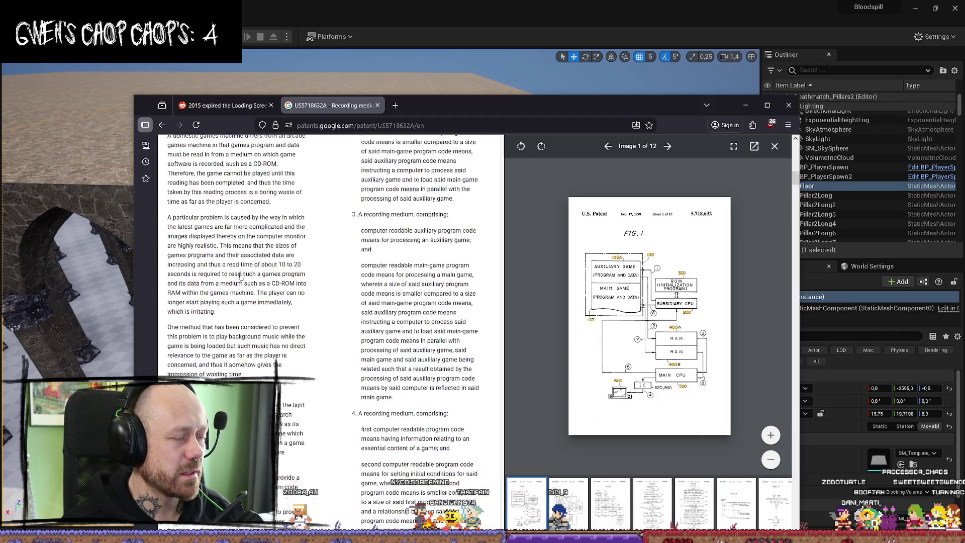
scroll(240, 276, "up", 8)
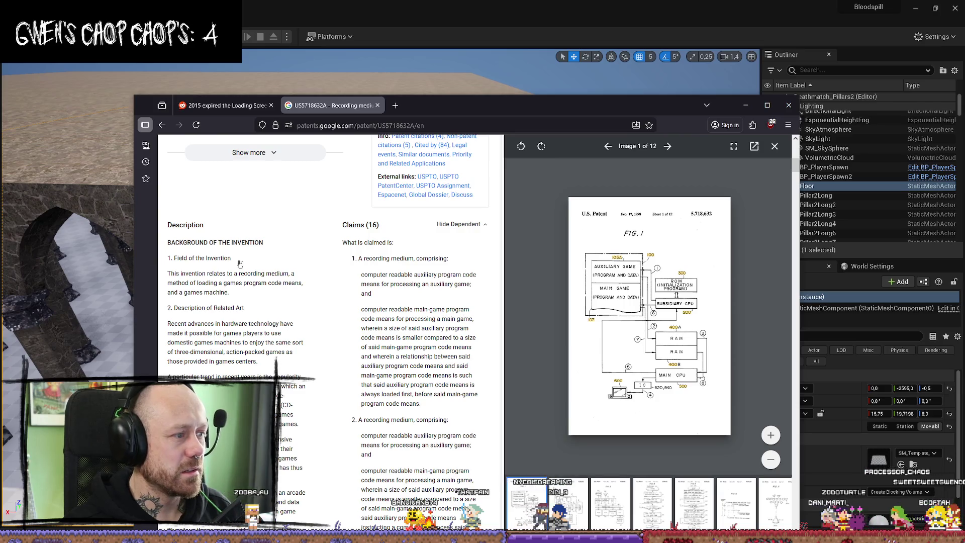
left_click_drag(217, 273, 303, 279)
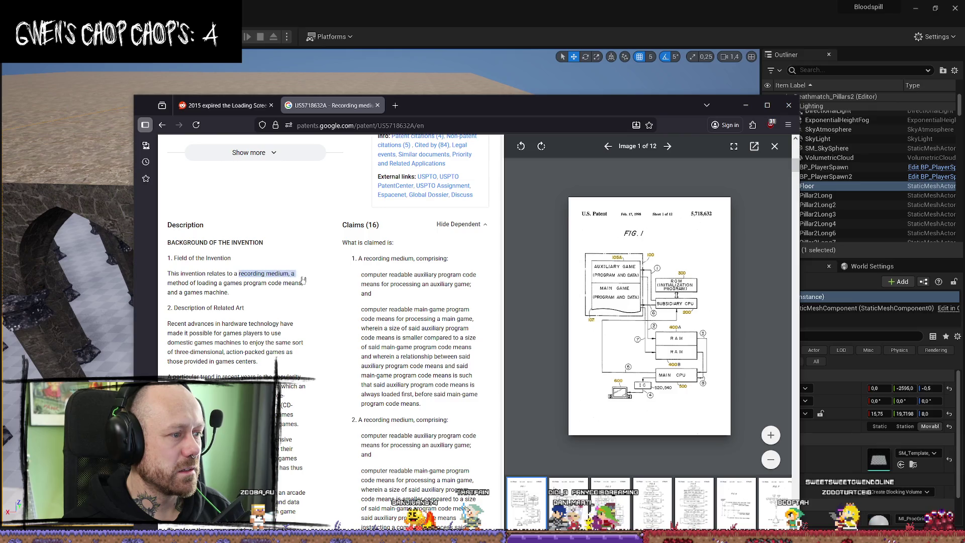
left_click_drag(224, 282, 276, 282)
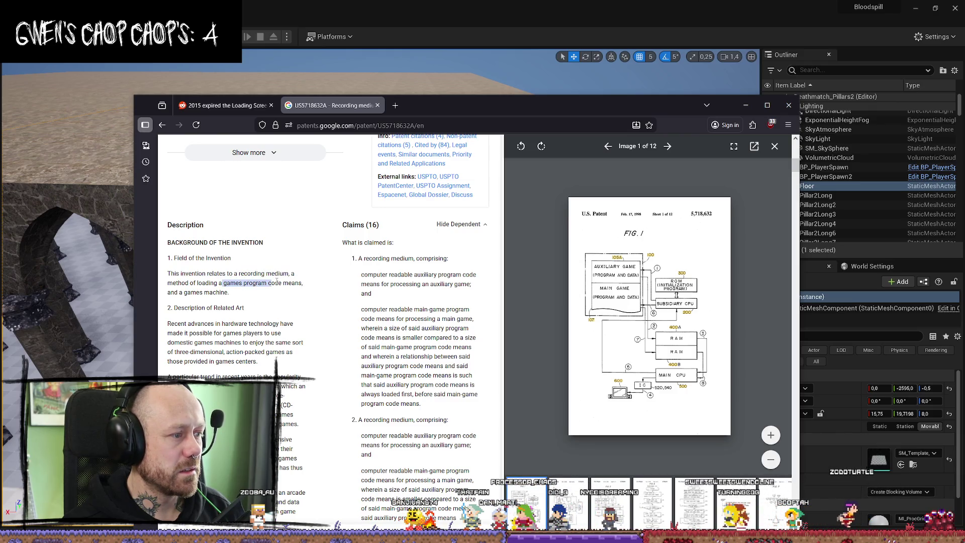
left_click(250, 300)
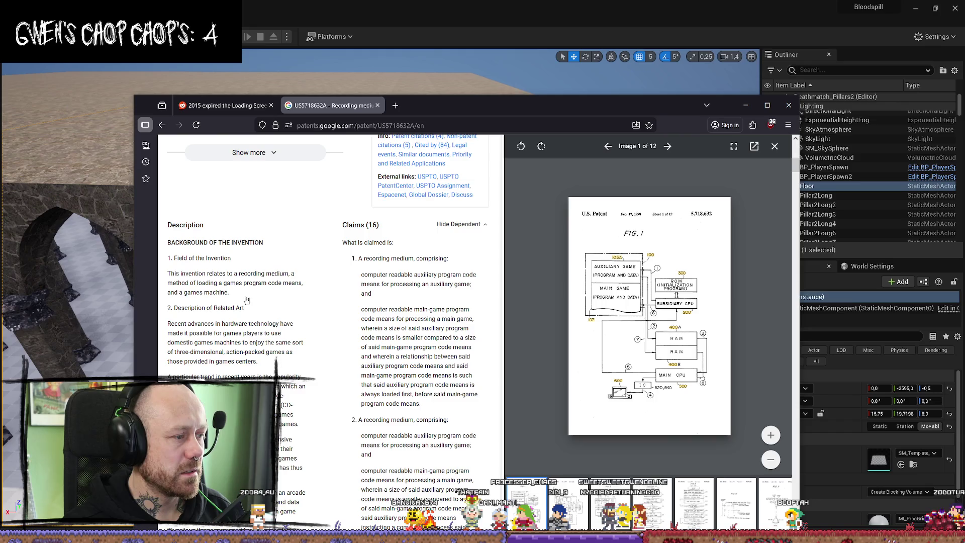
Step: Check the 'Expired - Lifetime' status and read down to the FIG. 1 drawing description
scroll(247, 300, "down", 1)
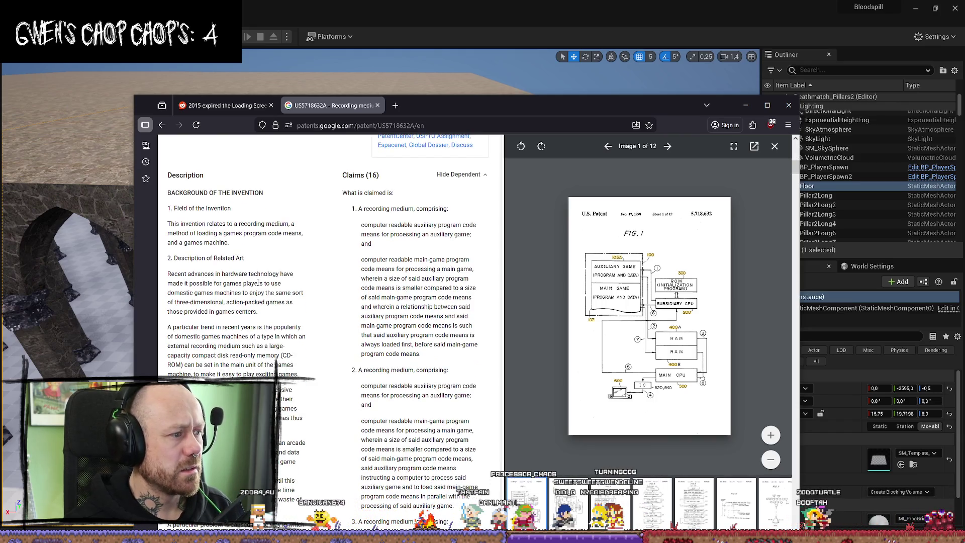
scroll(338, 280, "up", 8)
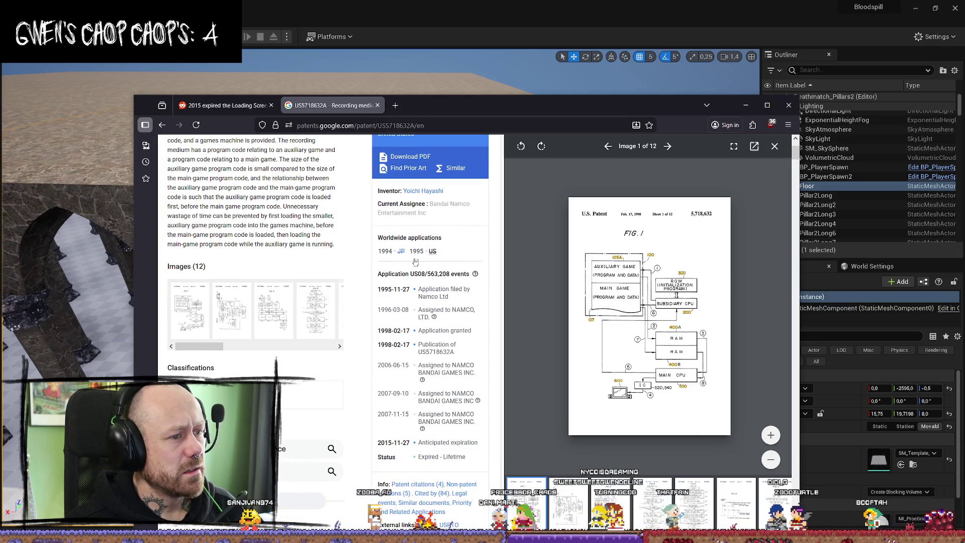
mouse_move(432, 253)
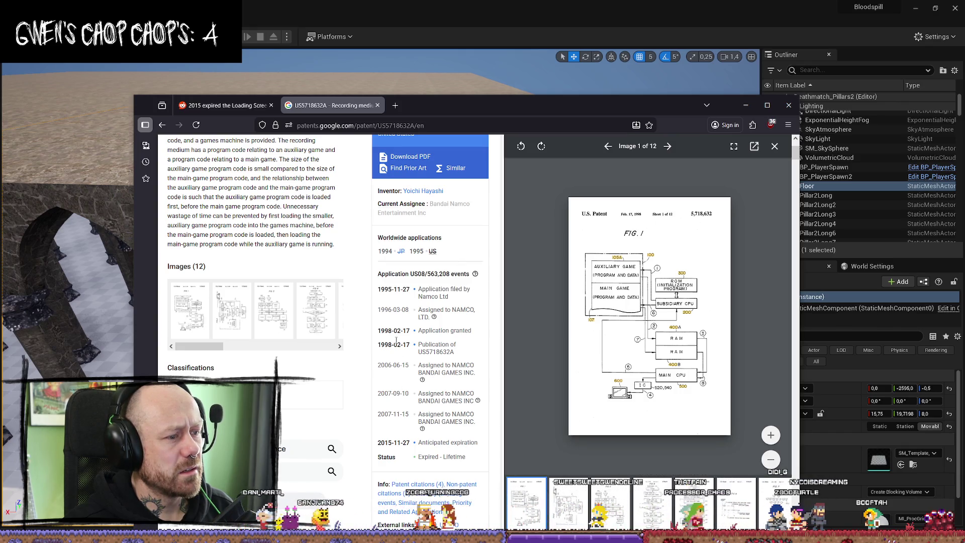
scroll(387, 367, "down", 2)
left_click_drag(398, 362, 469, 361)
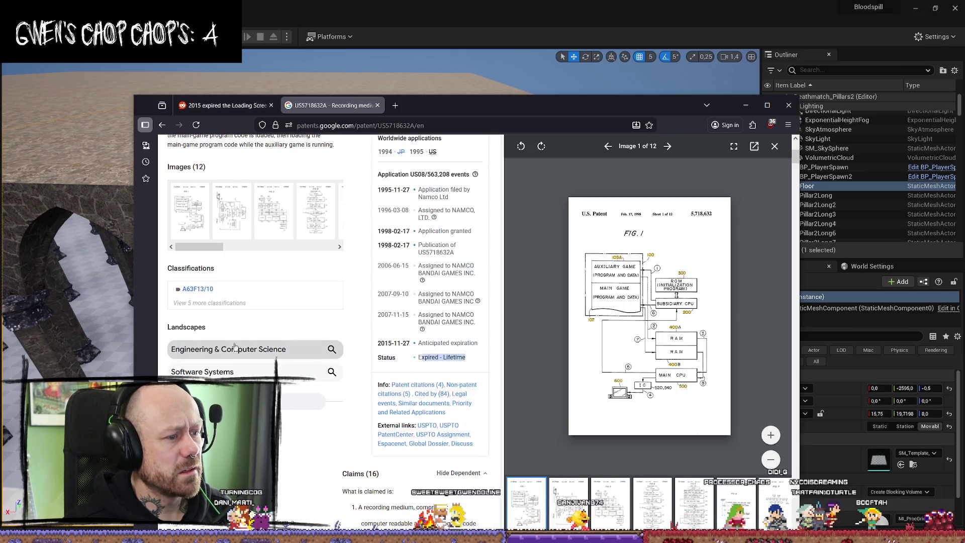
scroll(259, 359, "down", 1)
scroll(263, 367, "up", 1)
scroll(261, 352, "down", 3)
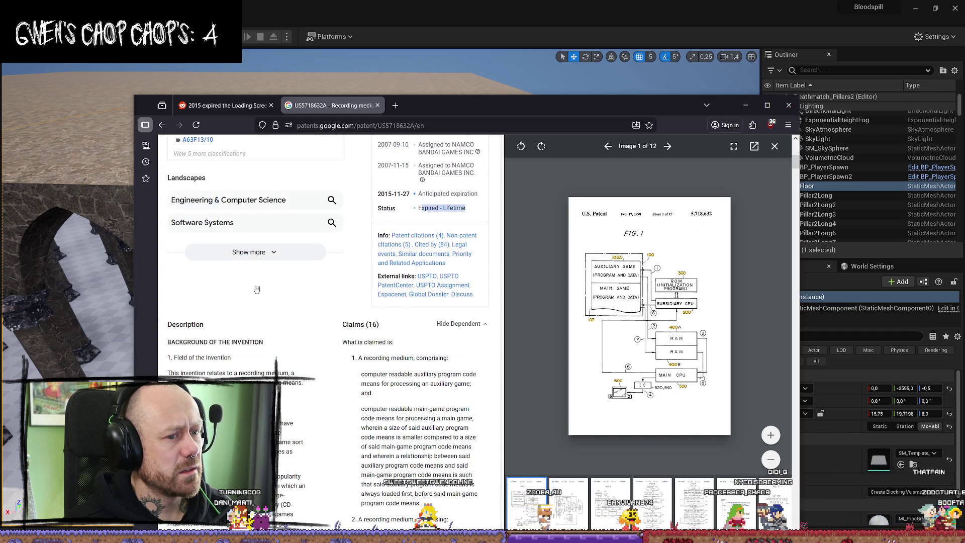
scroll(257, 289, "down", 15)
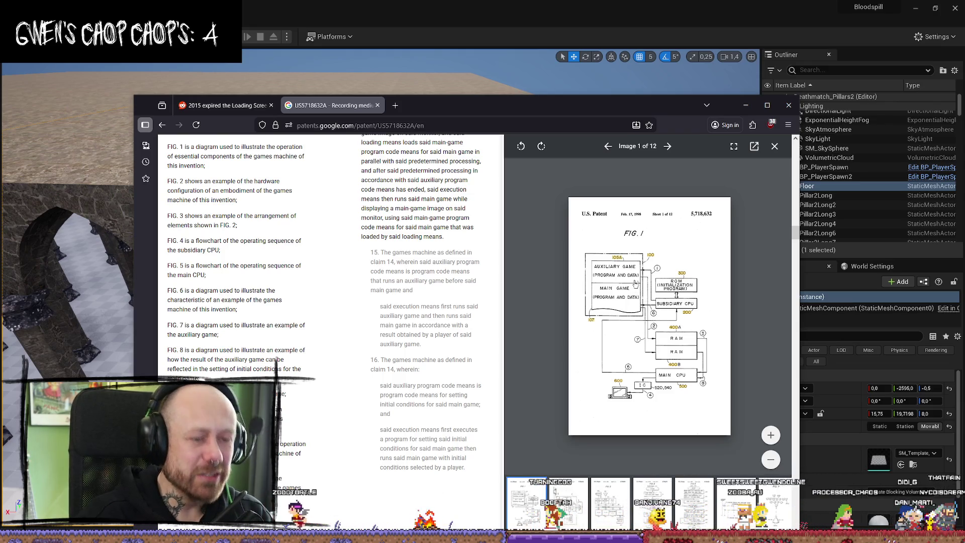
scroll(305, 314, "up", 2)
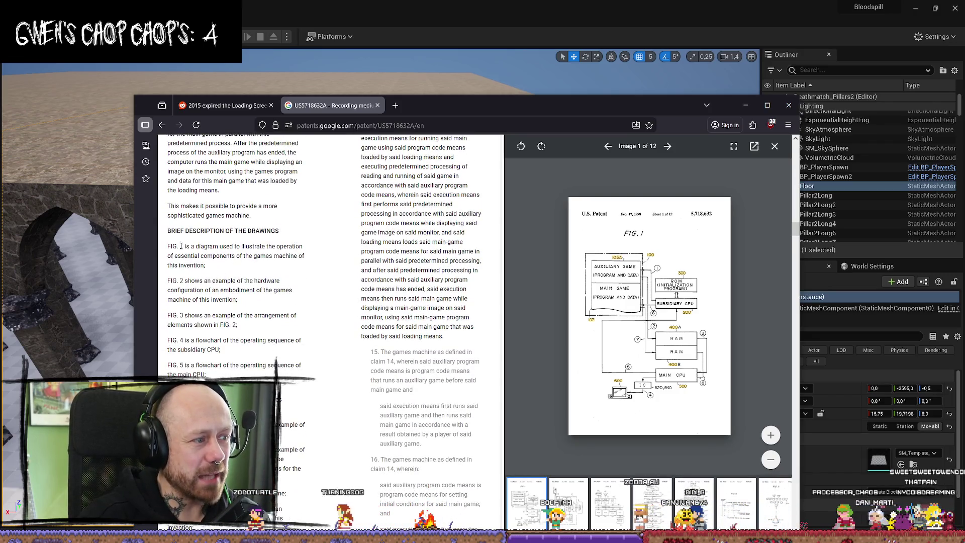
left_click_drag(179, 246, 305, 256)
left_click(215, 277)
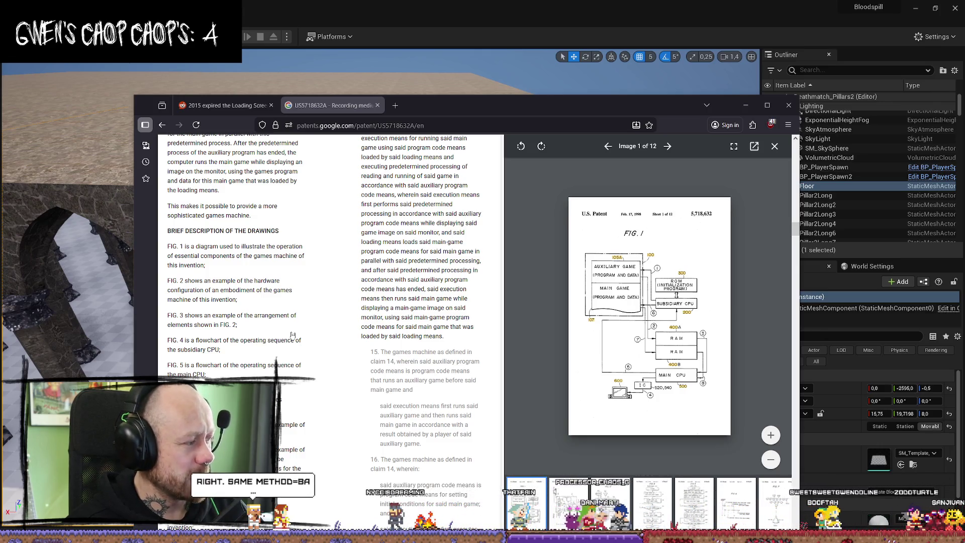
scroll(314, 319, "down", 1)
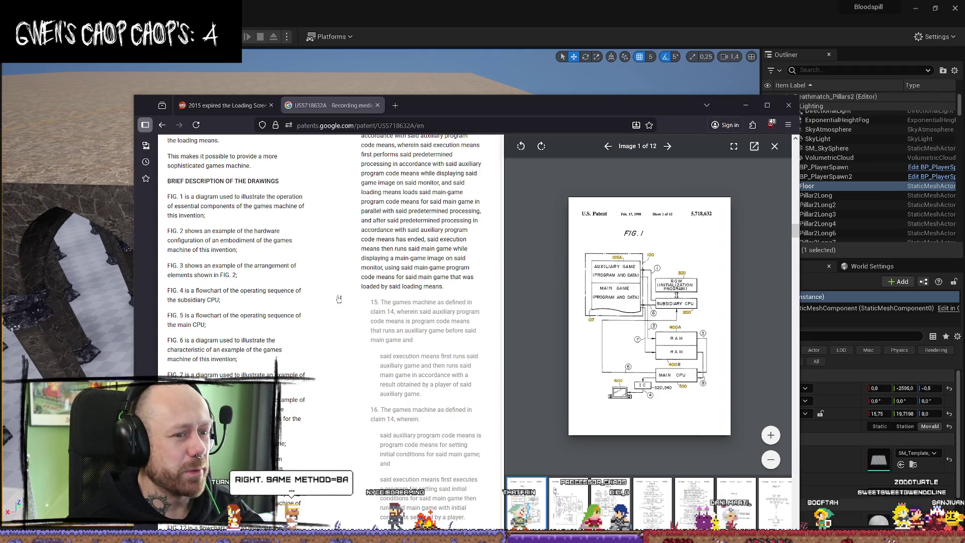
scroll(261, 348, "down", 2)
scroll(261, 348, "up", 1)
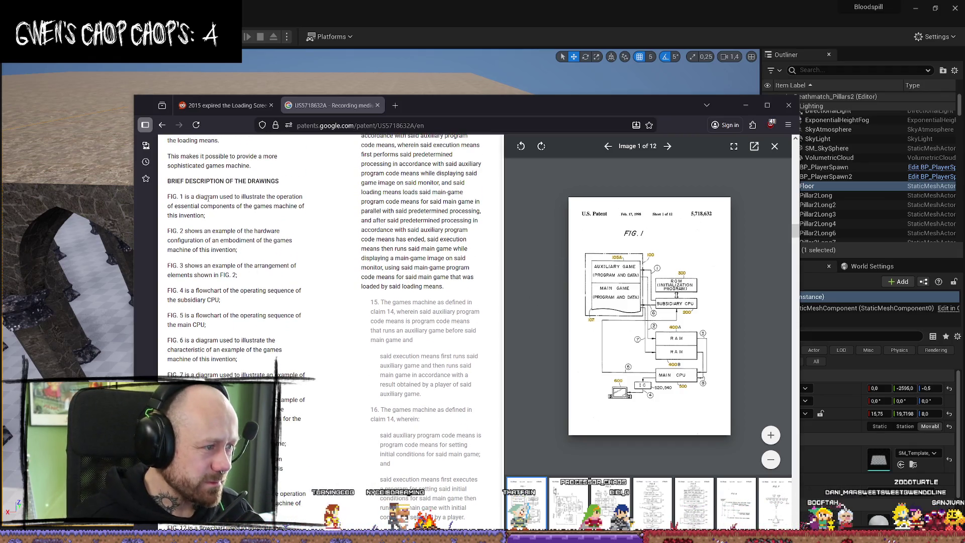
left_click_drag(191, 183, 260, 191)
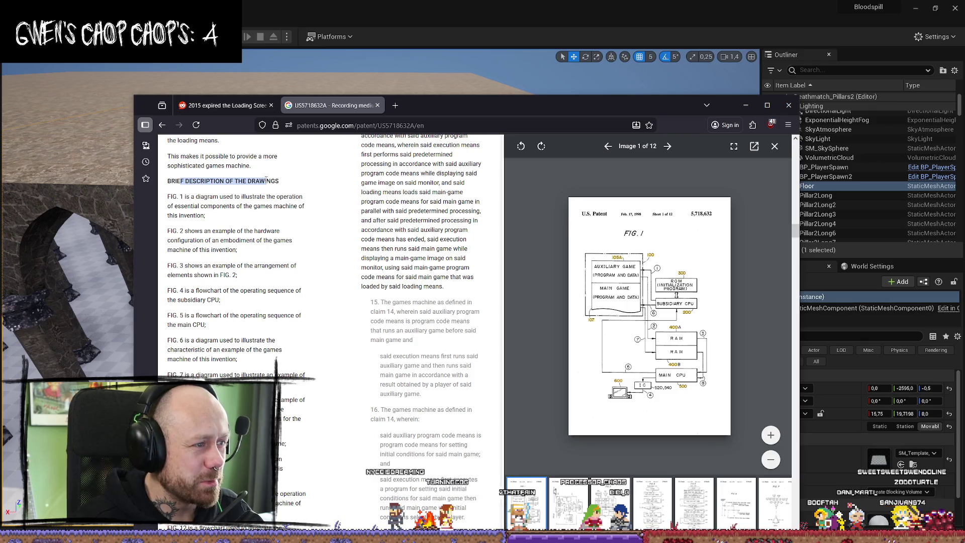
left_click(188, 203)
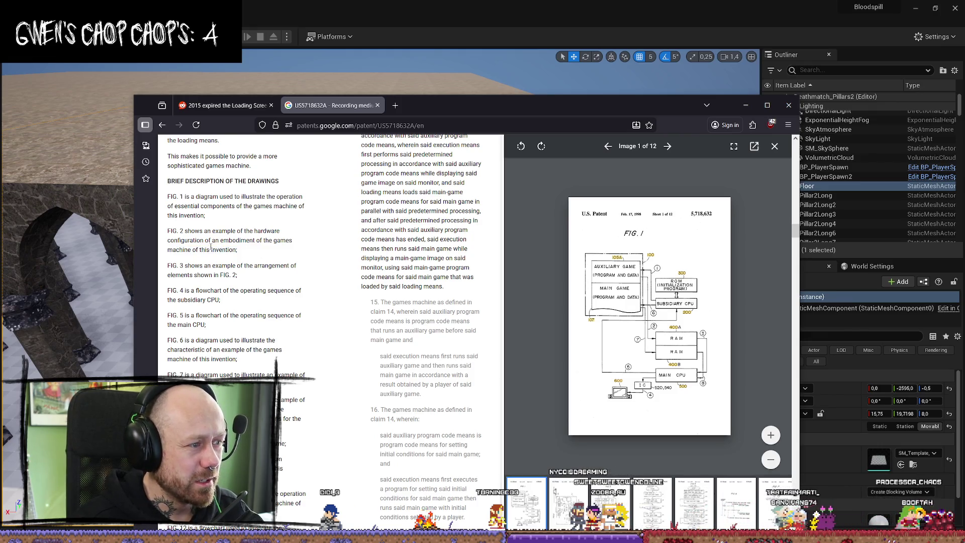
scroll(224, 206, "down", 2)
scroll(224, 205, "up", 1)
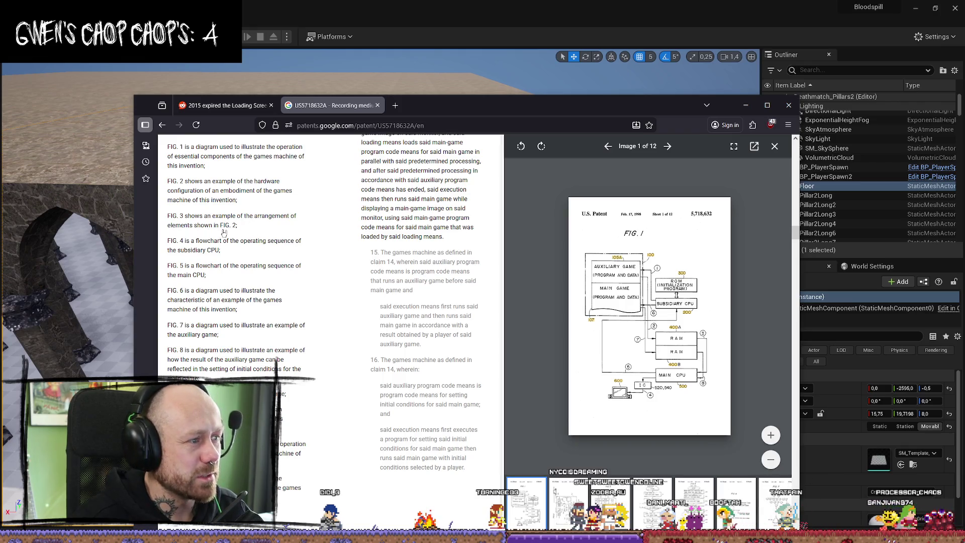
double_click(191, 250)
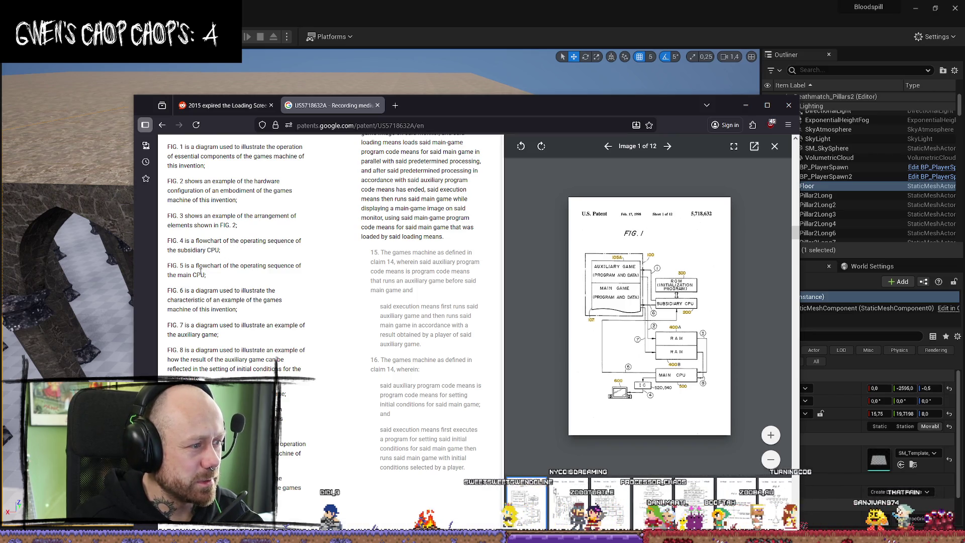
scroll(226, 249, "down", 3)
scroll(231, 247, "up", 1)
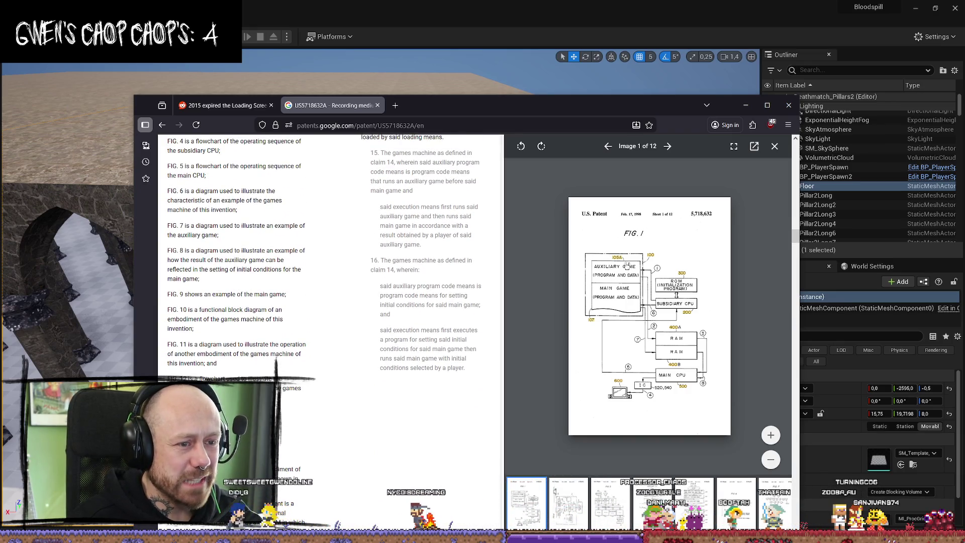
left_click(572, 504)
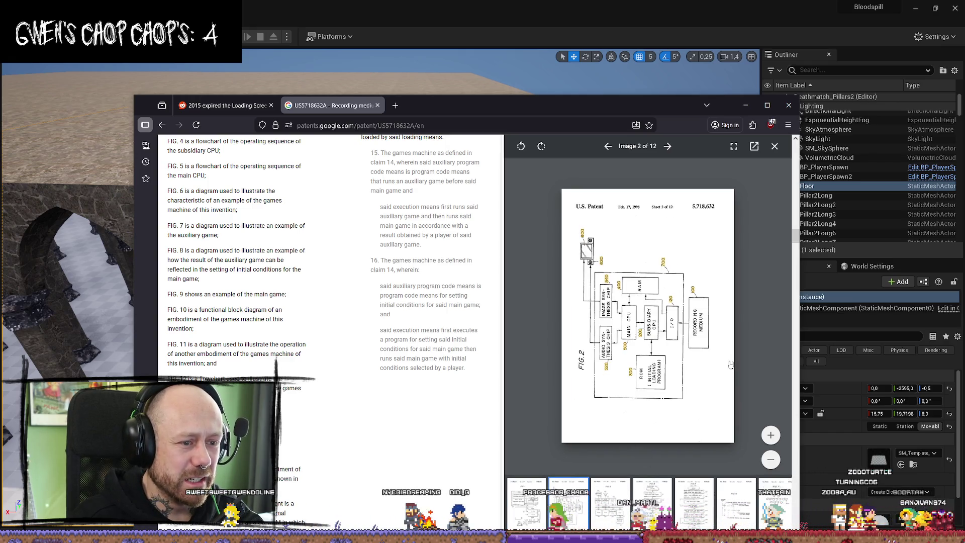
key("Left")
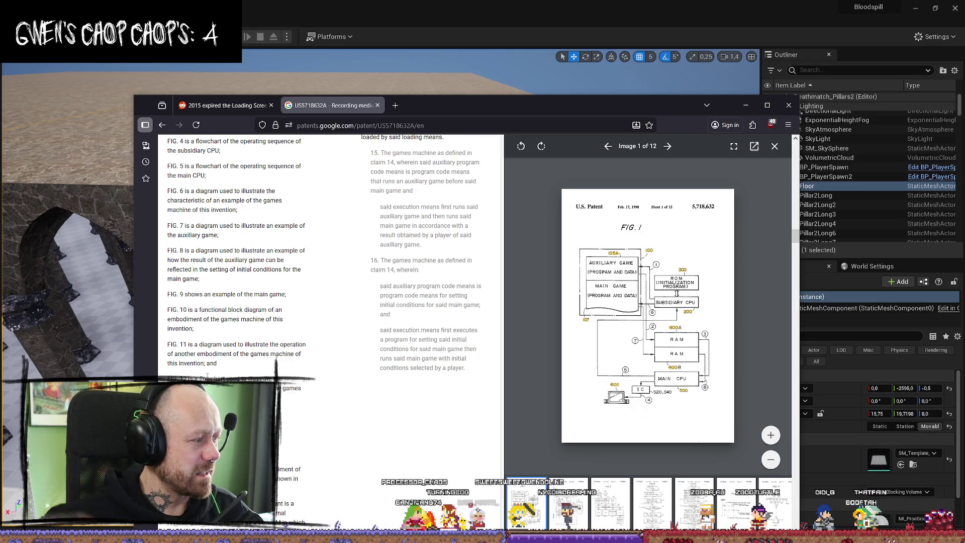
scroll(321, 325, "down", 5)
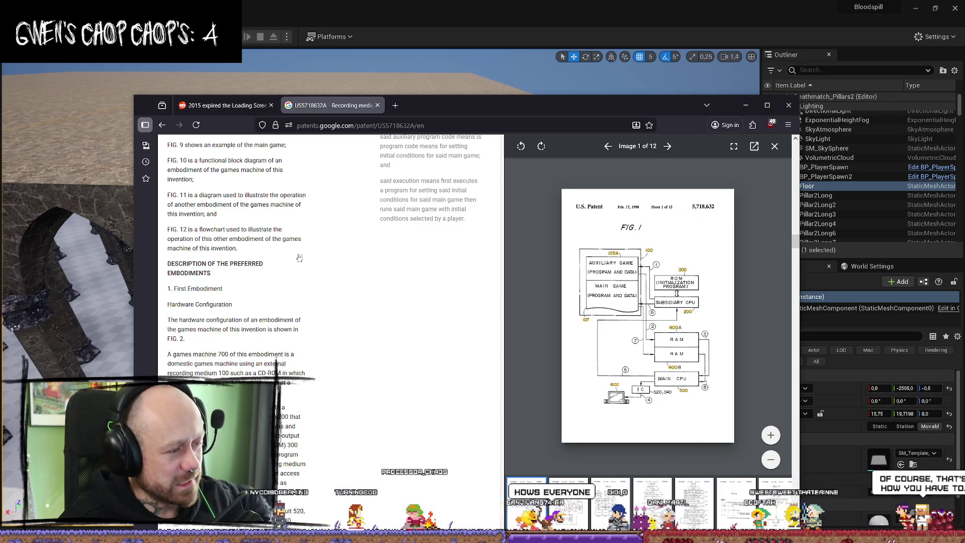
scroll(279, 248, "down", 2)
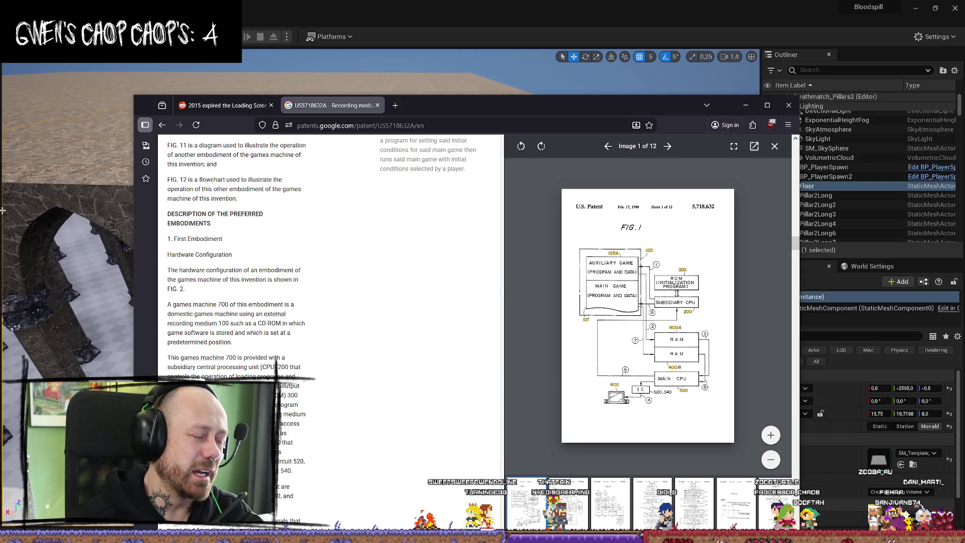
Step: Scroll through the rest of the games machine operation description, then close the patent tab
scroll(232, 167, "down", 3)
scroll(241, 286, "up", 4)
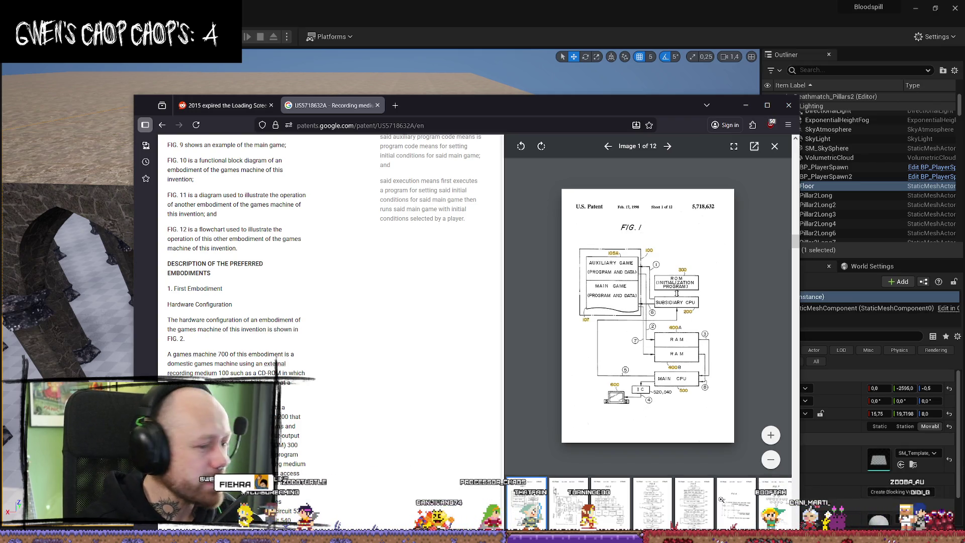
scroll(388, 366, "down", 2)
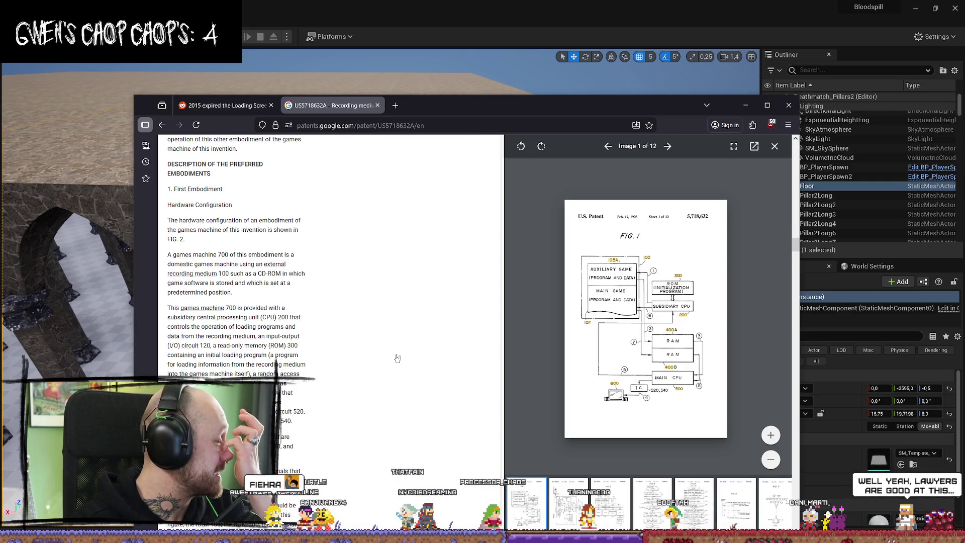
scroll(382, 352, "down", 10)
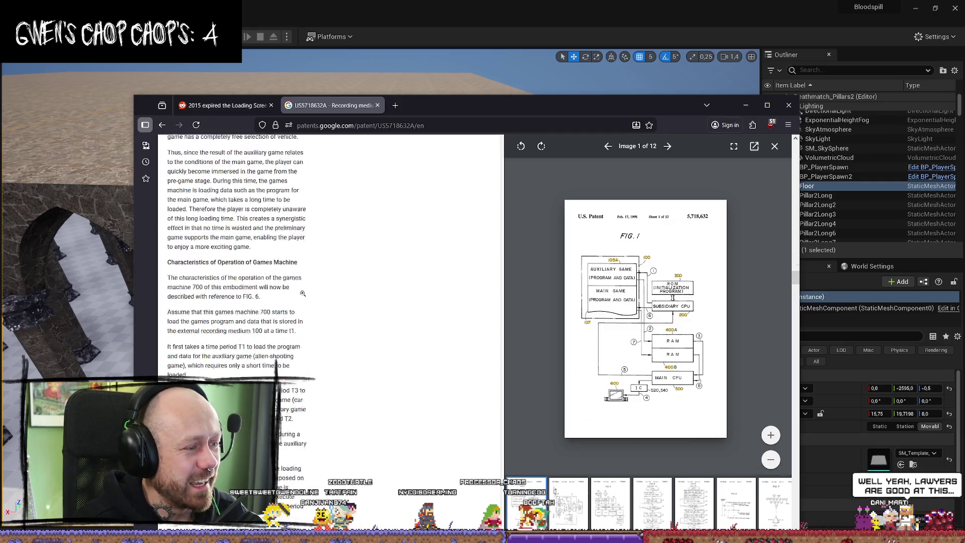
scroll(381, 338, "down", 5)
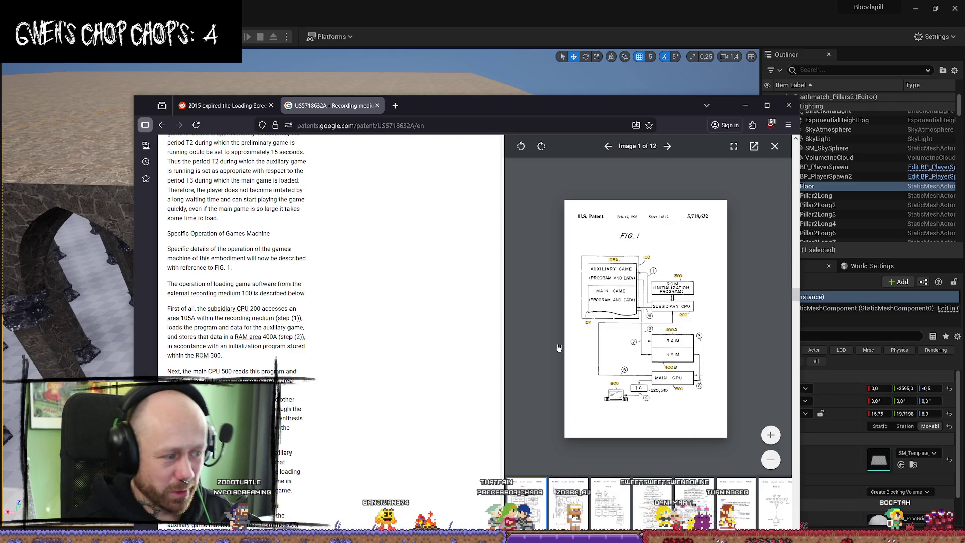
scroll(389, 213, "down", 5)
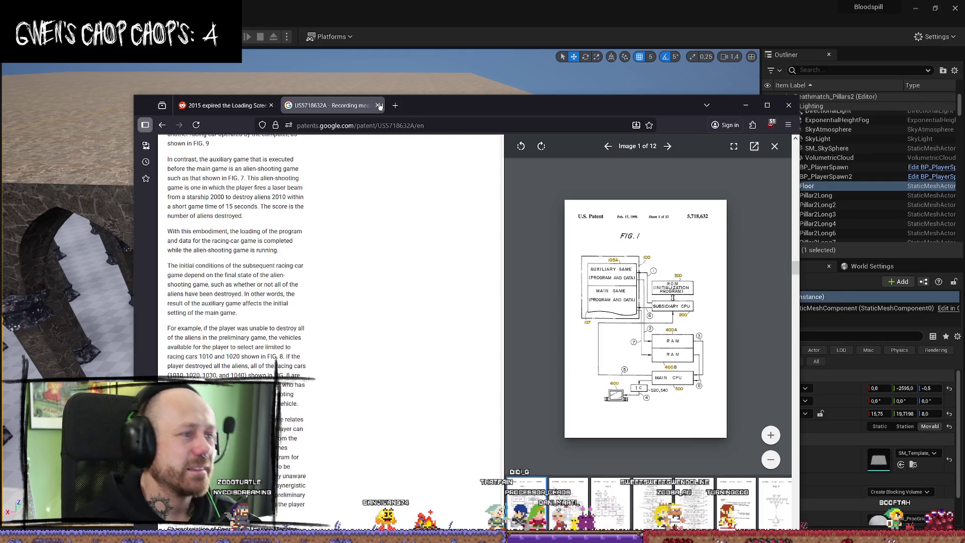
key("ctrl+w")
Step: Back in the level editor, fly around the hall, frame the Floor, and select an arcade pillar
left_click(745, 105)
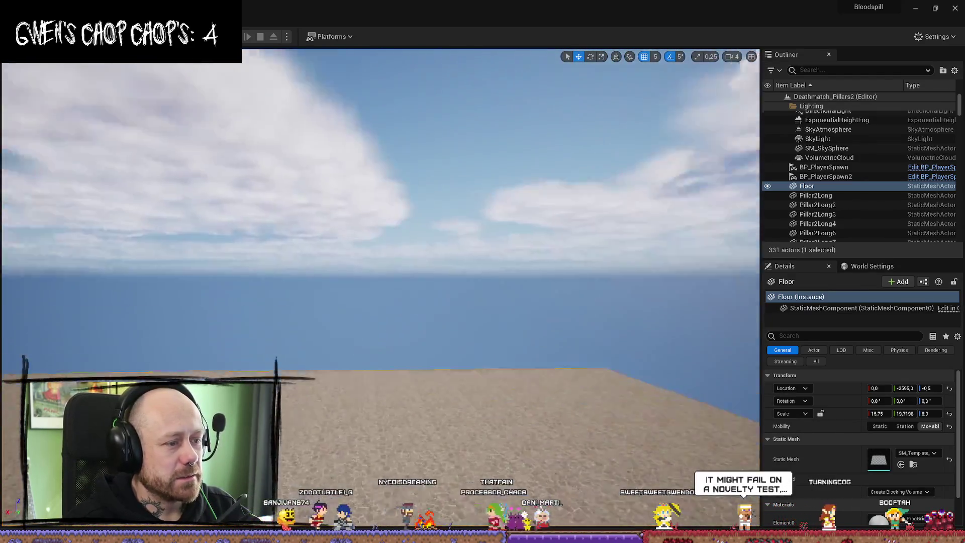
key("w")
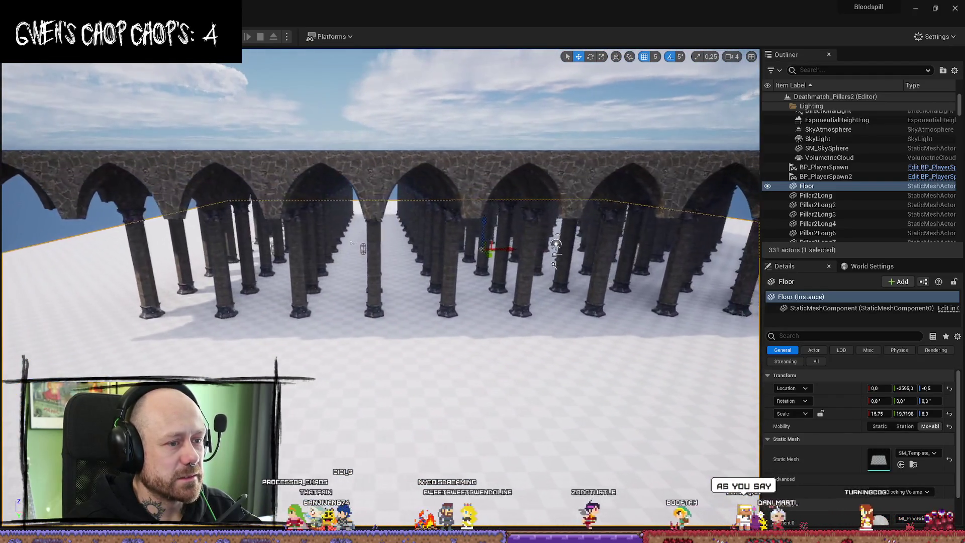
key("s")
key("f")
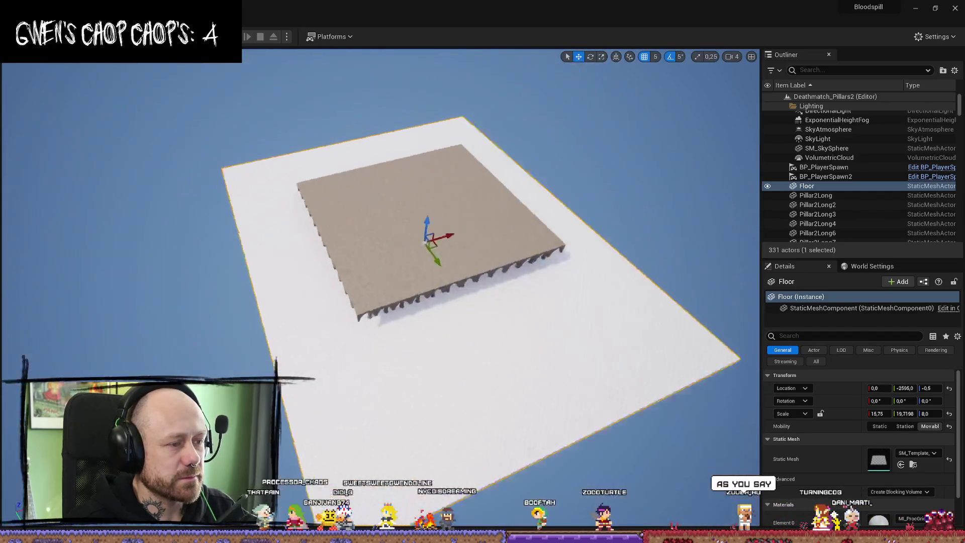
scroll(380, 286, "down", 2)
key("w")
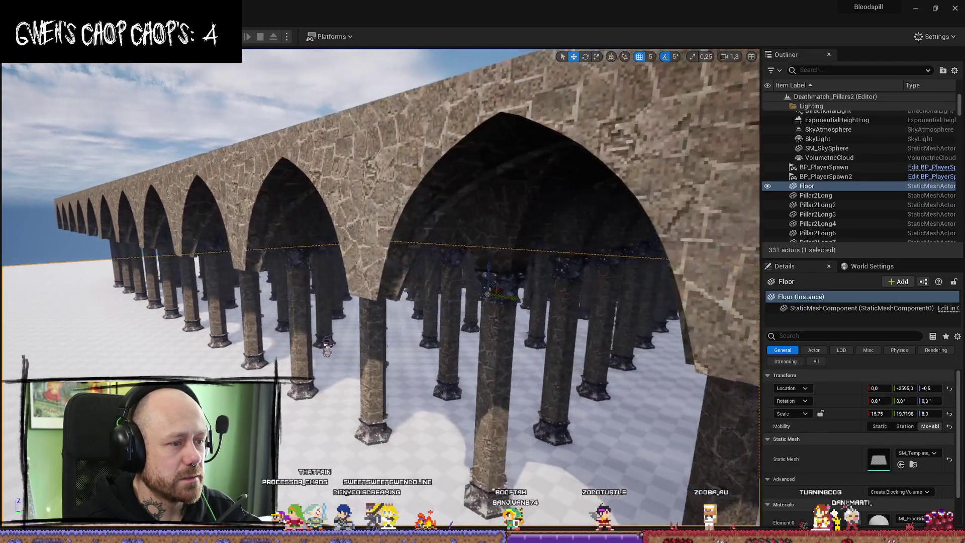
scroll(451, 212, "down", 5)
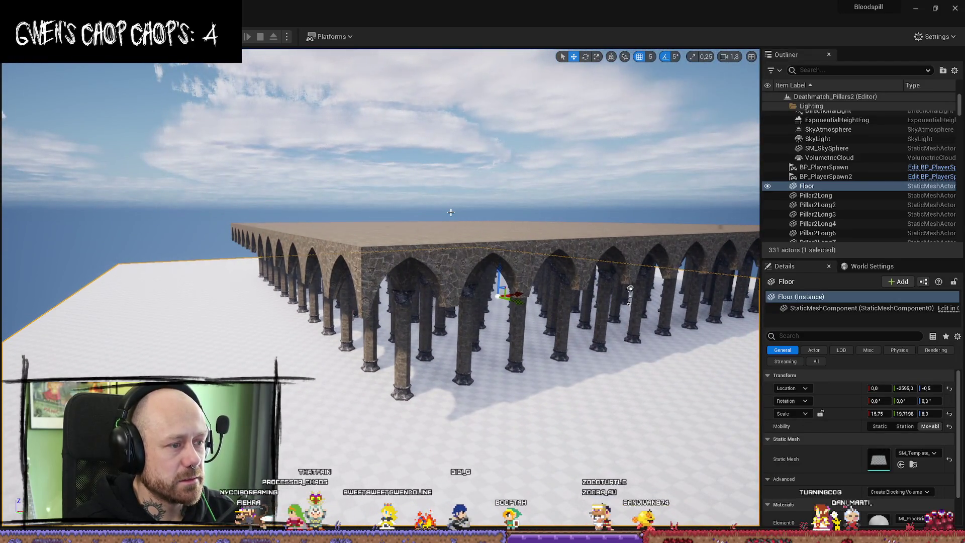
left_click(401, 318)
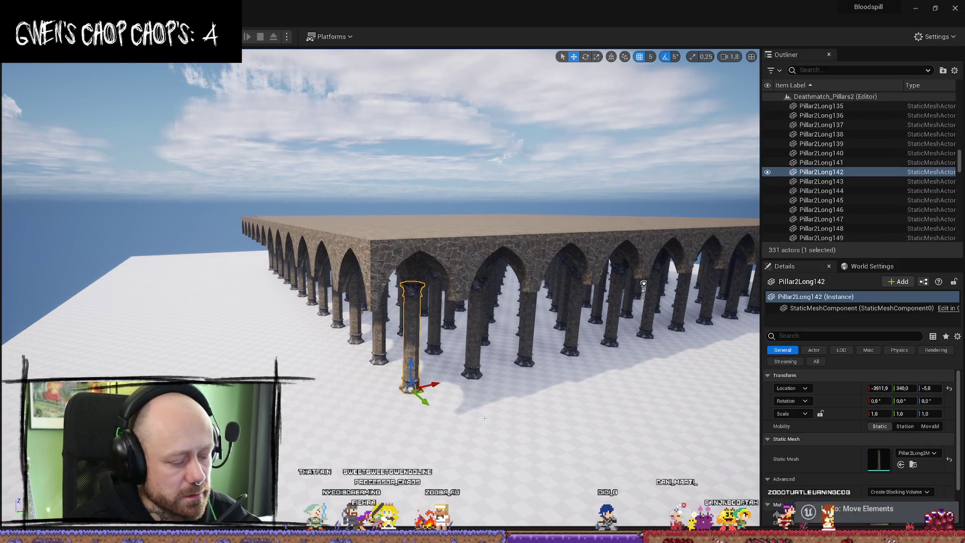
Step: Start Play In Editor, walk forward, switch to the sword and swing it twice
key("alt+p")
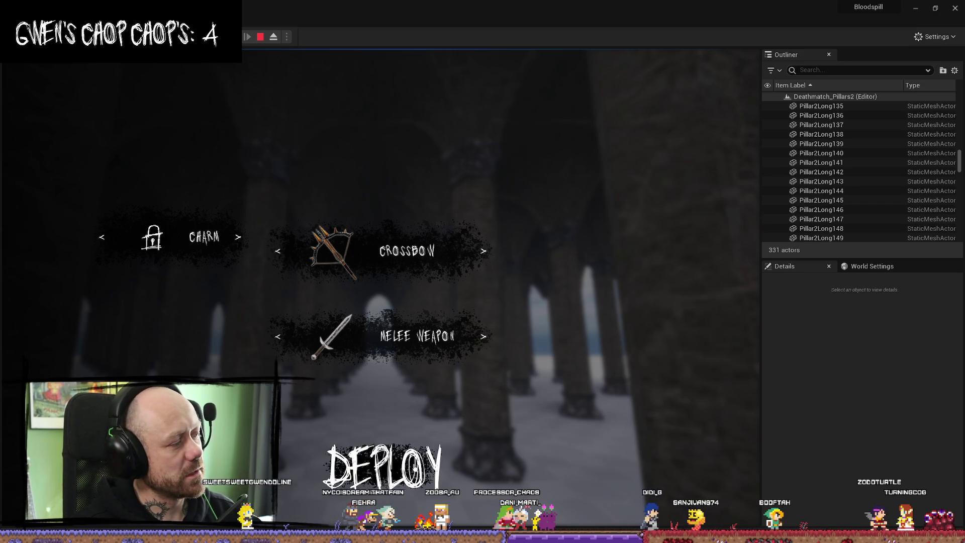
key("F11")
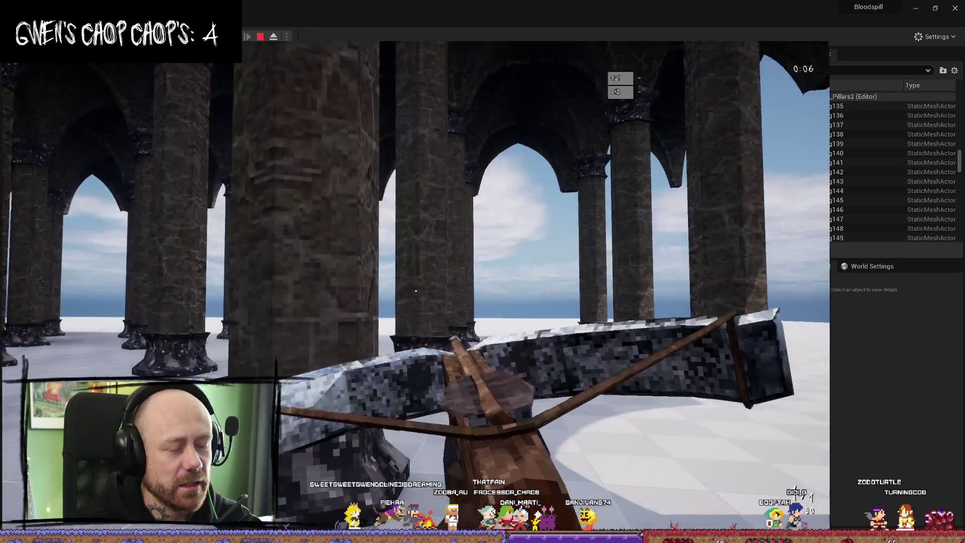
key("F11")
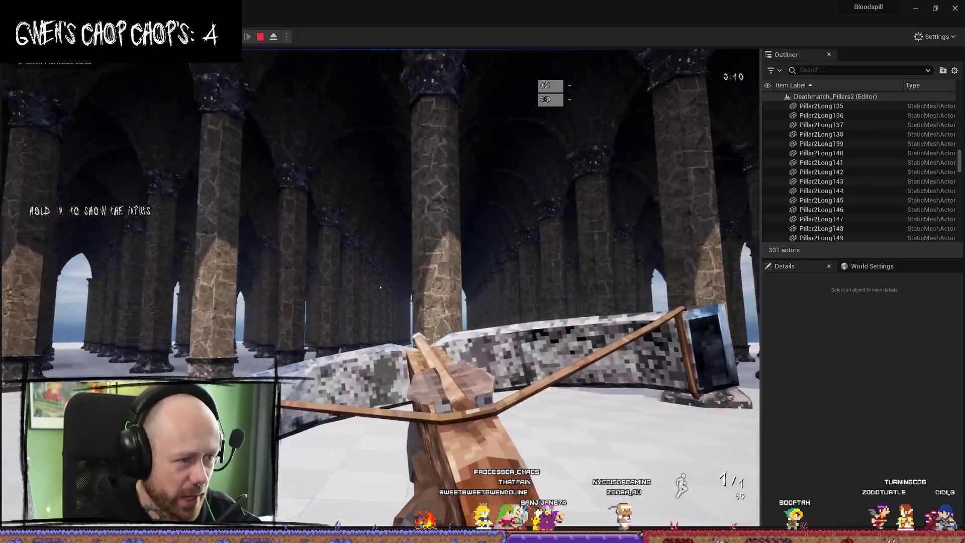
key("w")
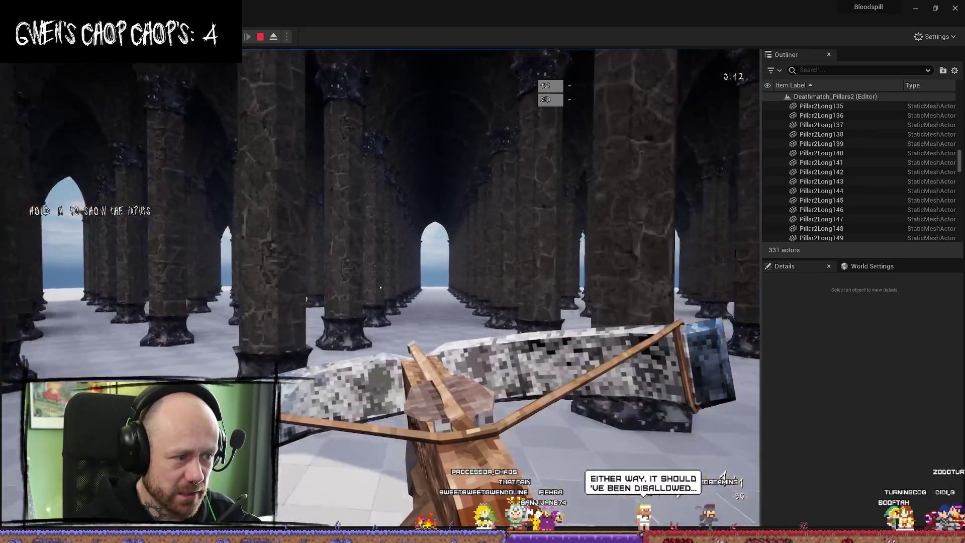
key("2")
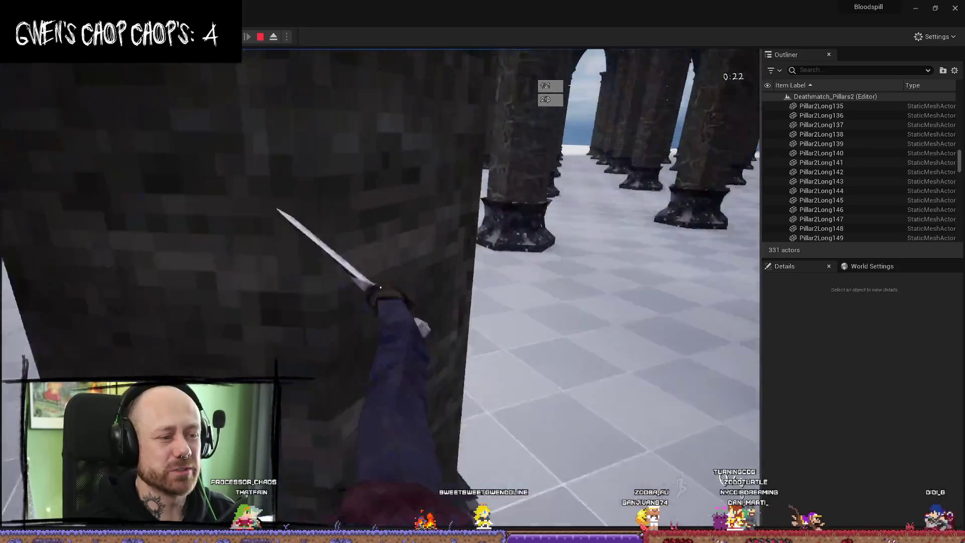
left_click(380, 287)
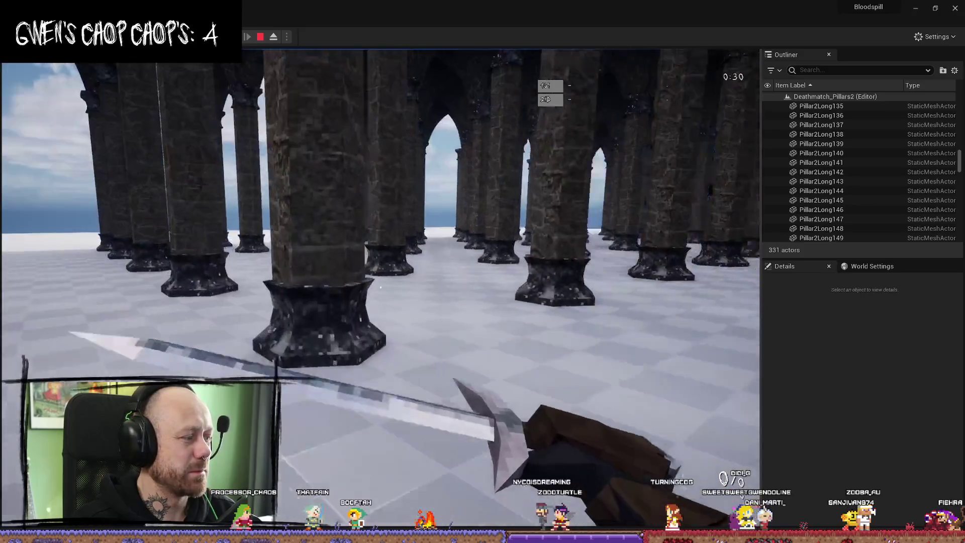
left_click(380, 288)
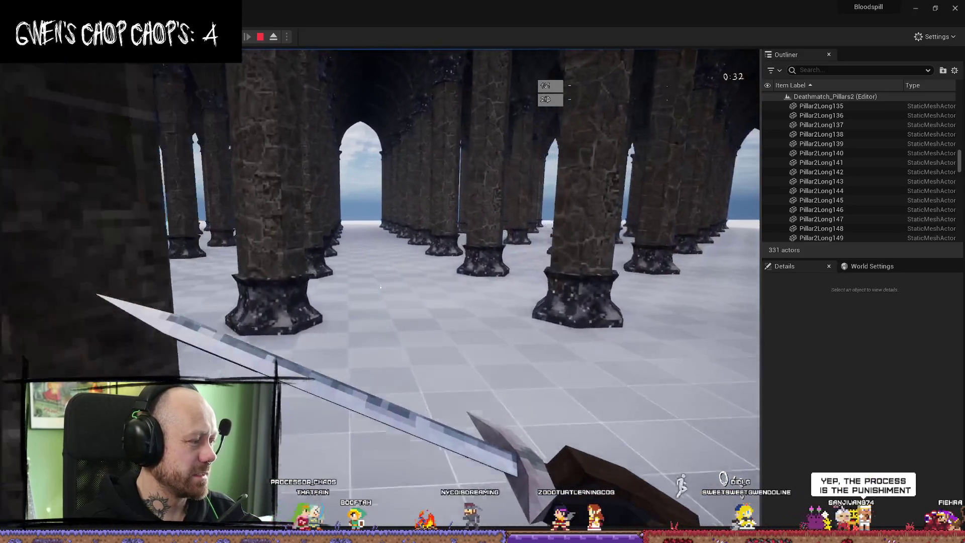
Step: Walk among the pillars swinging the sword and firing the crossbow, then end the playtest
key("w")
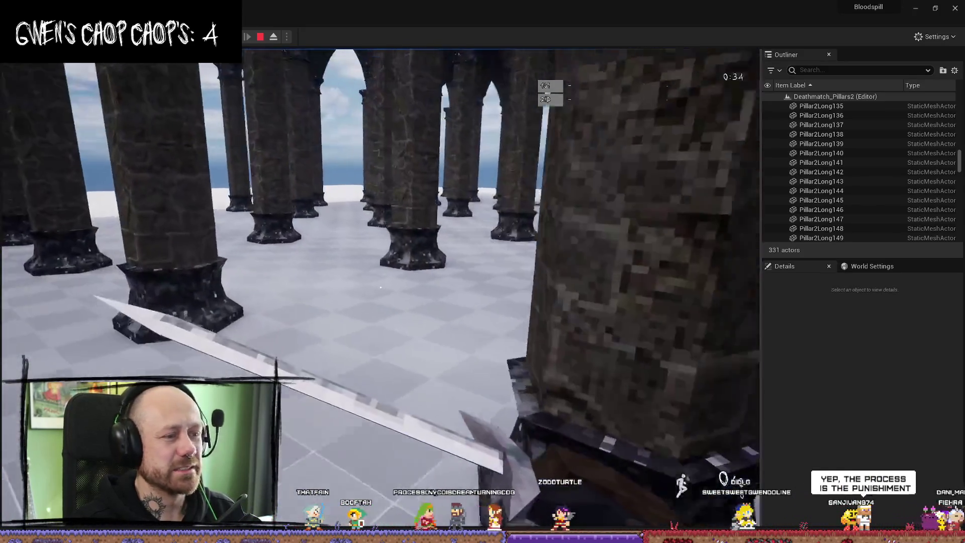
key("w")
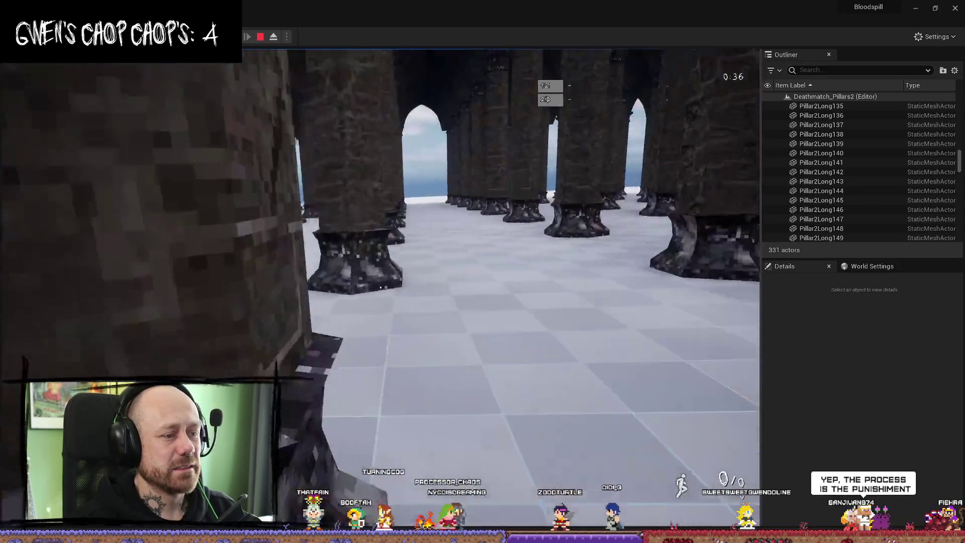
left_click(380, 287)
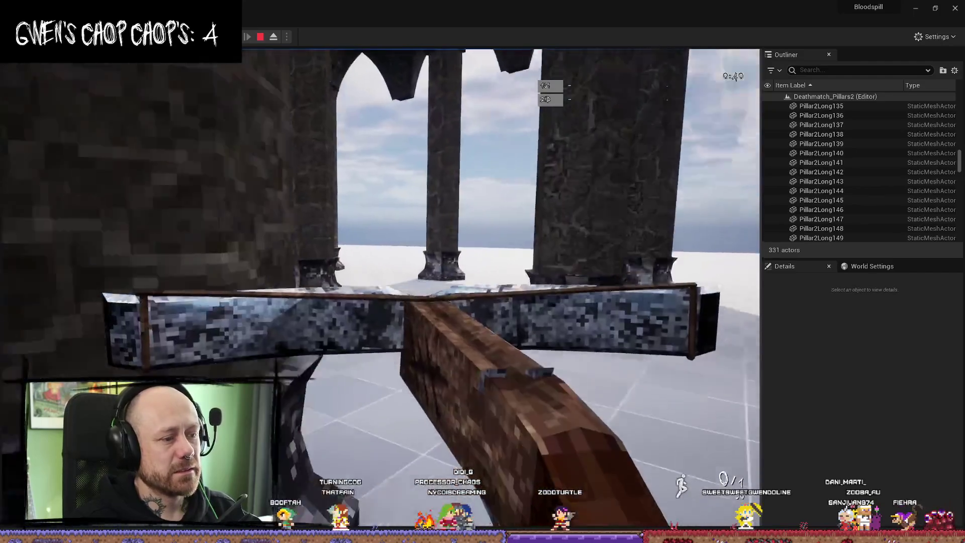
key("w")
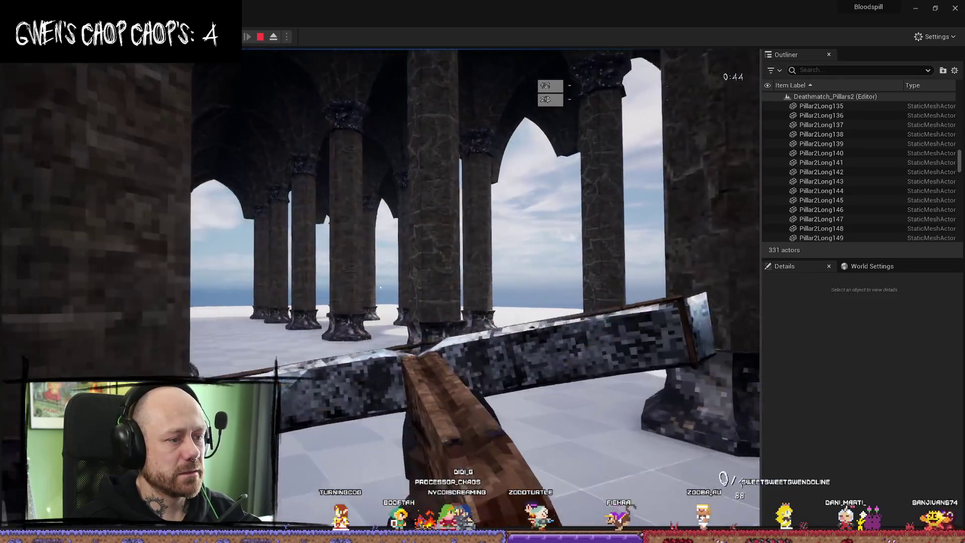
key("w")
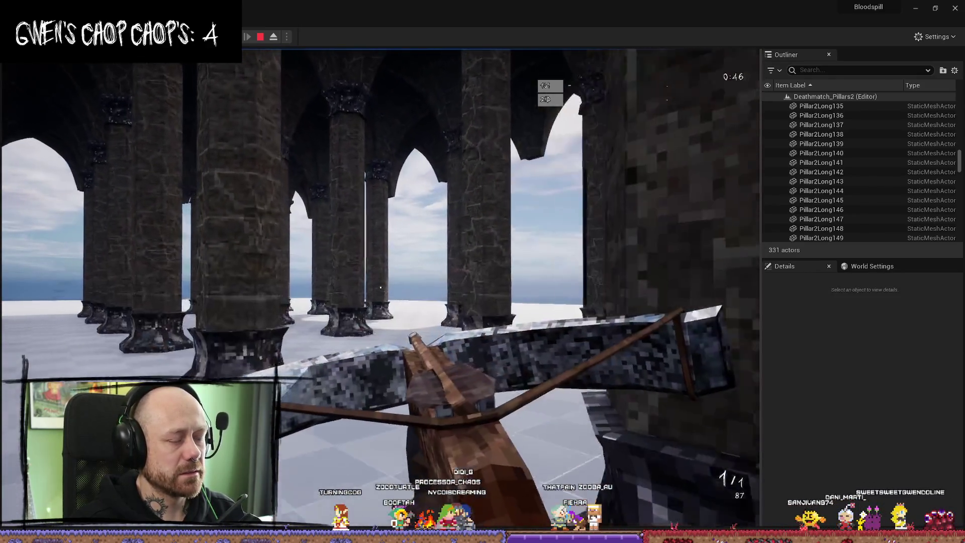
left_click(381, 287)
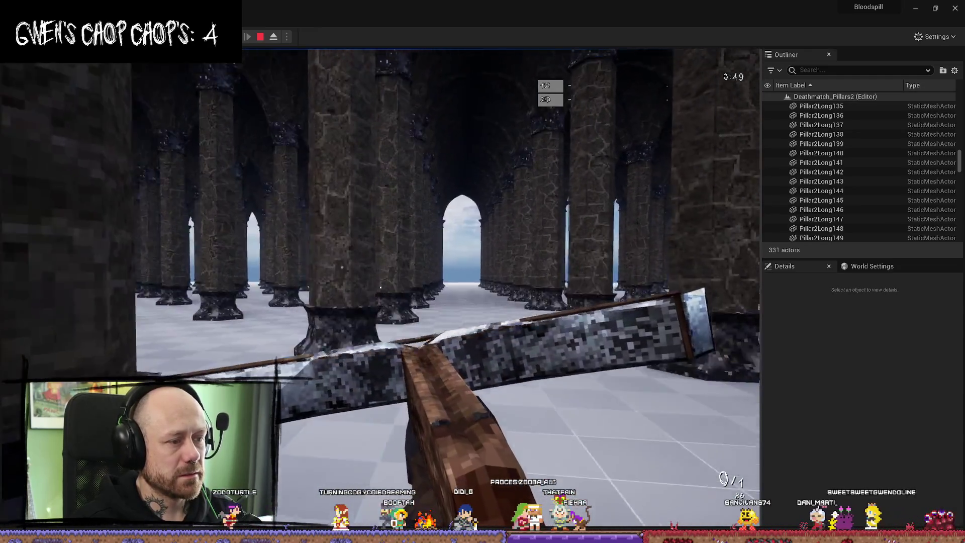
left_click(381, 288)
key("w")
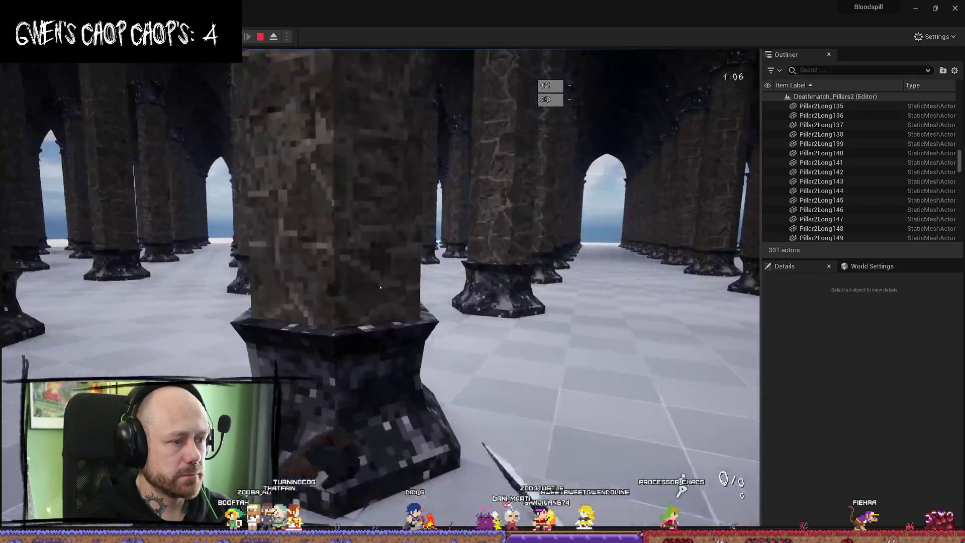
key("Escape")
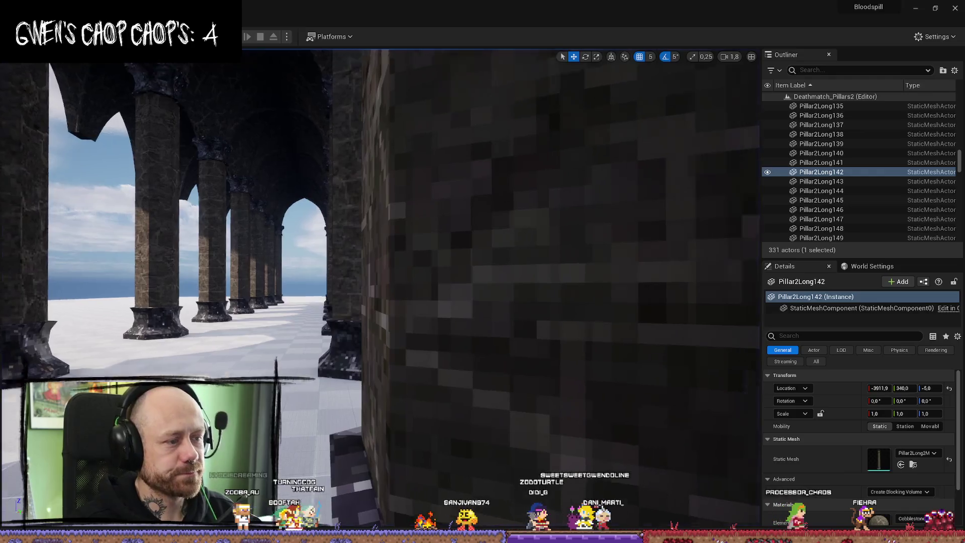
Step: Fly in among the pillars near the player start and select the pillar beside it
key("w")
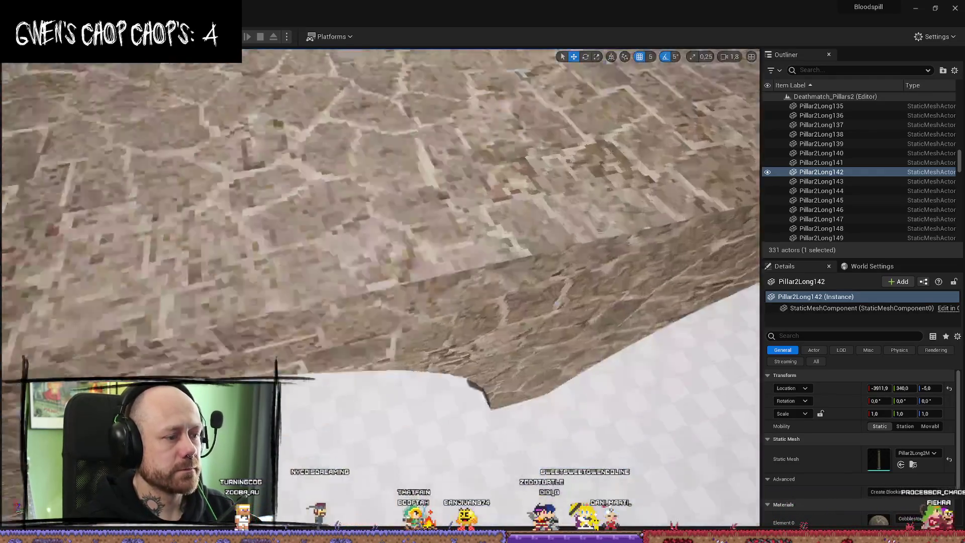
key("f")
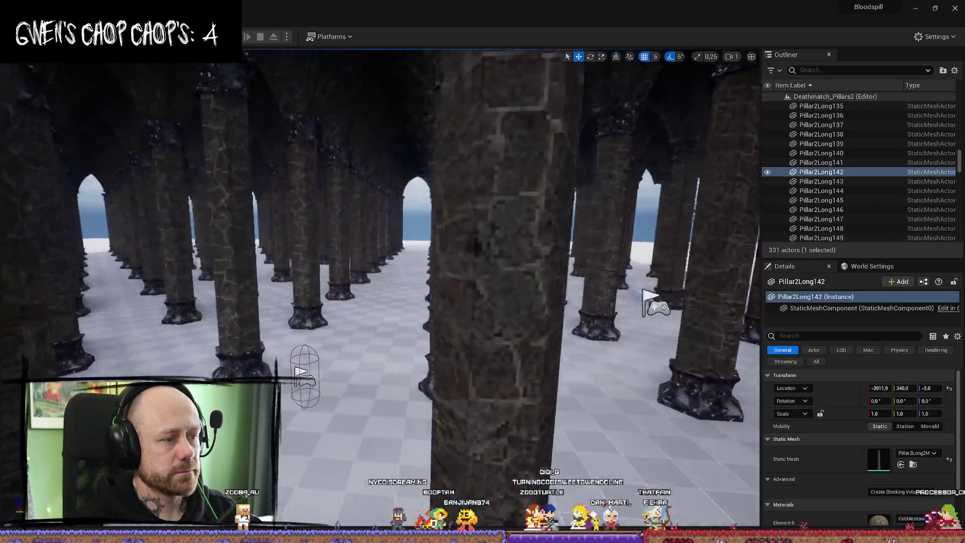
key("w")
left_click(552, 302)
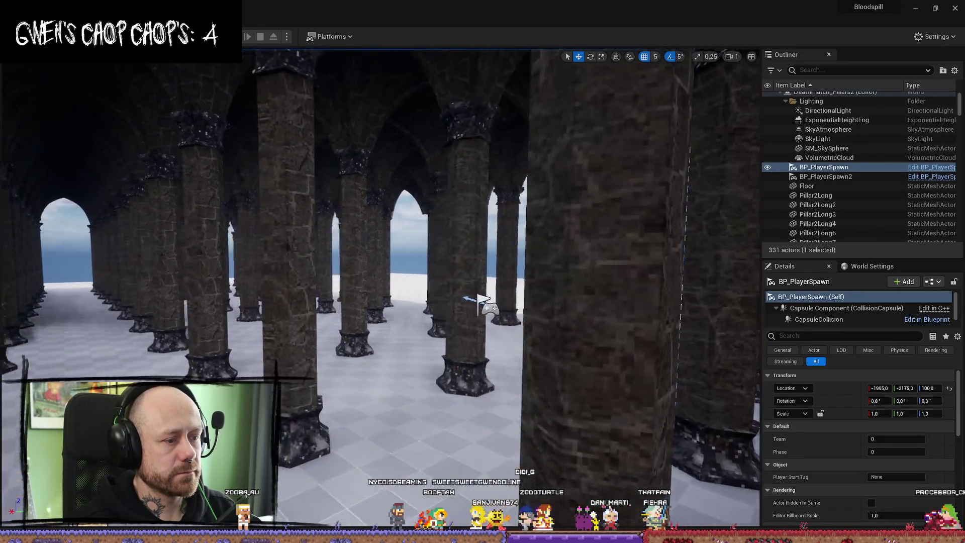
right_click(472, 307)
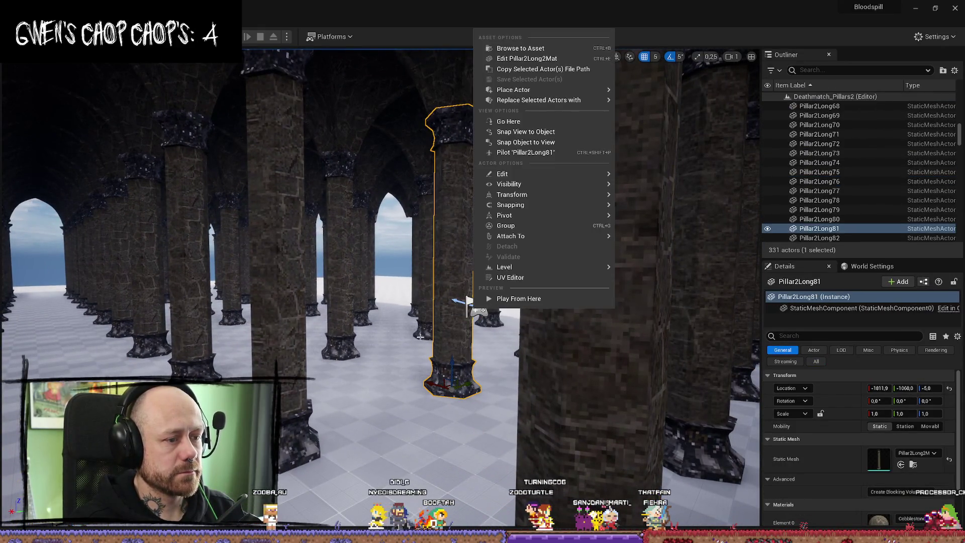
left_click(420, 336)
Step: Select ExponentialHeightFog and try Fog Height Falloff values of 1.58 and 0.001
left_click(839, 158)
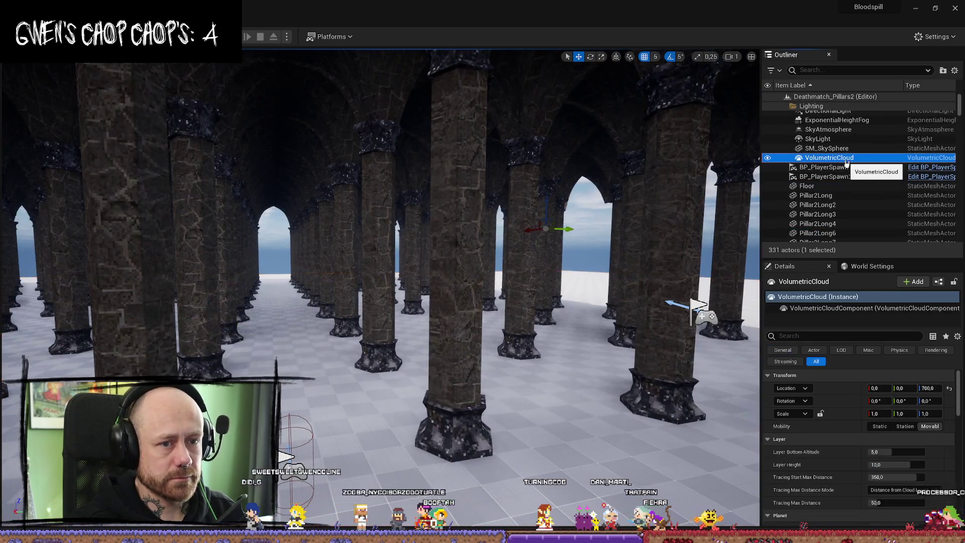
left_click(837, 120)
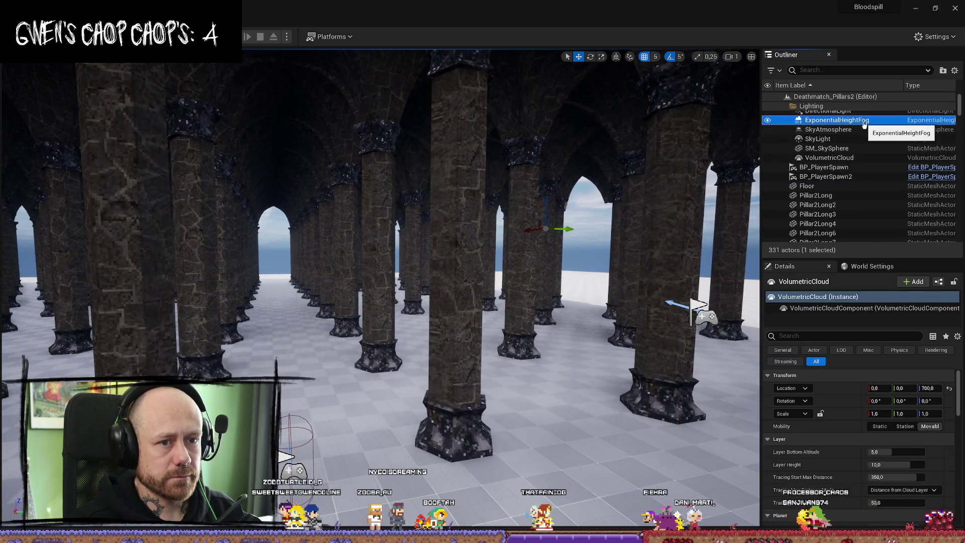
scroll(781, 392, "down", 2)
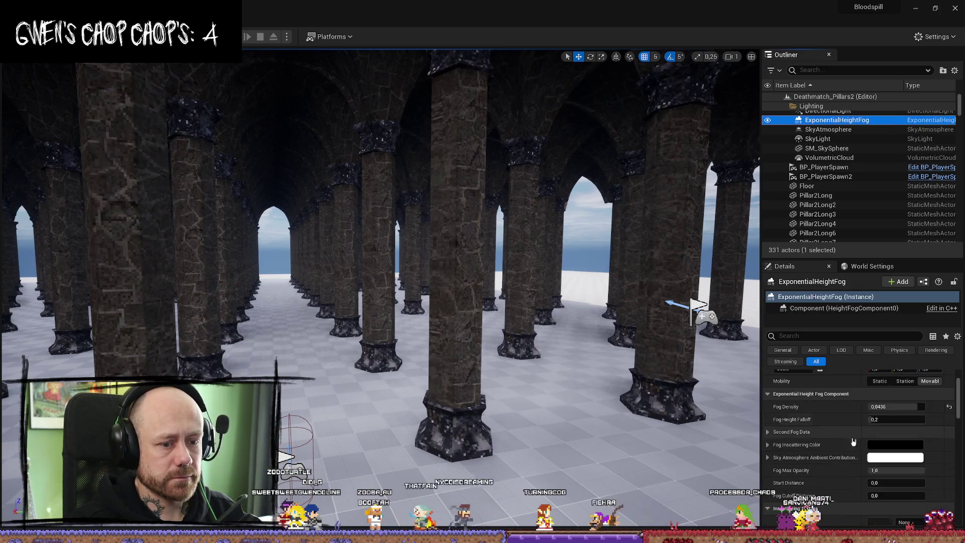
left_click(895, 420)
key("ctrl+v")
key("Return")
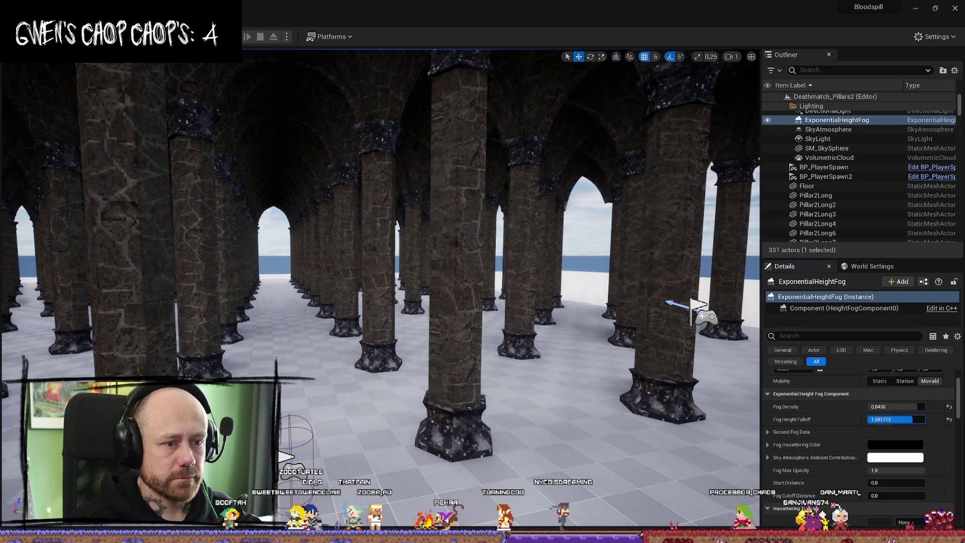
type("0,001")
key("Return")
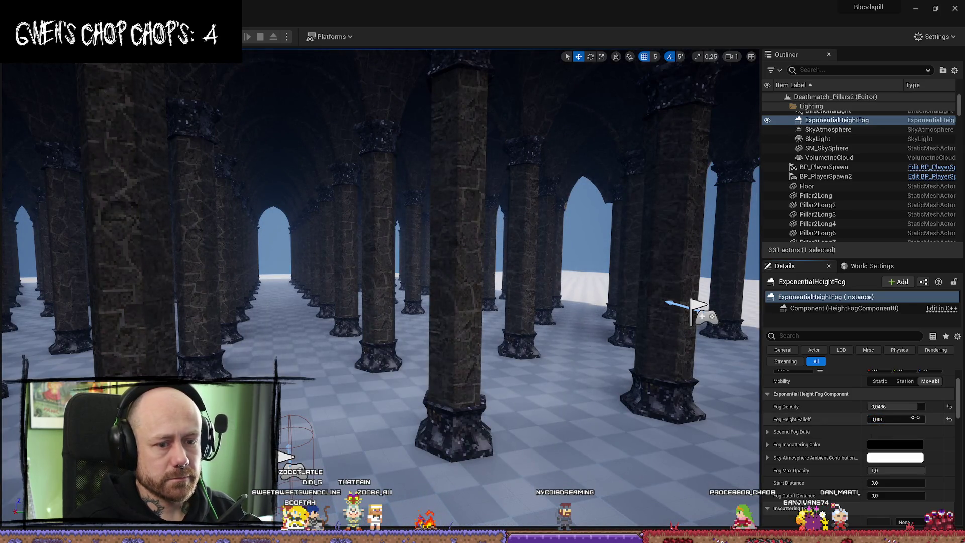
Step: Reset Fog Height Falloff to 0.2 after testing about 0.28, then review the hall
left_click(949, 419)
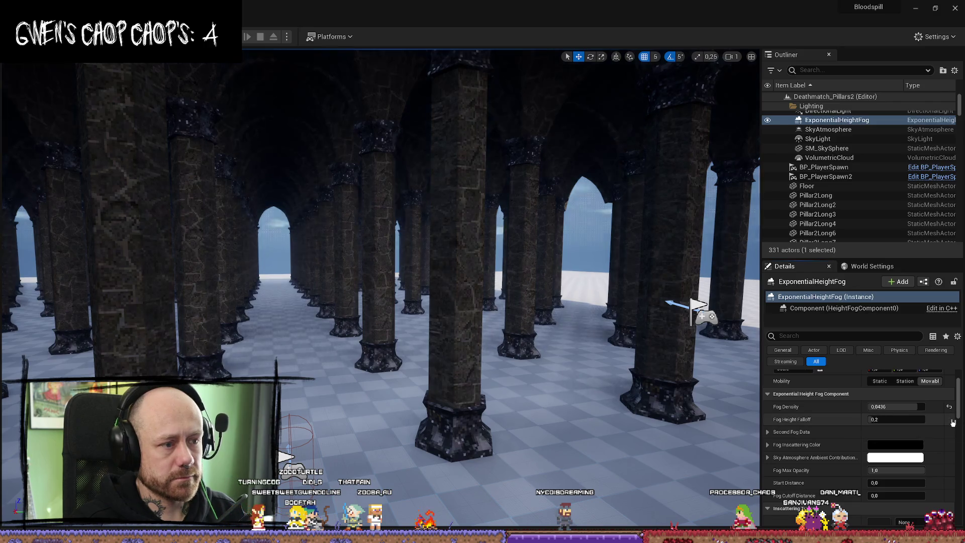
left_click_drag(894, 419, 909, 419)
left_click(949, 419)
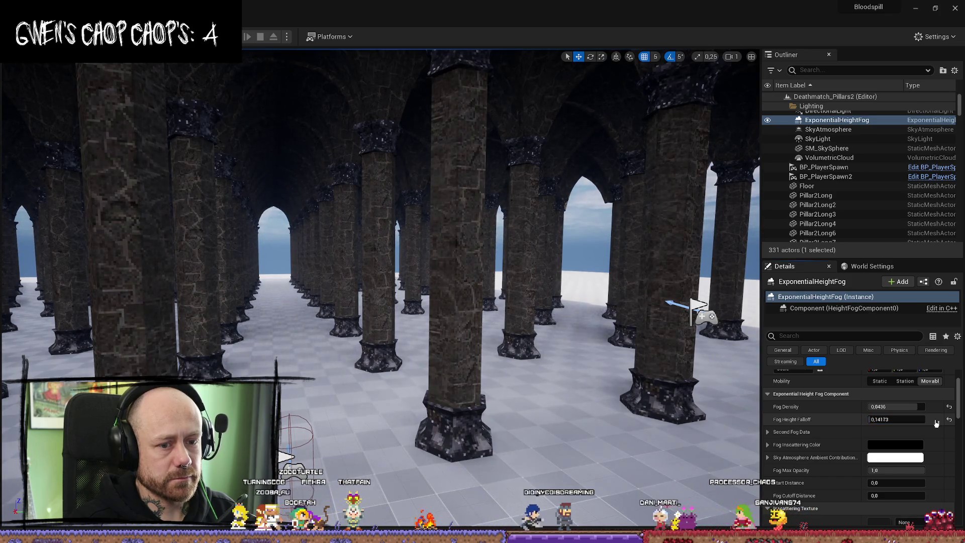
mouse_move(670, 262)
left_mouse_down()
mouse_move(595, 285)
mouse_move(588, 228)
mouse_move(560, 265)
left_mouse_up()
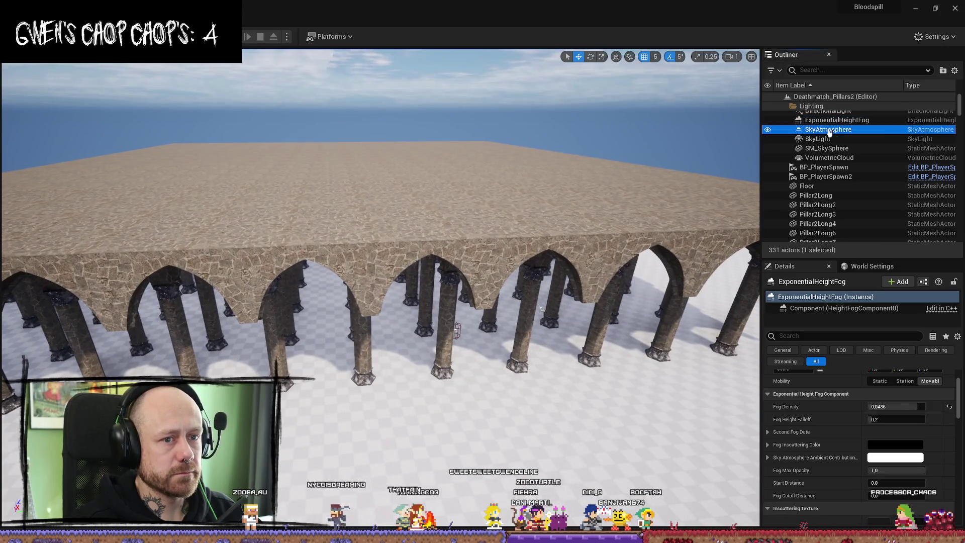
left_click(803, 121)
key("f")
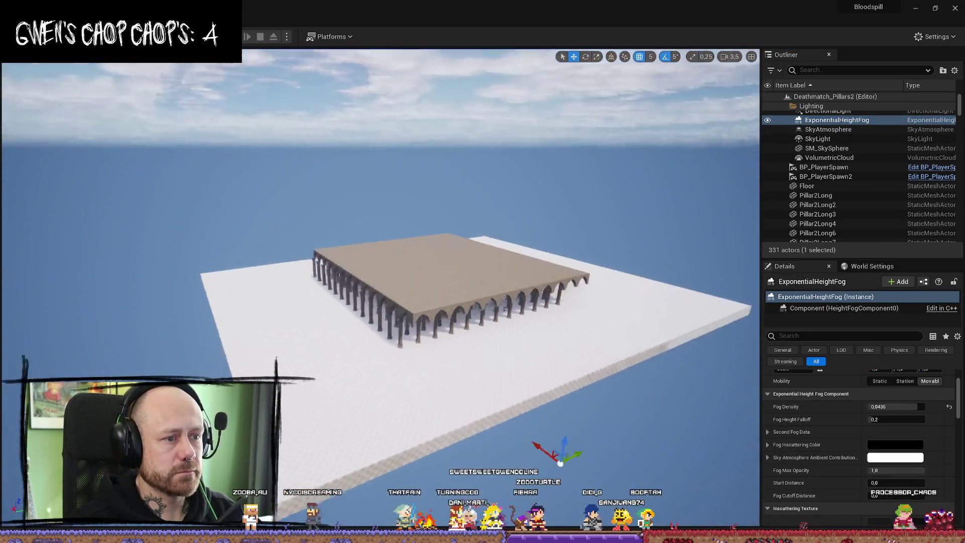
mouse_move(539, 271)
left_mouse_down()
mouse_move(539, 292)
mouse_move(472, 303)
mouse_move(466, 292)
mouse_move(465, 326)
mouse_move(543, 335)
mouse_move(504, 336)
mouse_move(510, 344)
mouse_move(499, 347)
left_mouse_up()
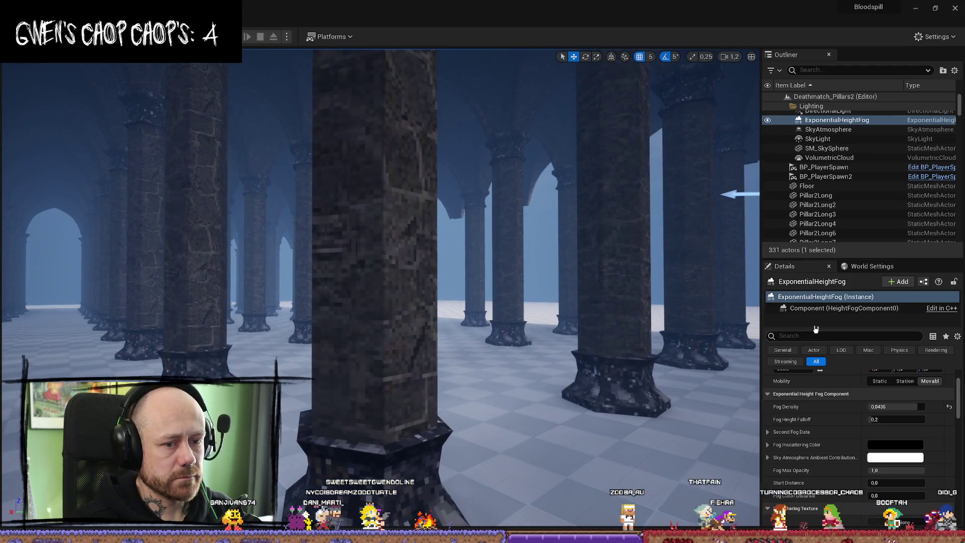
Step: Preview a darker Sky Atmosphere Ambient Contribution, then close the colour editor unchanged
scroll(809, 430, "up", 2)
scroll(809, 430, "down", 2)
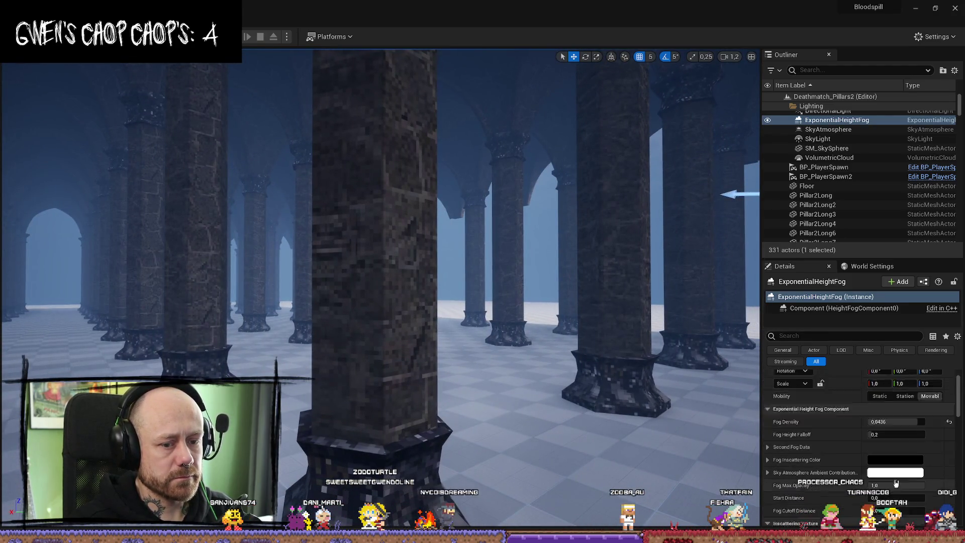
left_click(887, 459)
mouse_move(812, 357)
left_mouse_down()
mouse_move(812, 412)
mouse_move(812, 328)
left_mouse_up()
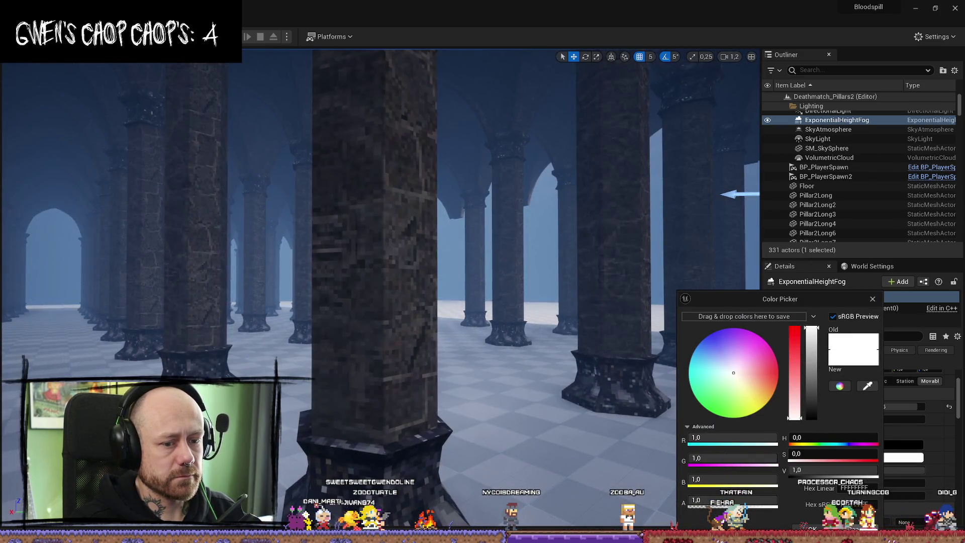
left_click(872, 299)
Step: Expand the Second Fog Data, Fog Inscattering Color, Inscattering Texture Tint and Albedo rows
left_click(767, 431)
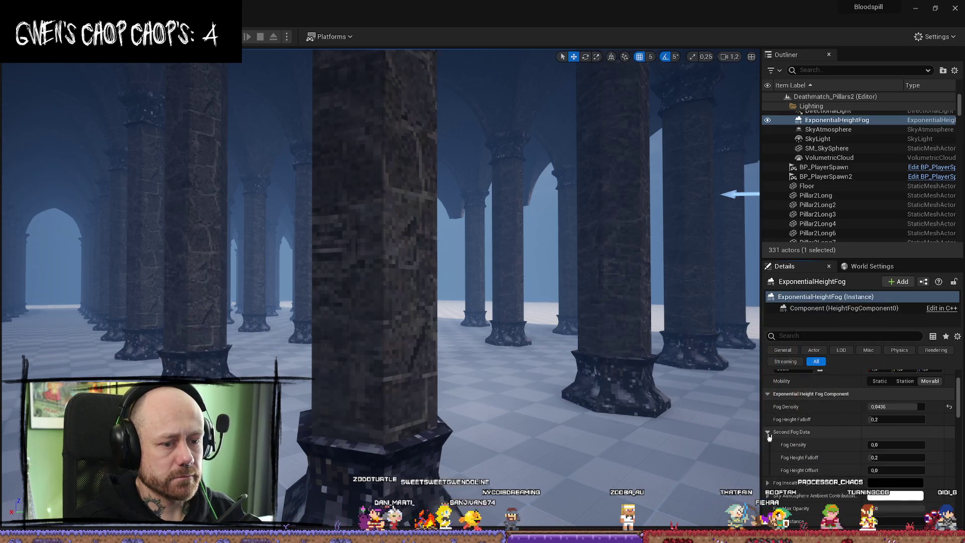
scroll(768, 437, "down", 2)
left_click(768, 434)
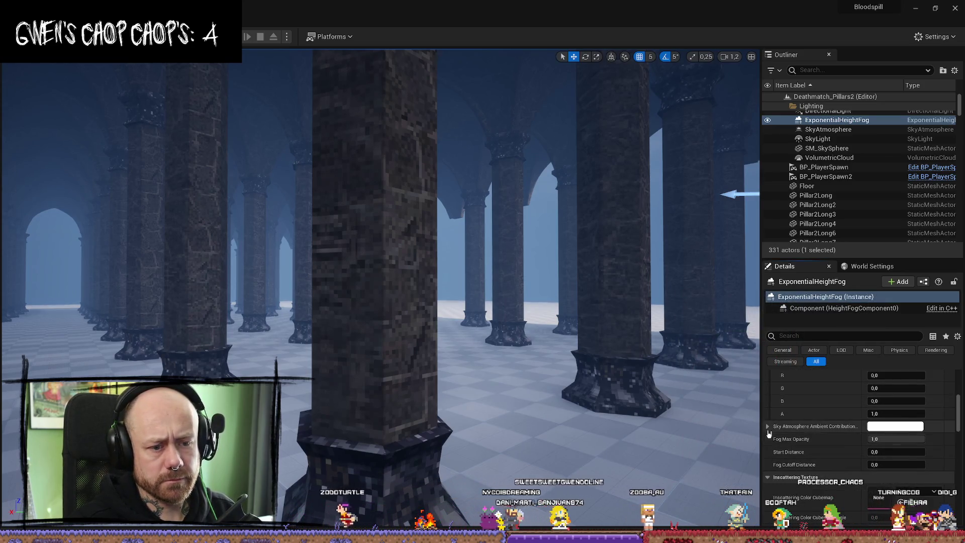
scroll(784, 433, "up", 5)
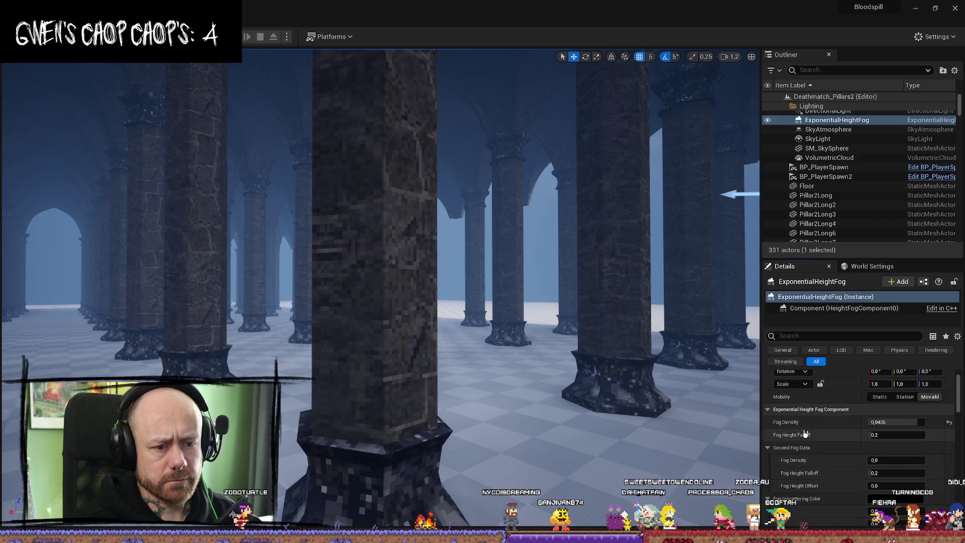
scroll(804, 433, "down", 8)
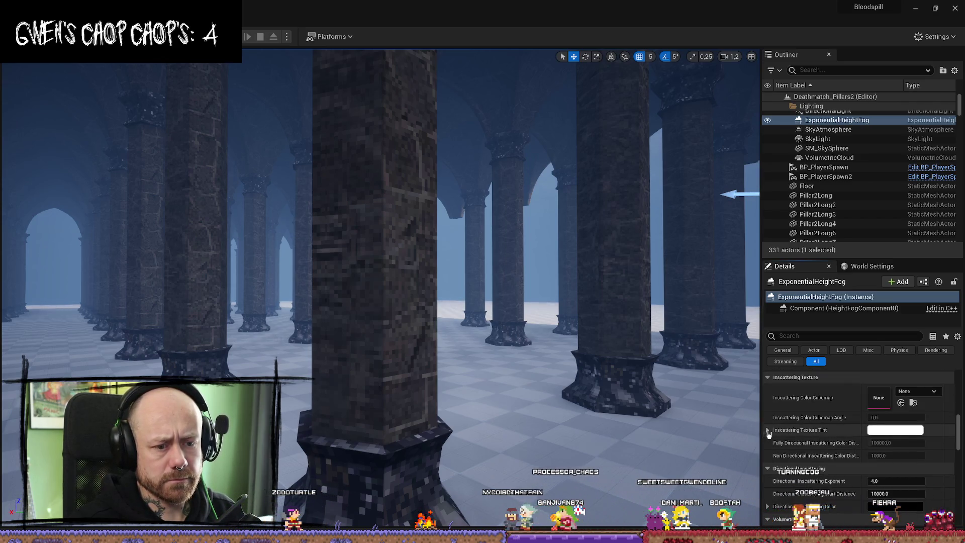
left_click(767, 431)
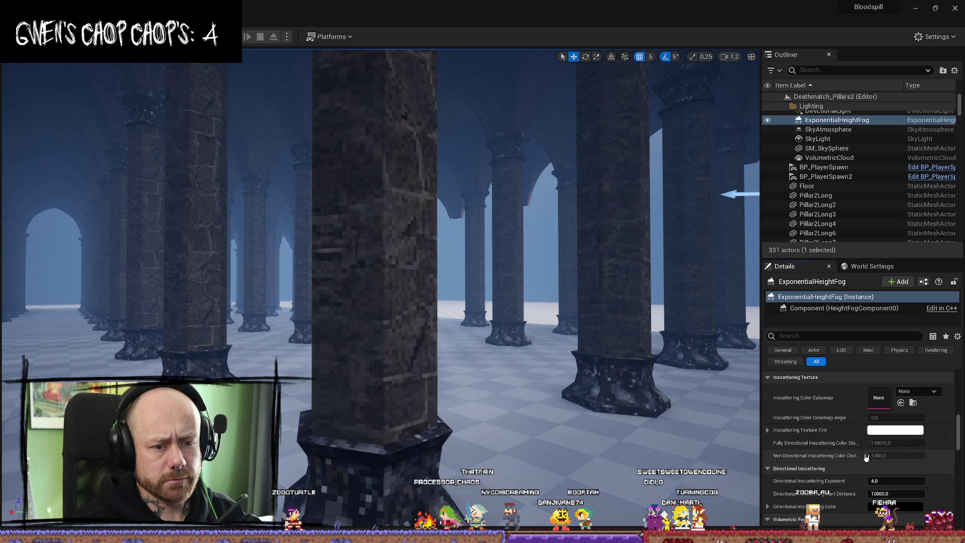
scroll(782, 435, "down", 6)
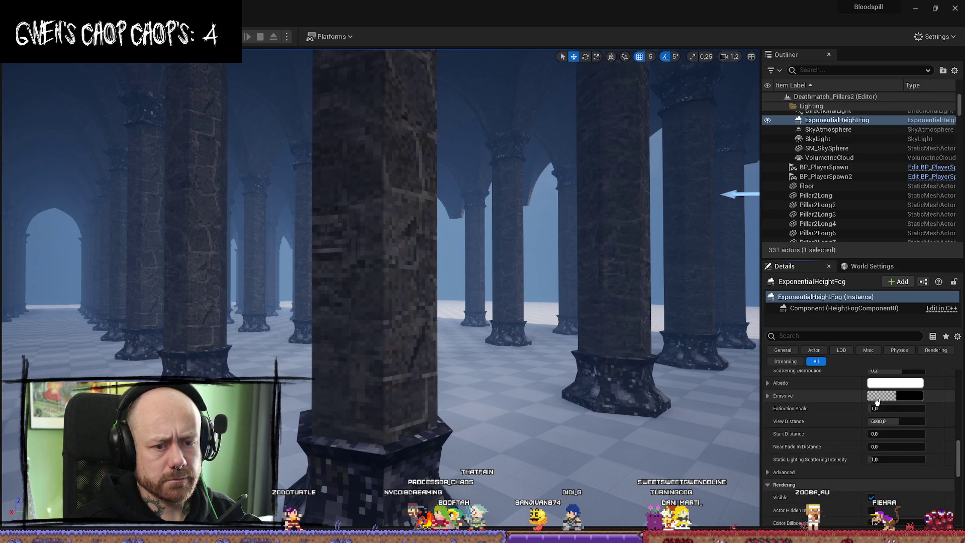
left_click(767, 398)
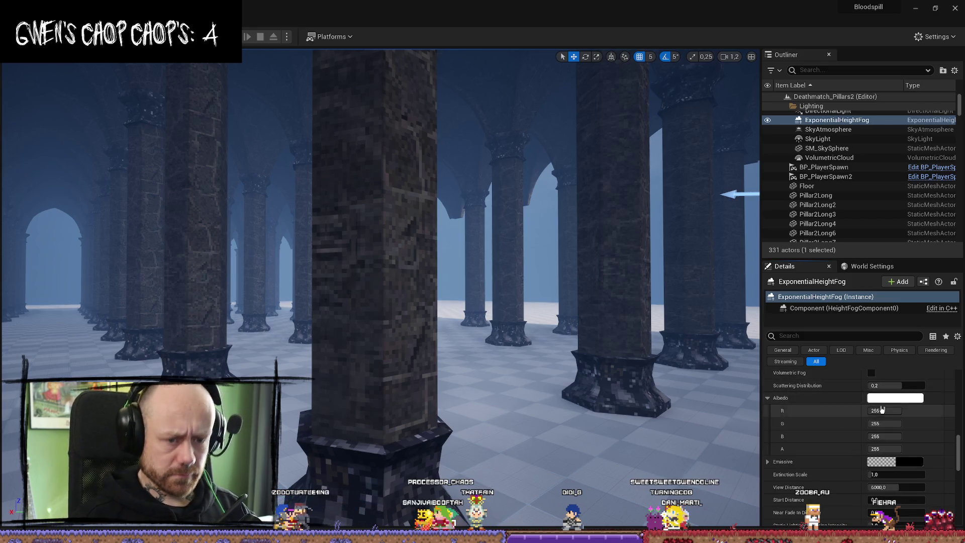
Step: Tint the volumetric fog Albedo orange-yellow, then undo the change
left_click(895, 398)
left_click_drag(766, 383, 774, 397)
left_click(821, 528)
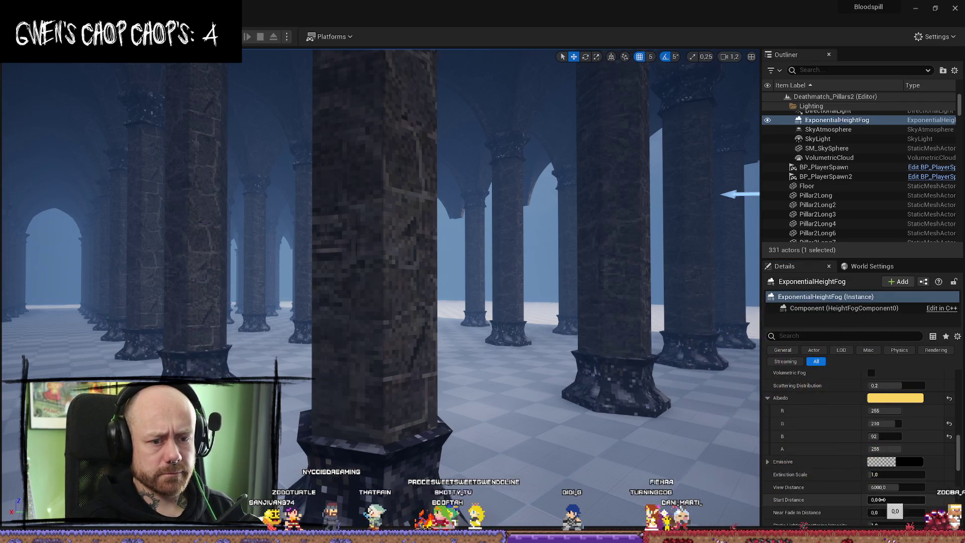
key("ctrl+z")
Step: Filter the fog's Details panel with the search 'colo'
scroll(833, 436, "down", 10)
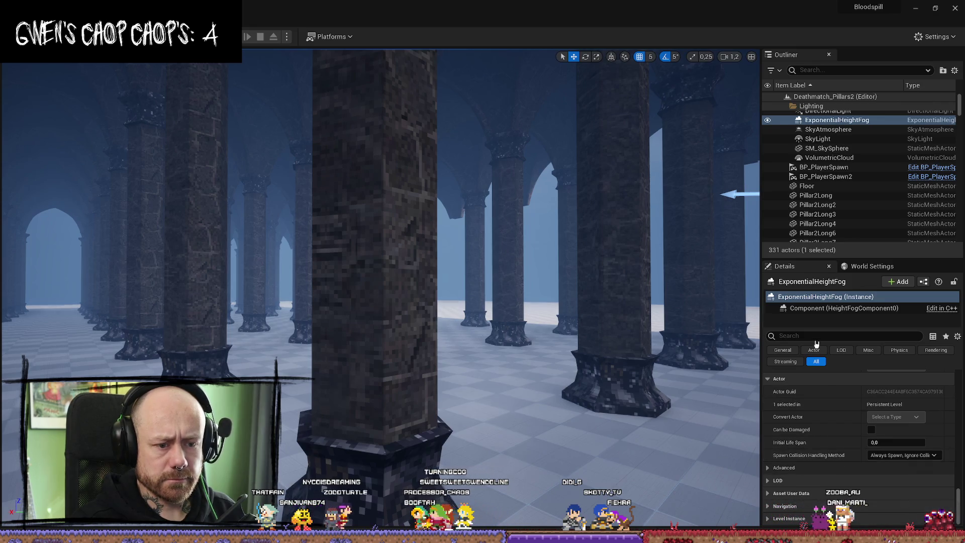
type("colo")
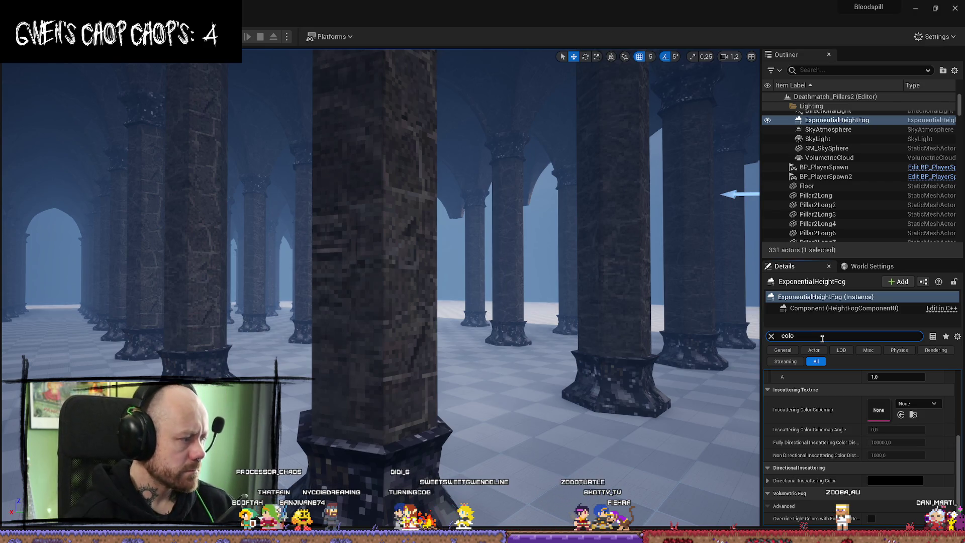
scroll(895, 462, "up", 3)
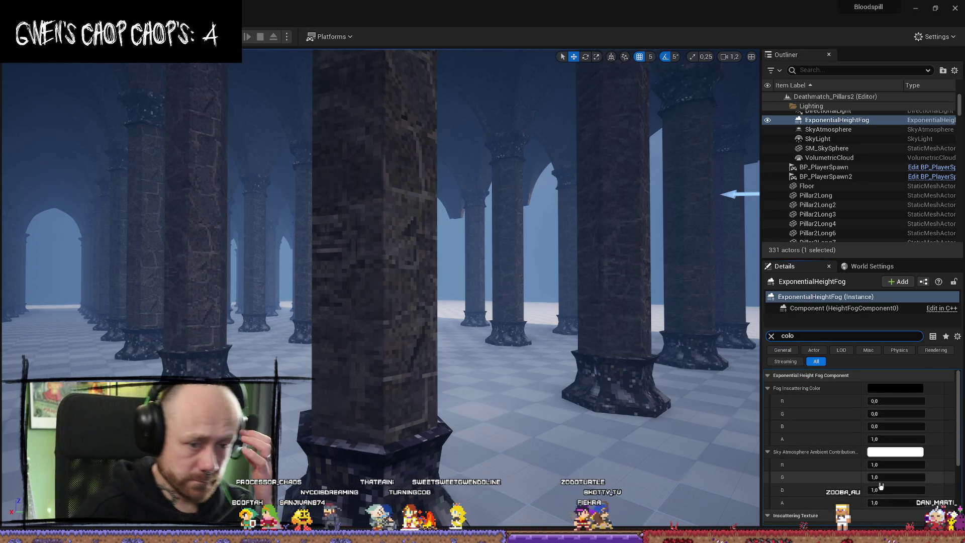
Step: Set Sky Atmosphere Ambient Contribution to light peach (1.0, 0.4997, 0.366), comparing with fog hidden
left_click(905, 453)
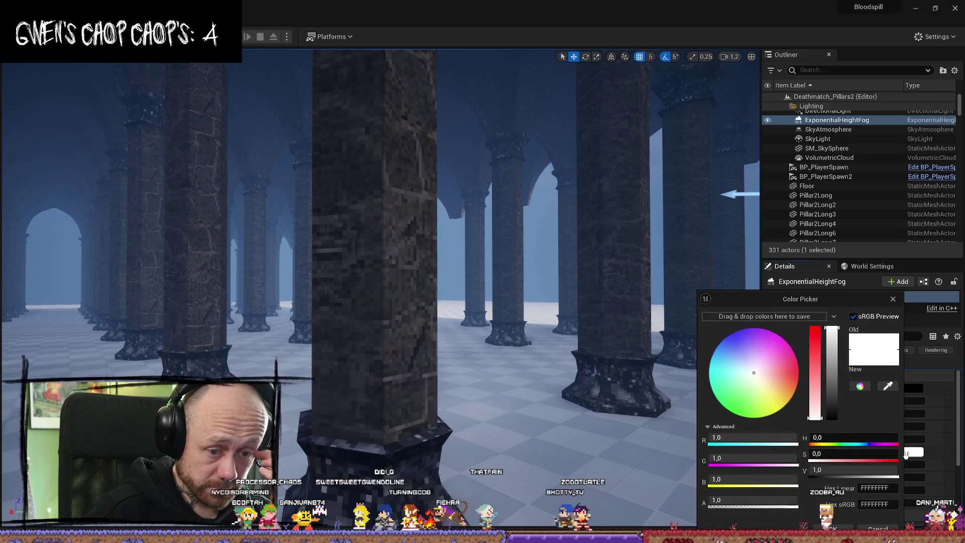
mouse_move(789, 379)
left_mouse_down()
mouse_move(777, 392)
mouse_move(733, 377)
mouse_move(754, 351)
mouse_move(729, 363)
mouse_move(754, 395)
mouse_move(779, 391)
mouse_move(757, 396)
mouse_move(781, 384)
left_mouse_up()
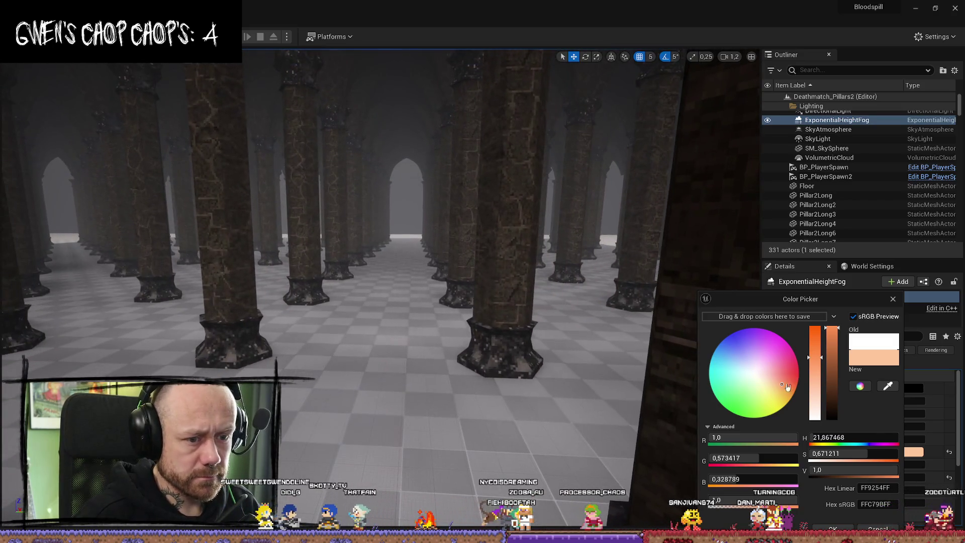
left_click(767, 121)
left_click(767, 120)
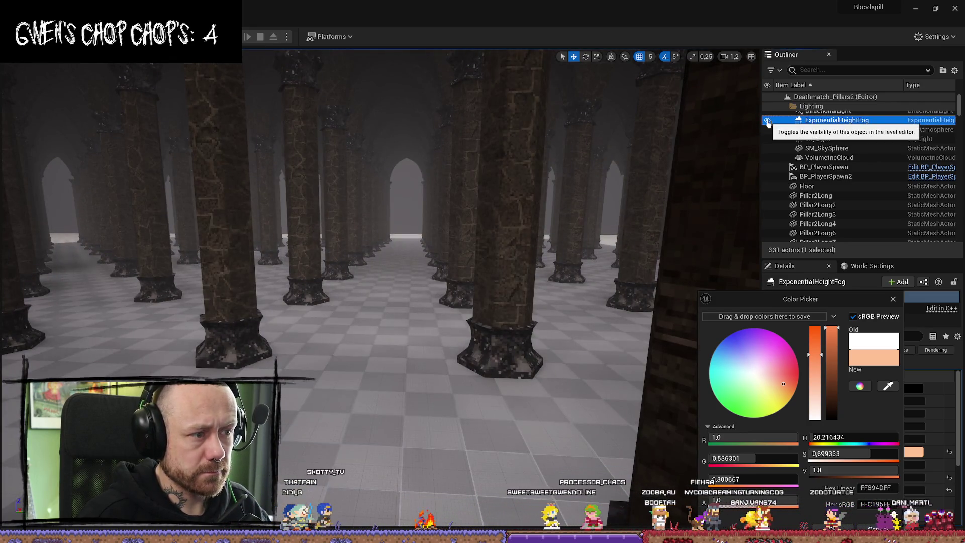
left_click_drag(781, 387, 779, 380)
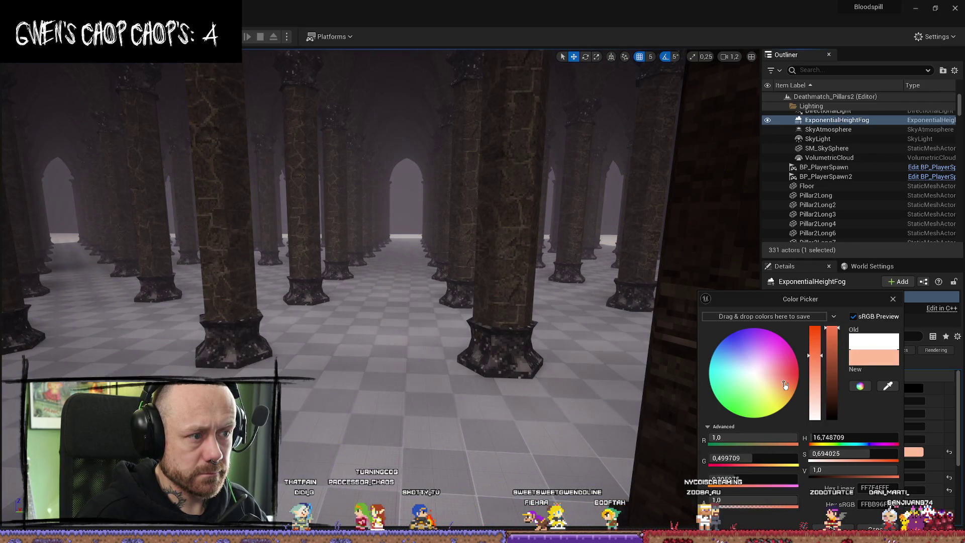
key("Return")
mouse_move(382, 251)
left_mouse_down()
mouse_move(352, 216)
mouse_move(362, 211)
mouse_move(372, 236)
mouse_move(352, 222)
mouse_move(361, 181)
mouse_move(367, 221)
mouse_move(357, 236)
mouse_move(374, 226)
left_mouse_up()
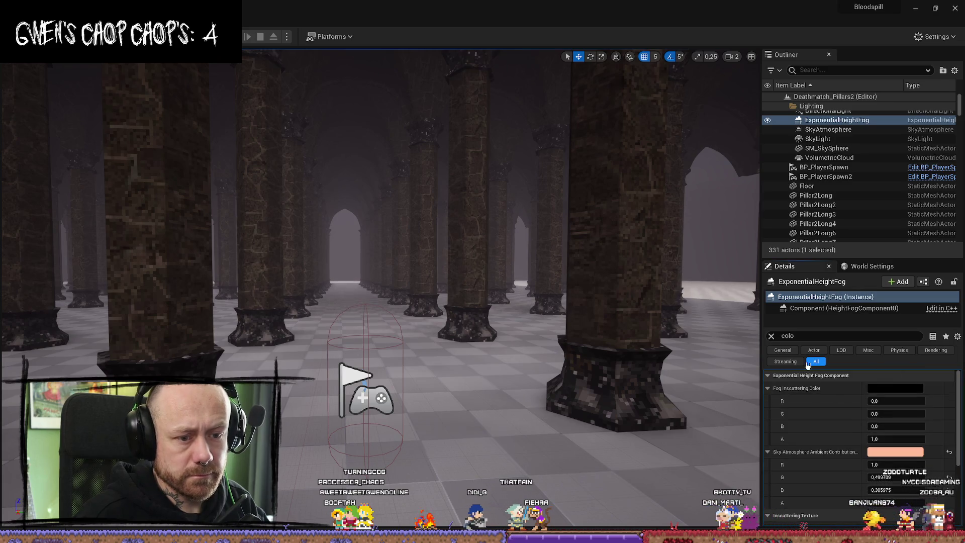
Step: Clear the Details filter, raise the fog's Location Z to about 12700, and start Play
left_click(771, 336)
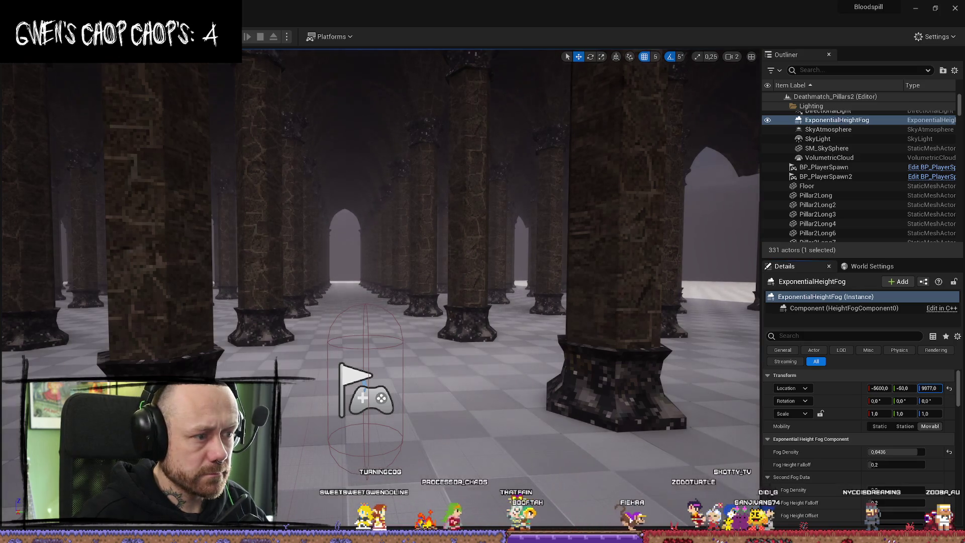
left_click_drag(930, 388, 950, 388)
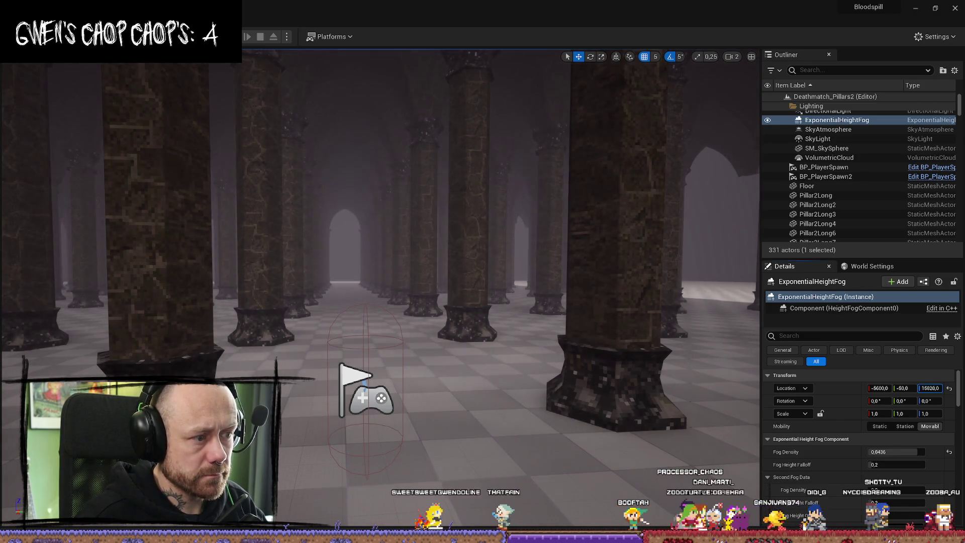
left_click_drag(929, 387, 924, 387)
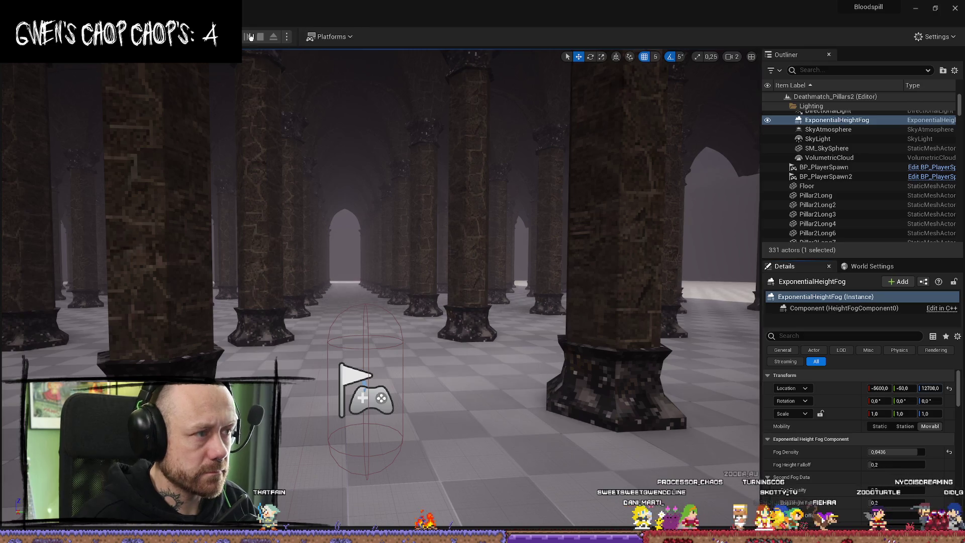
left_click(232, 36)
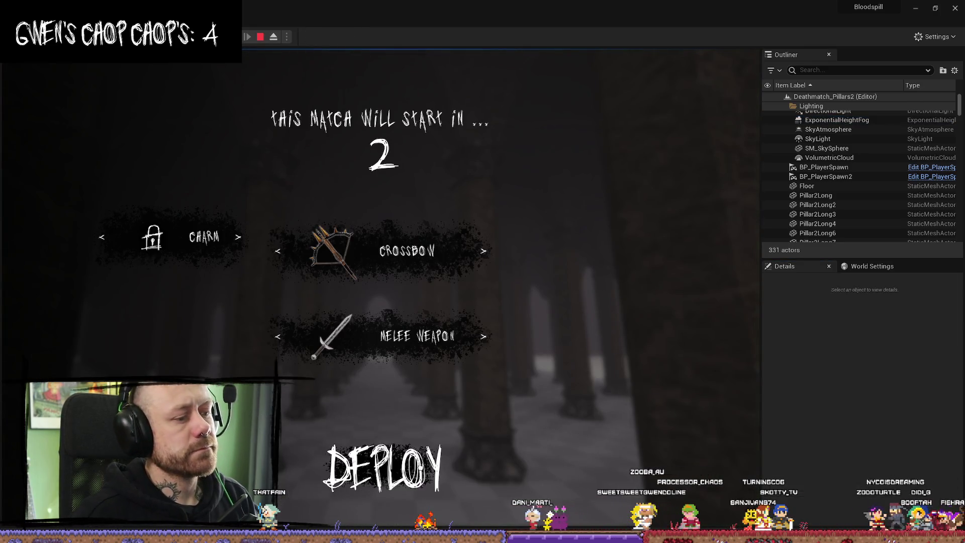
Step: Deploy with the crossbow loadout and walk forward through the foggy pillar hall
left_click(380, 464)
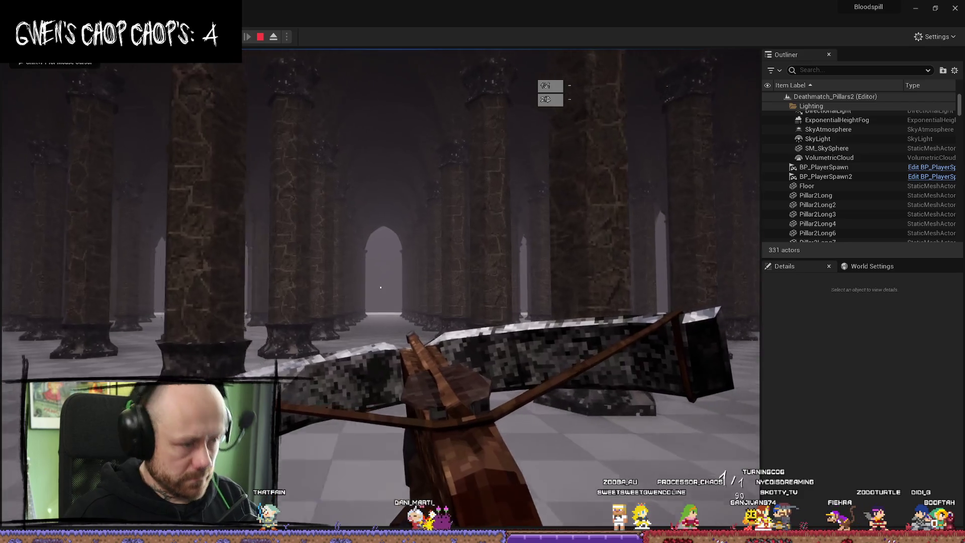
key("w")
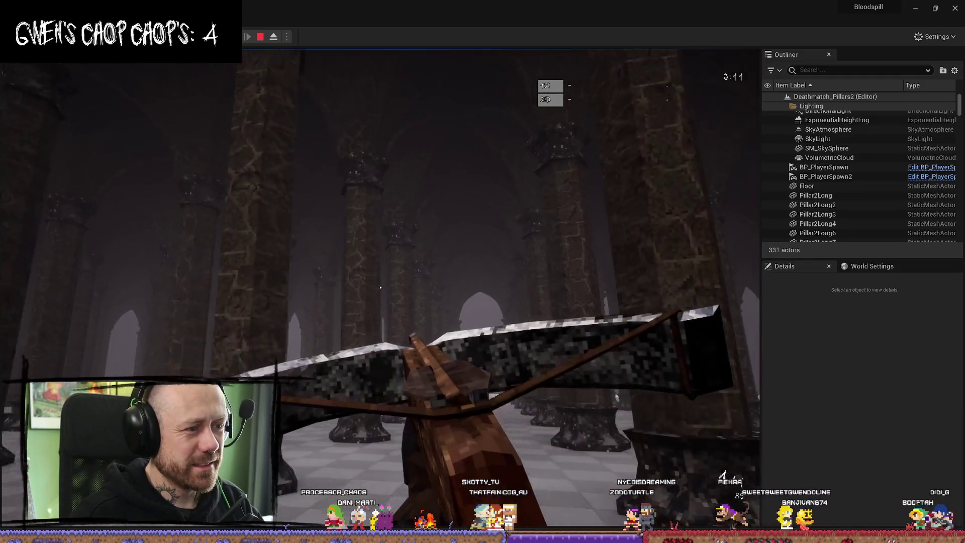
Step: Stop the playtest, fly above the level, and select an SM_ArchCeiling piece
key("Escape")
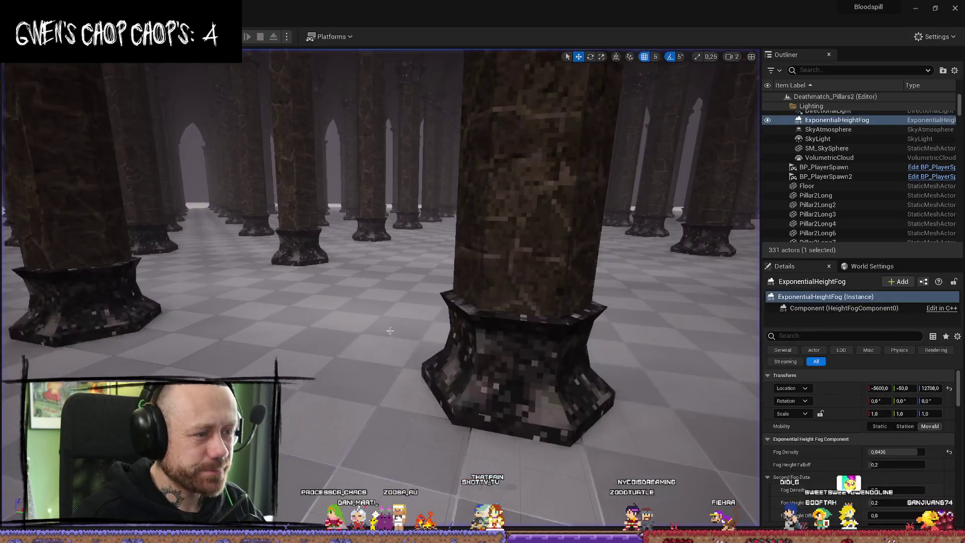
key("f")
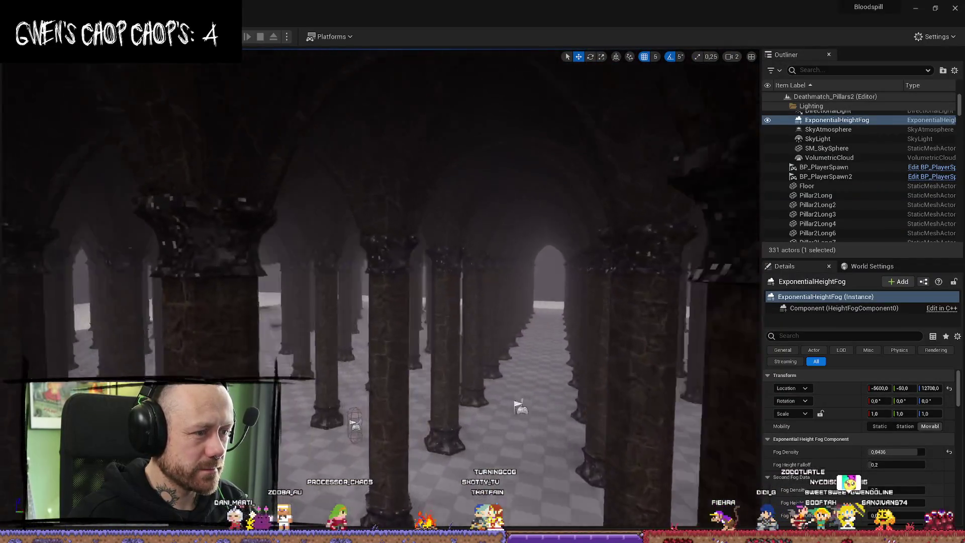
scroll(380, 289, "up", 2)
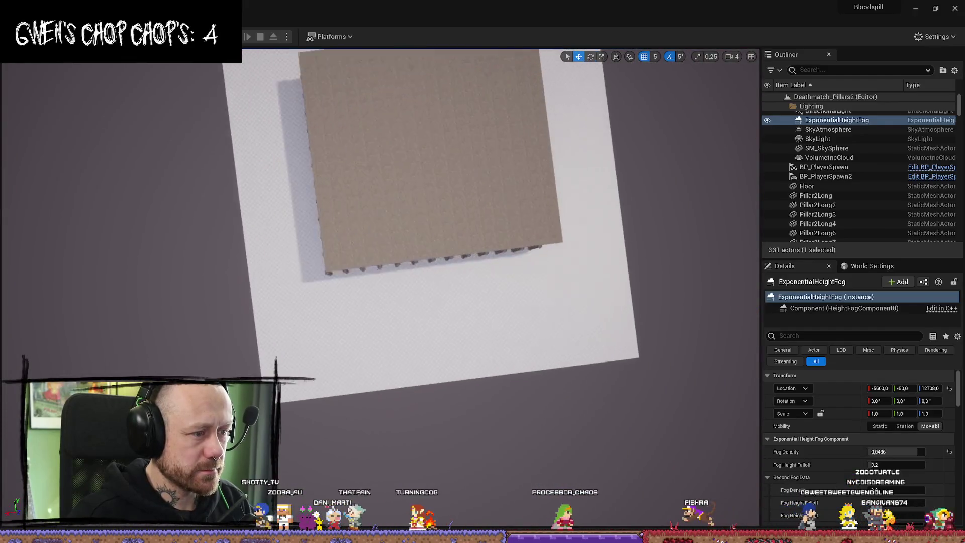
left_click(421, 233)
Step: Select four arch ceiling pieces, including SM_ArchCeiling_01b36 and SM_ArchCeiling_01b33
left_click(416, 233, "ctrl")
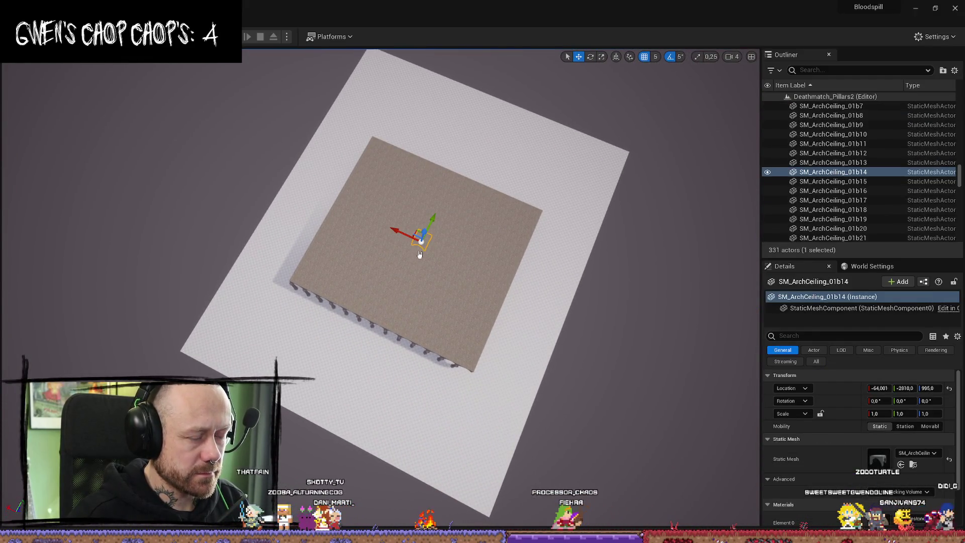
scroll(380, 289, "down", 1)
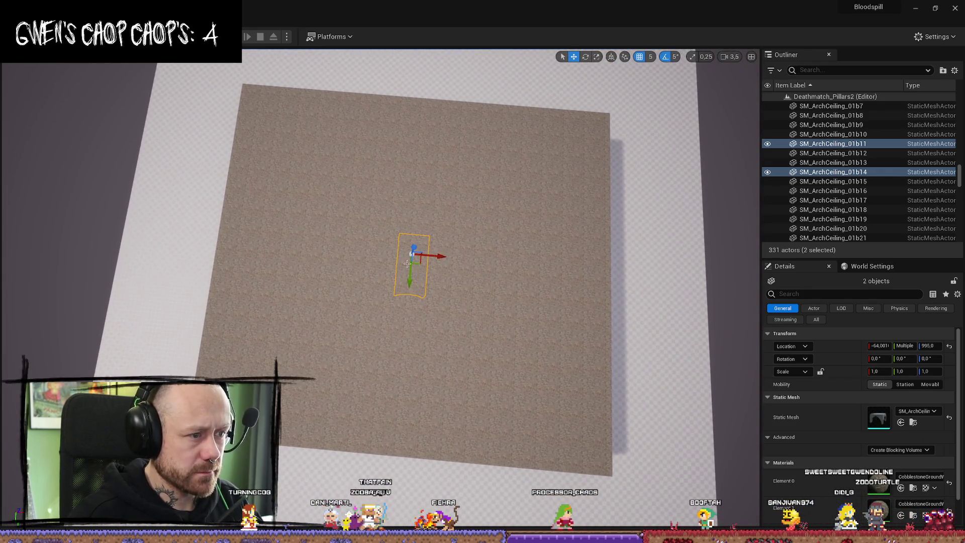
left_click(387, 251, "ctrl")
left_click(387, 281, "ctrl")
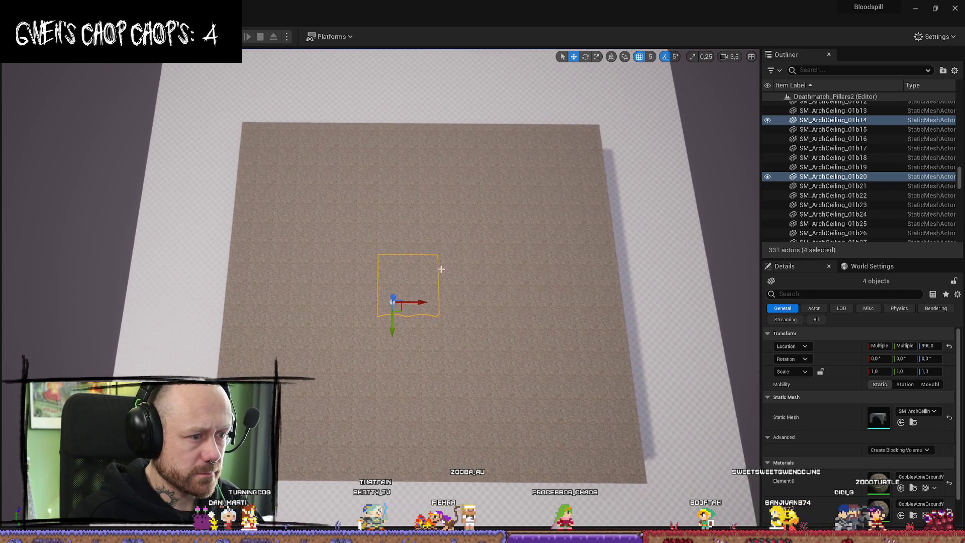
left_click(450, 271)
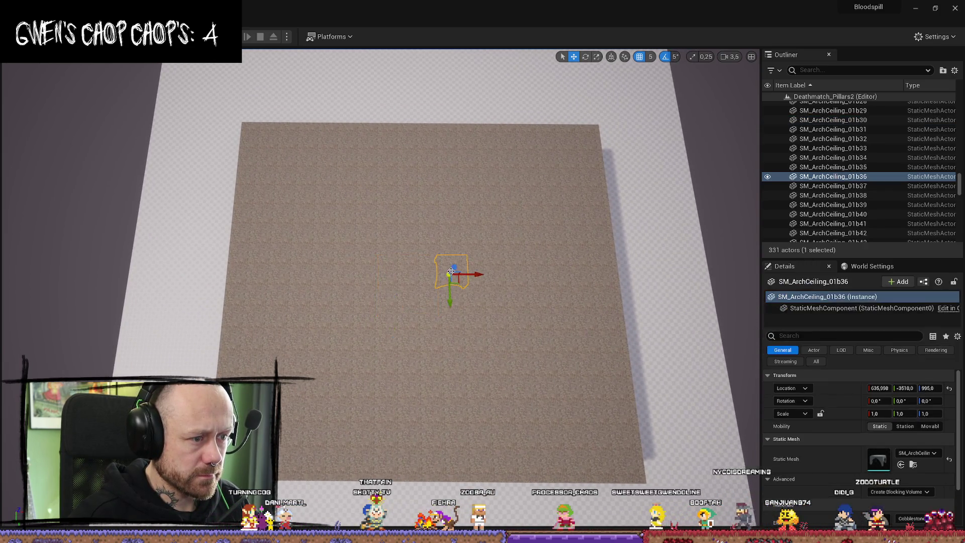
left_click(441, 315, "ctrl")
left_click(430, 308, "ctrl")
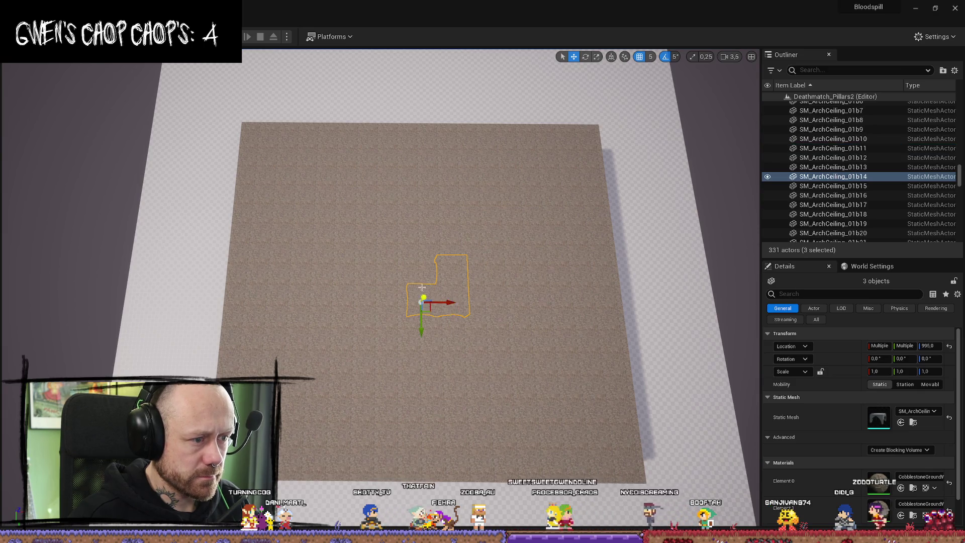
left_click(432, 292, "ctrl")
Step: Orbit and fly down beneath the selected arches to see them span the pillars
scroll(381, 221, "down", 2)
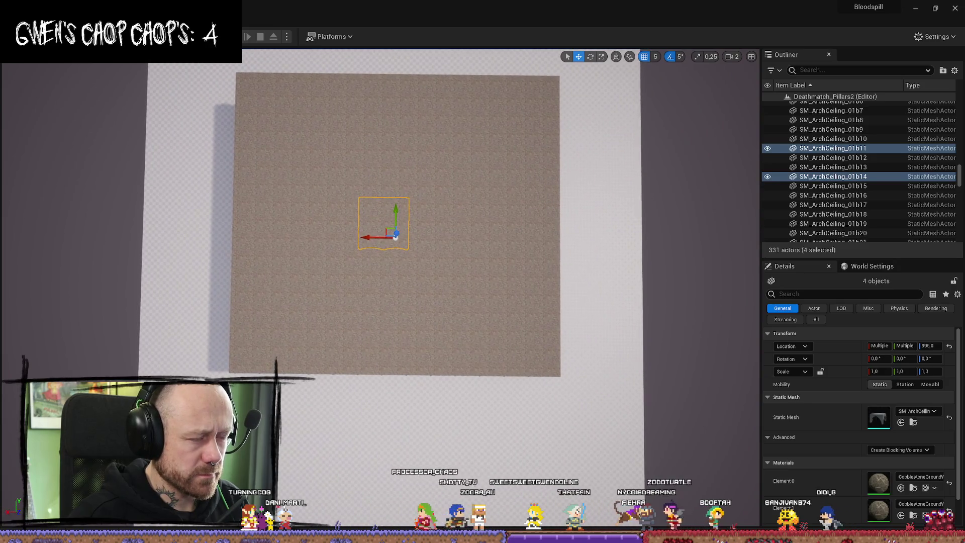
scroll(382, 221, "up", 1)
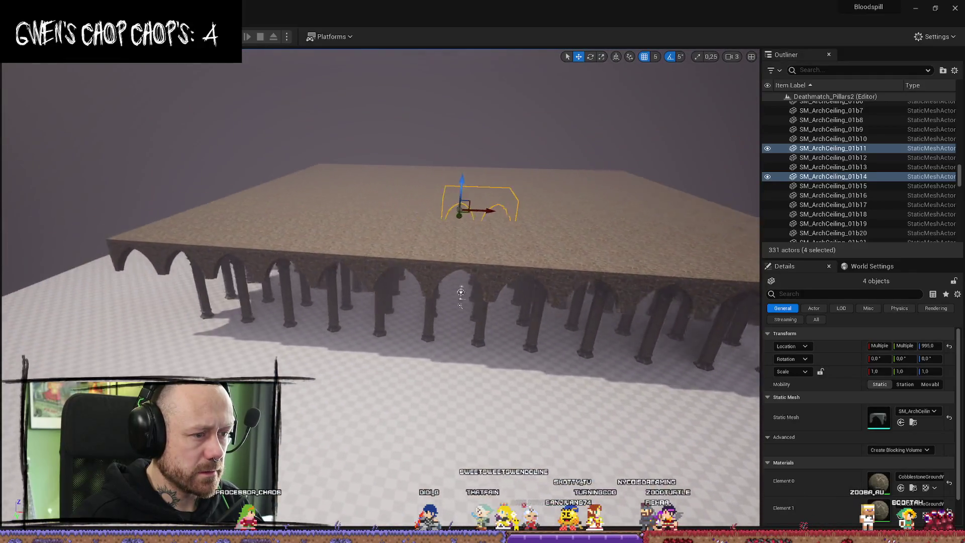
left_click_drag(461, 299, 202, 344)
scroll(380, 275, "down", 1)
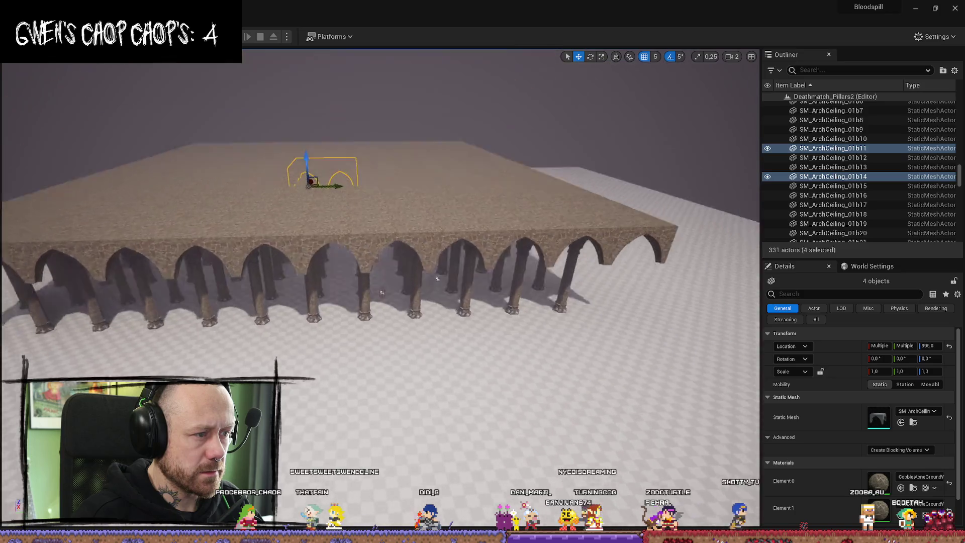
mouse_move(456, 304)
left_mouse_down()
mouse_move(385, 215)
mouse_move(424, 271)
left_mouse_up()
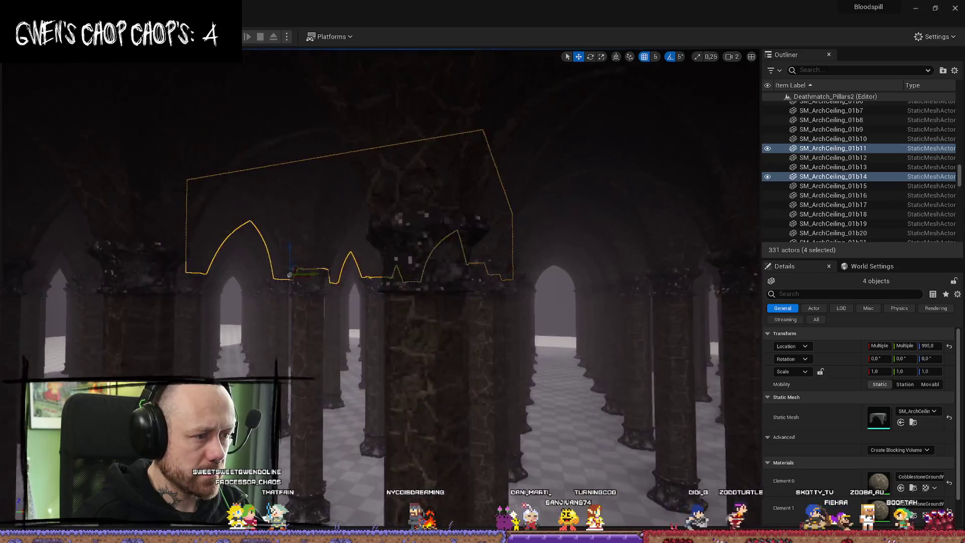
key("w")
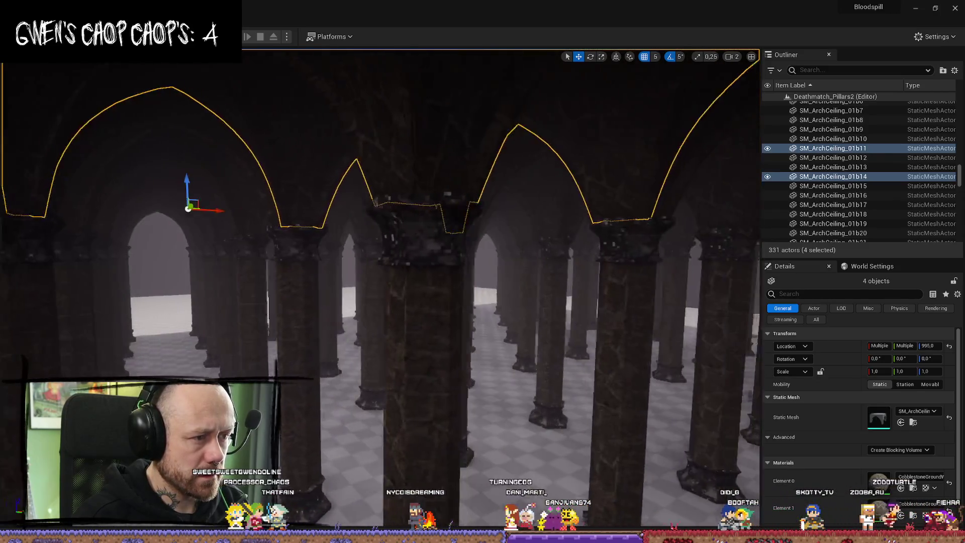
mouse_move(425, 253)
left_mouse_down()
mouse_move(427, 341)
mouse_move(425, 191)
mouse_move(425, 251)
left_mouse_up()
left_click(425, 253)
key("Delete")
key("s")
key("ctrl+z")
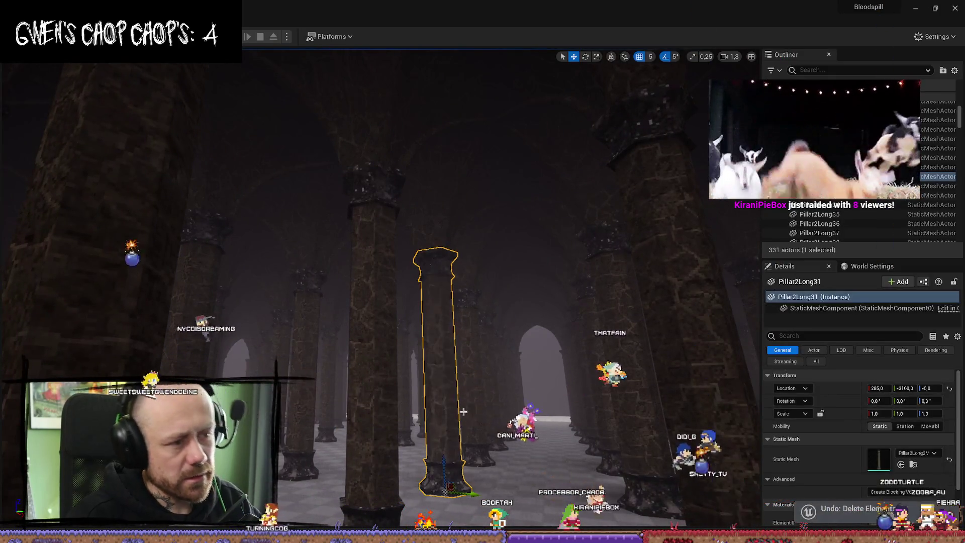
mouse_move(448, 322)
left_mouse_down()
mouse_move(448, 360)
mouse_move(437, 357)
left_mouse_up()
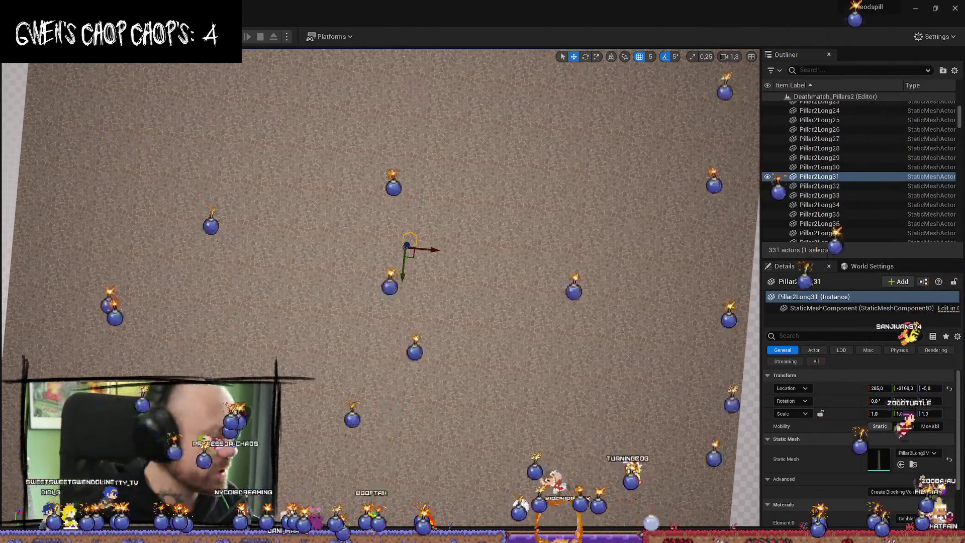
mouse_move(479, 196)
left_mouse_down()
mouse_move(452, 201)
mouse_move(452, 251)
mouse_move(403, 315)
left_mouse_up()
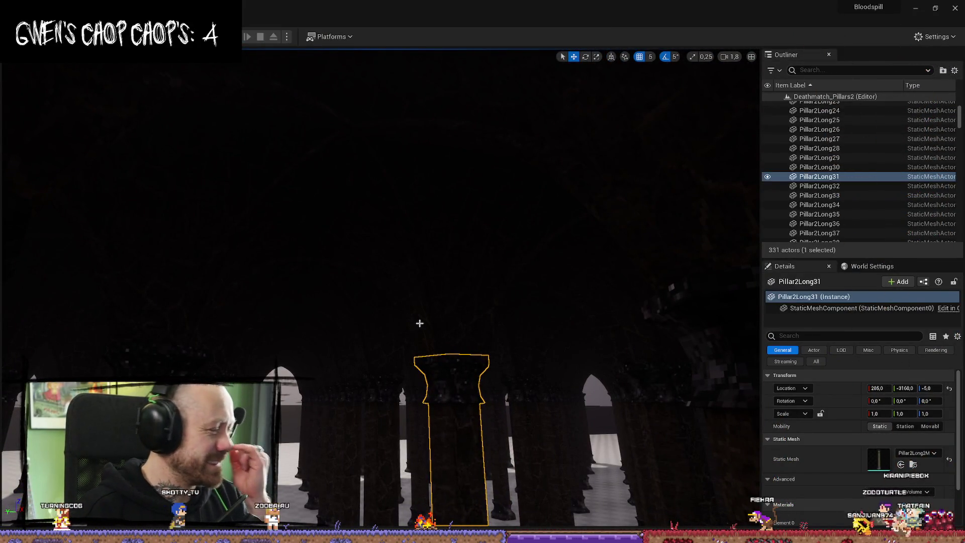
mouse_move(403, 315)
left_mouse_down()
mouse_move(391, 291)
mouse_move(401, 306)
mouse_move(640, 243)
mouse_move(552, 241)
left_mouse_up()
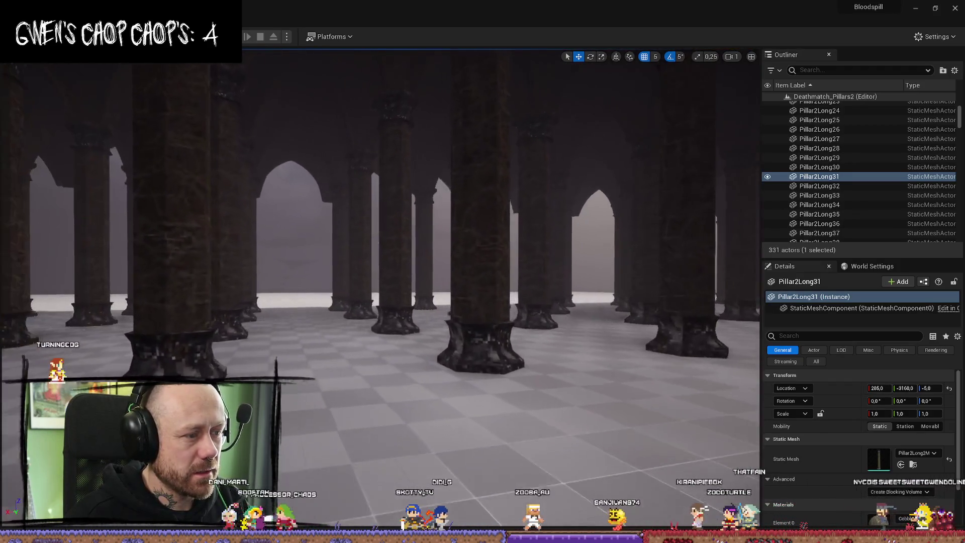
left_click(336, 241)
left_click(397, 226)
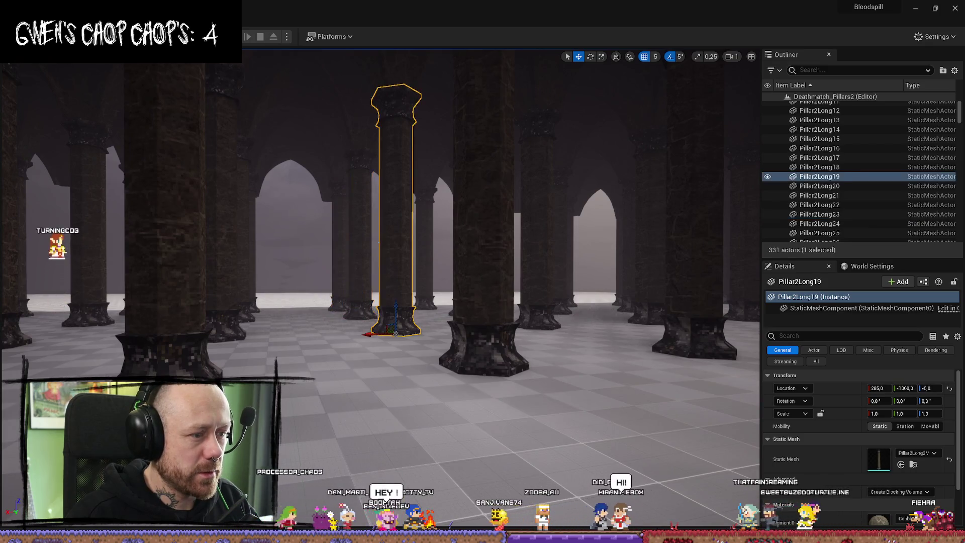
left_click_drag(397, 226, 382, 236)
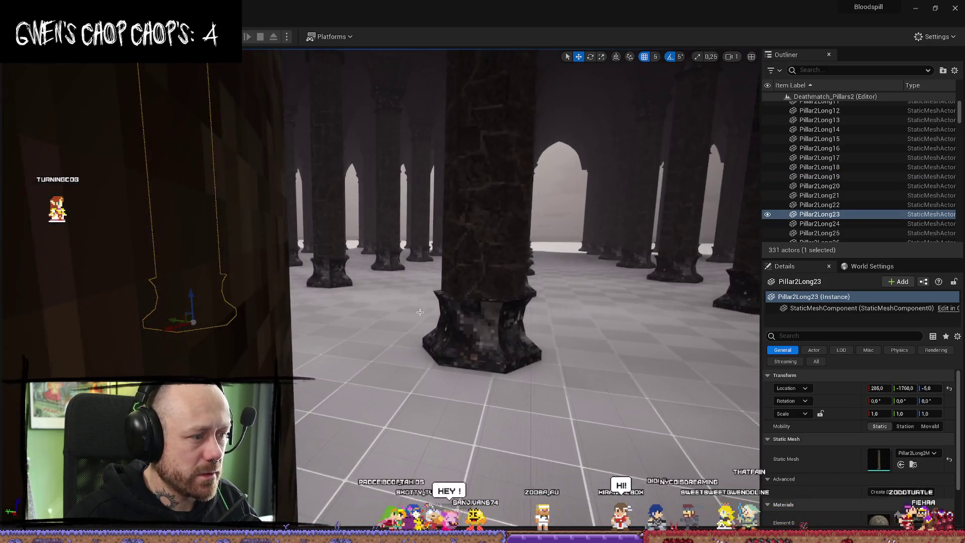
left_click(462, 241)
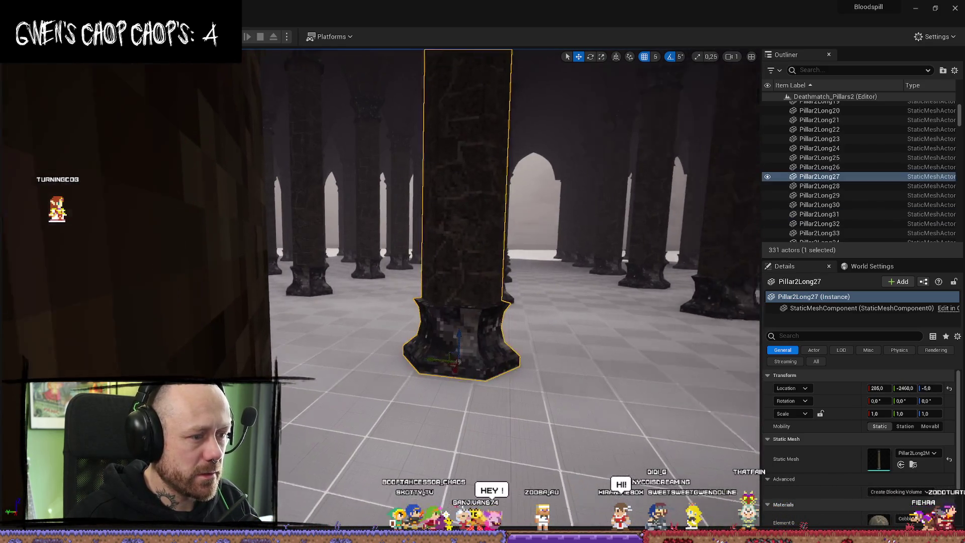
mouse_move(462, 242)
left_mouse_down()
mouse_move(533, 297)
mouse_move(524, 297)
left_mouse_up()
left_click(533, 297)
left_click(497, 297)
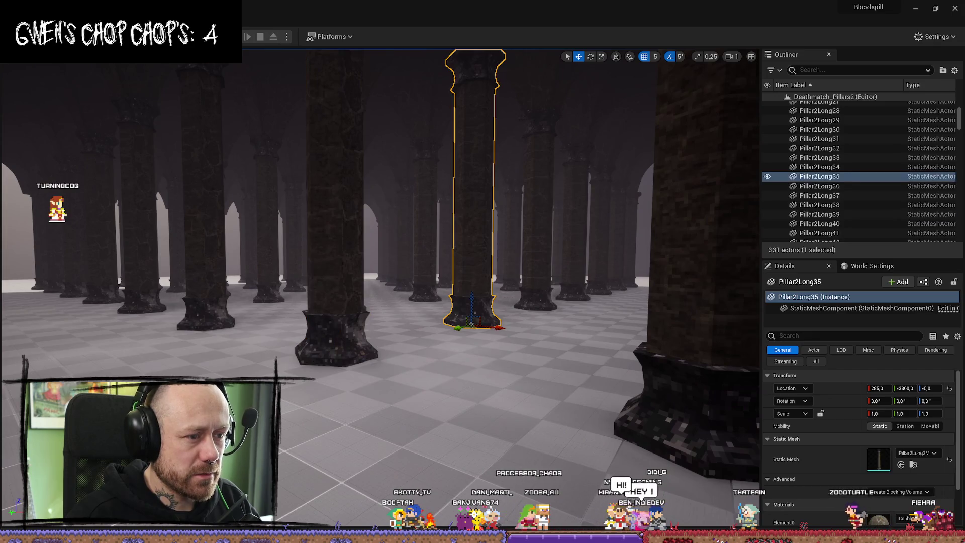
left_click(535, 291)
left_click(573, 286)
left_click(608, 284)
left_click(621, 282)
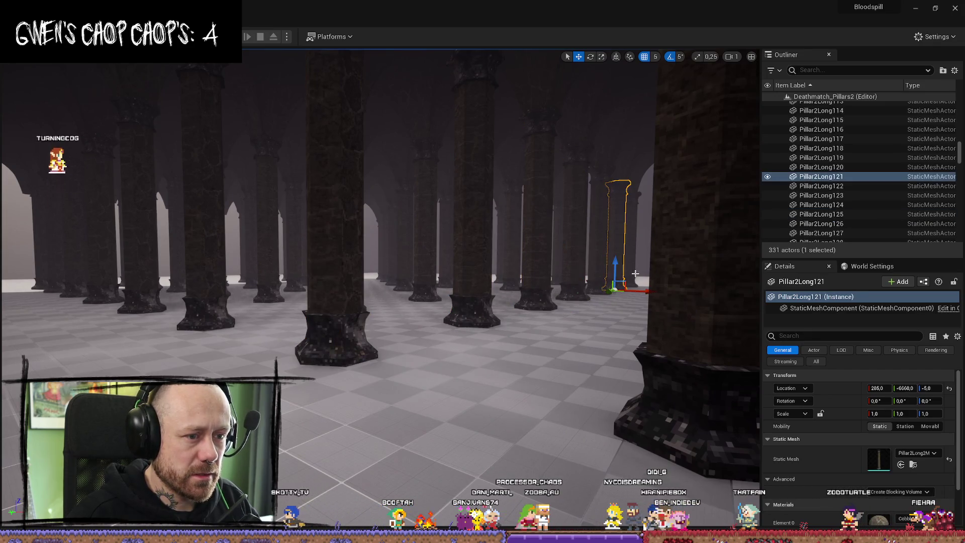
left_click(621, 282)
key("w")
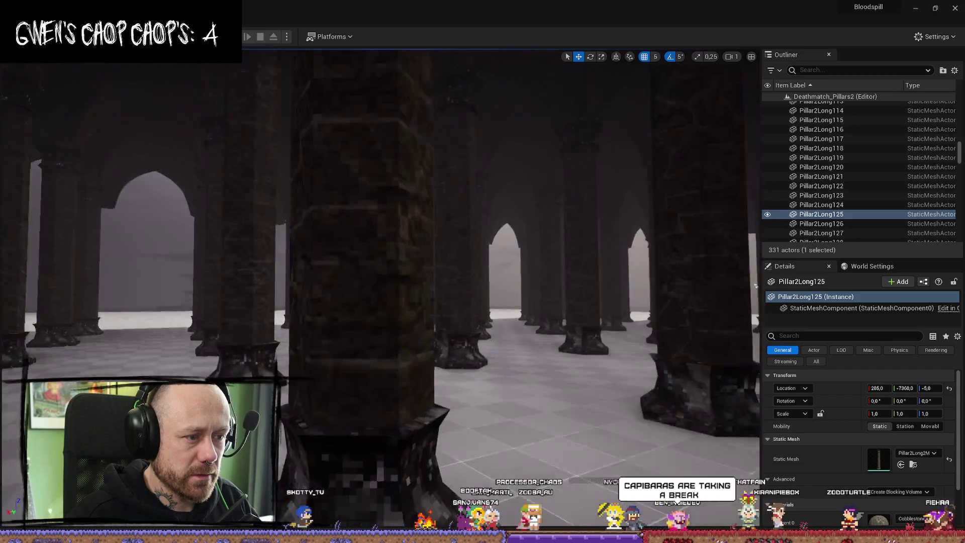
scroll(380, 271, "up", 2)
key("s")
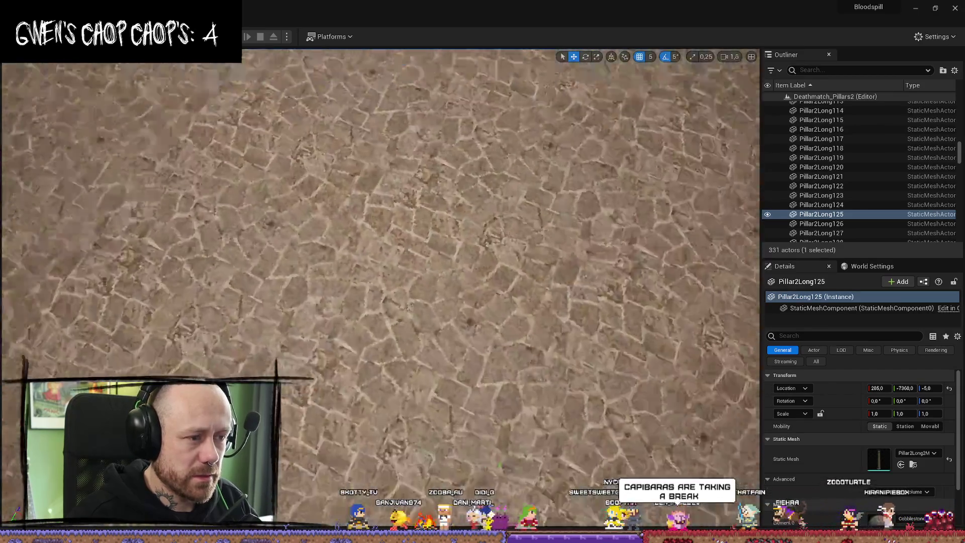
key("q")
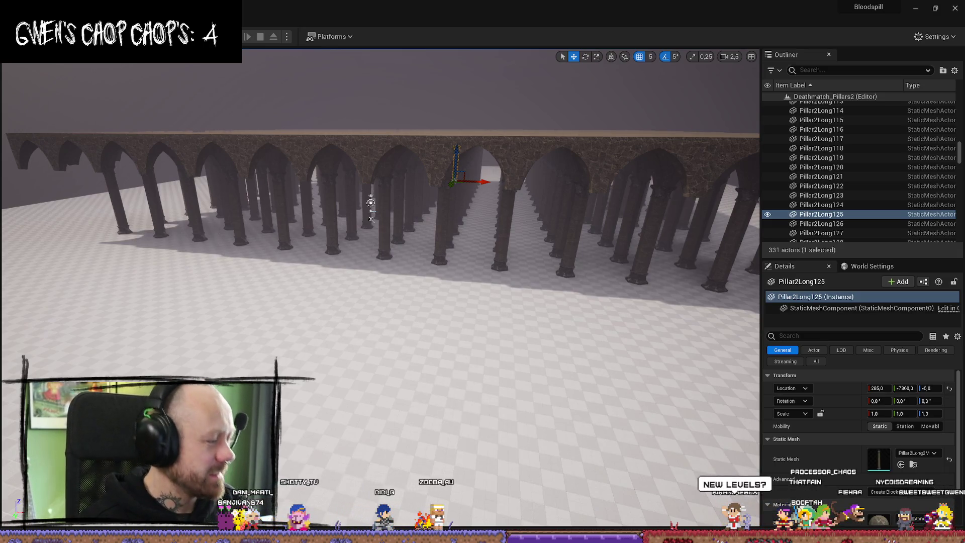
key("w")
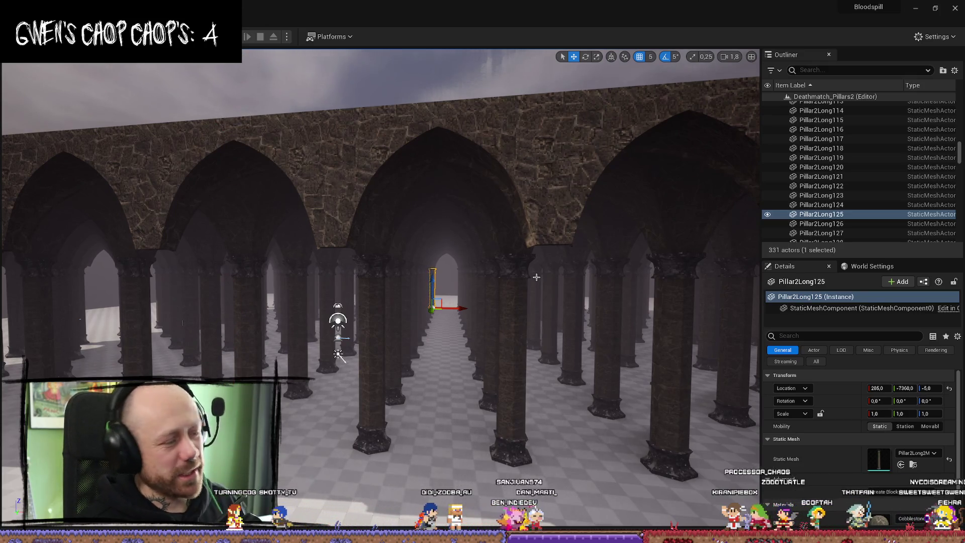
left_click_drag(556, 197, 556, 196)
left_click_drag(510, 235, 510, 235)
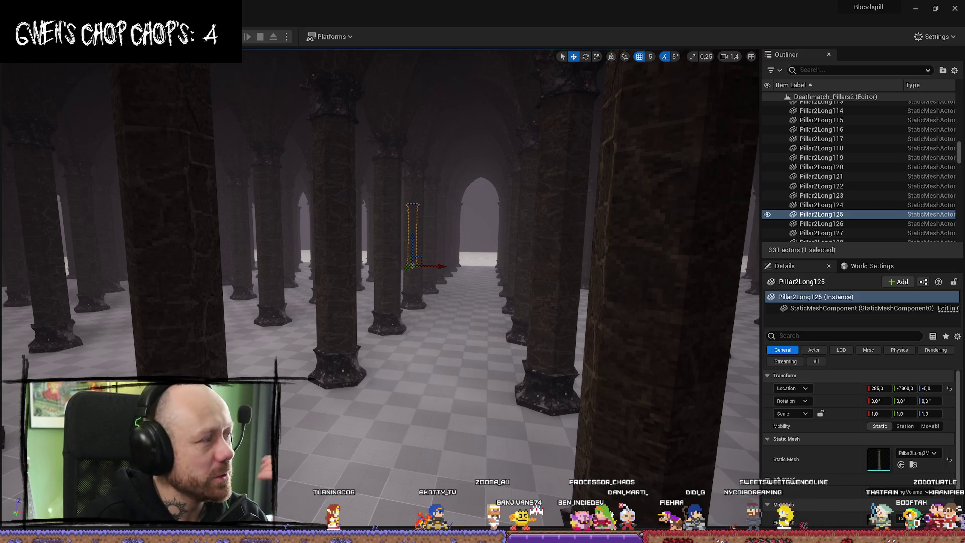
key("alt+Tab")
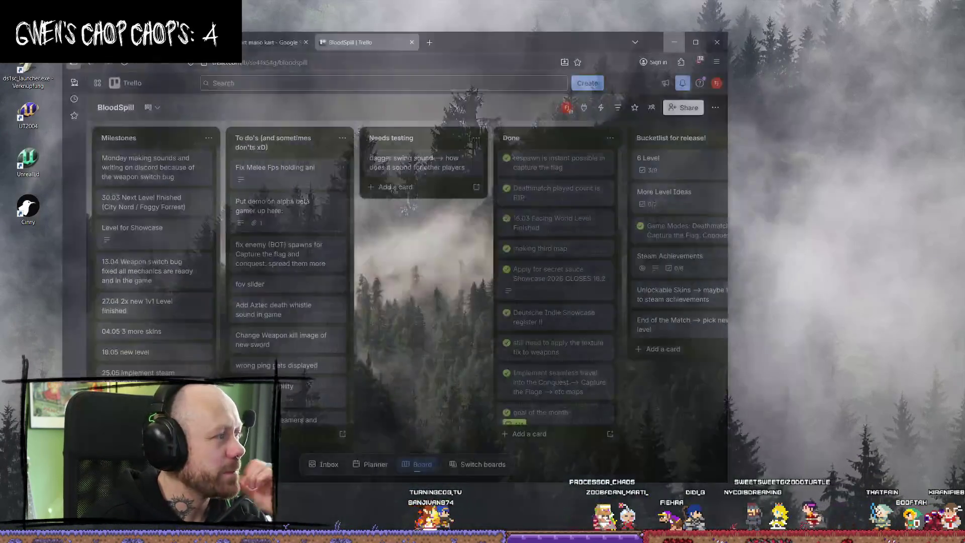
key("alt+Tab")
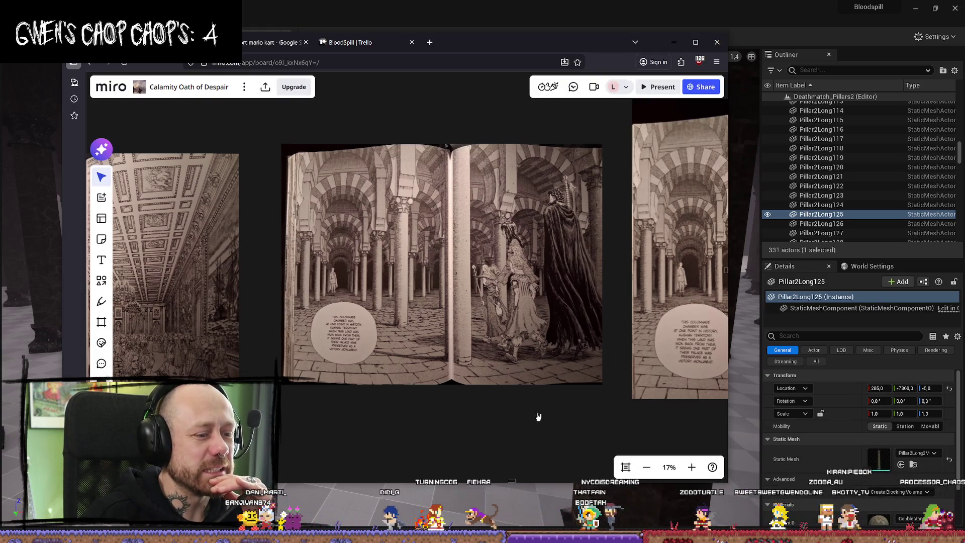
left_click_drag(536, 416, 266, 417)
scroll(443, 256, "up", 5)
scroll(443, 257, "down", 5)
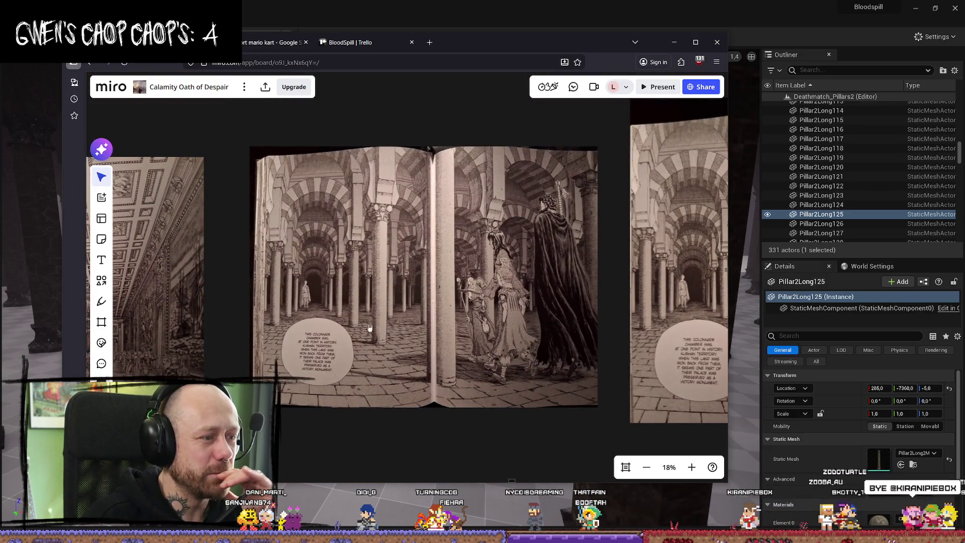
scroll(362, 294, "up", 1)
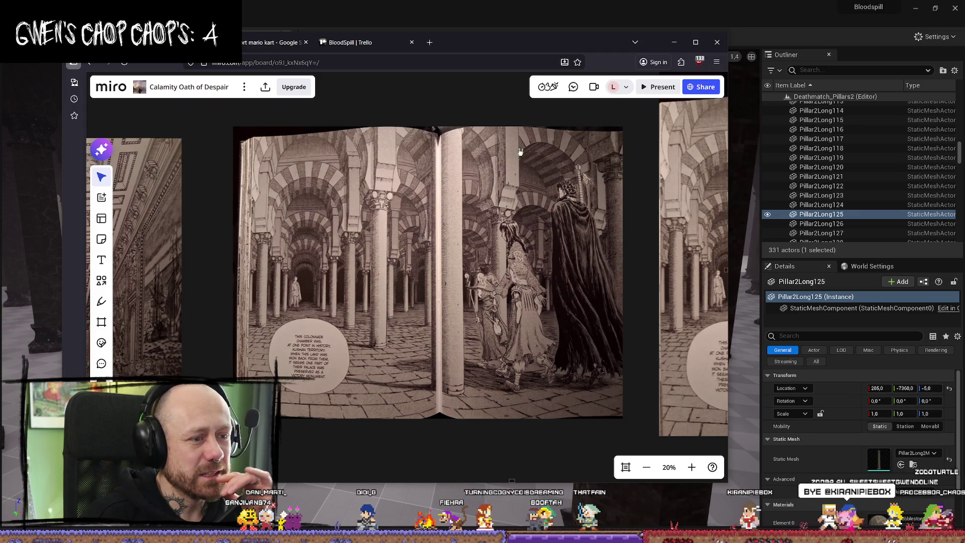
left_click_drag(383, 205, 451, 296)
scroll(452, 296, "right", 5)
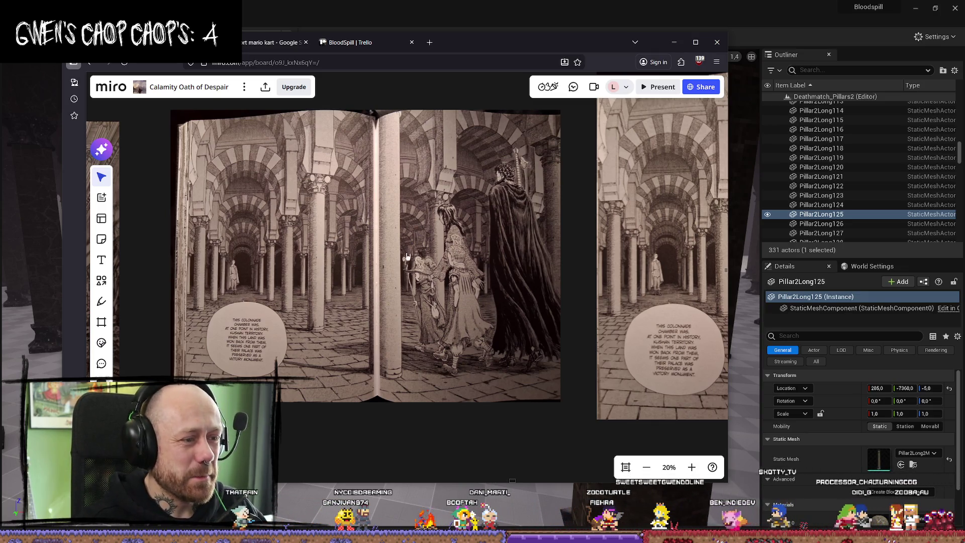
scroll(407, 257, "up", 1)
scroll(437, 266, "up", 1)
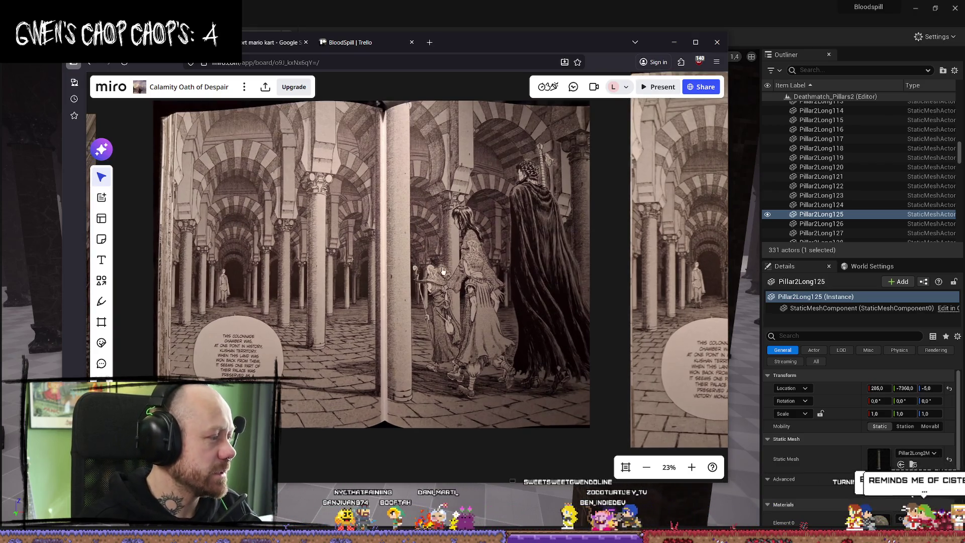
scroll(443, 271, "down", 2)
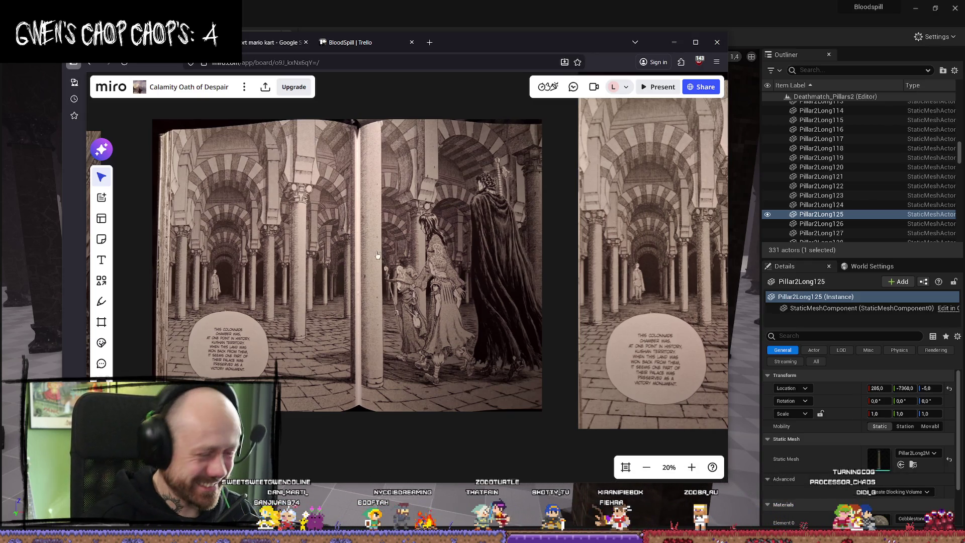
left_click(675, 43)
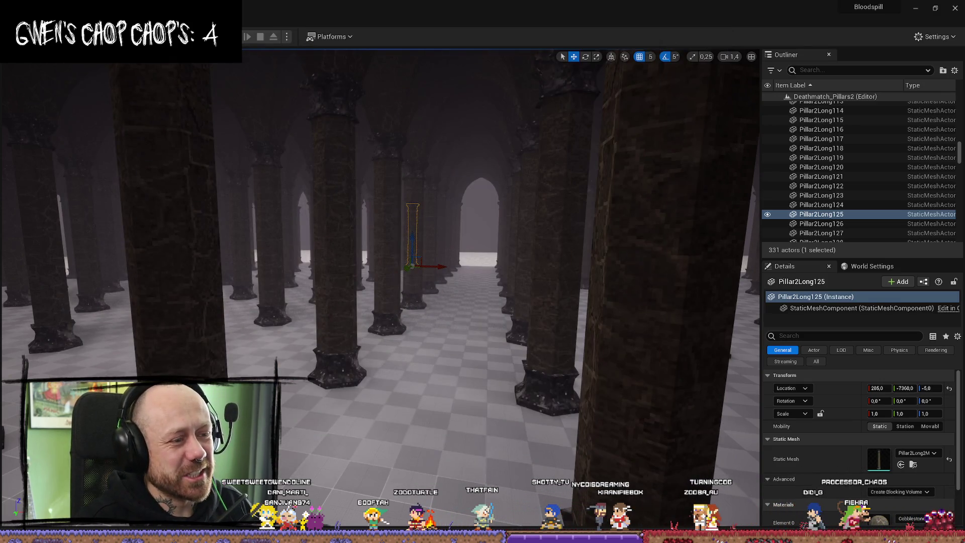
Step: Select the Floor actor, then save the pillar scene in Blender with File > Save
scroll(469, 333, "down", 2)
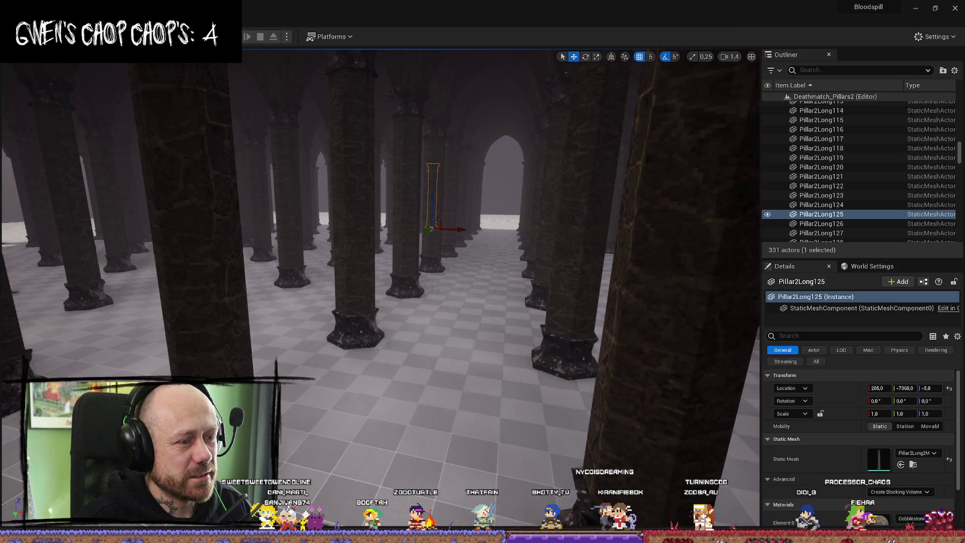
left_click(469, 333)
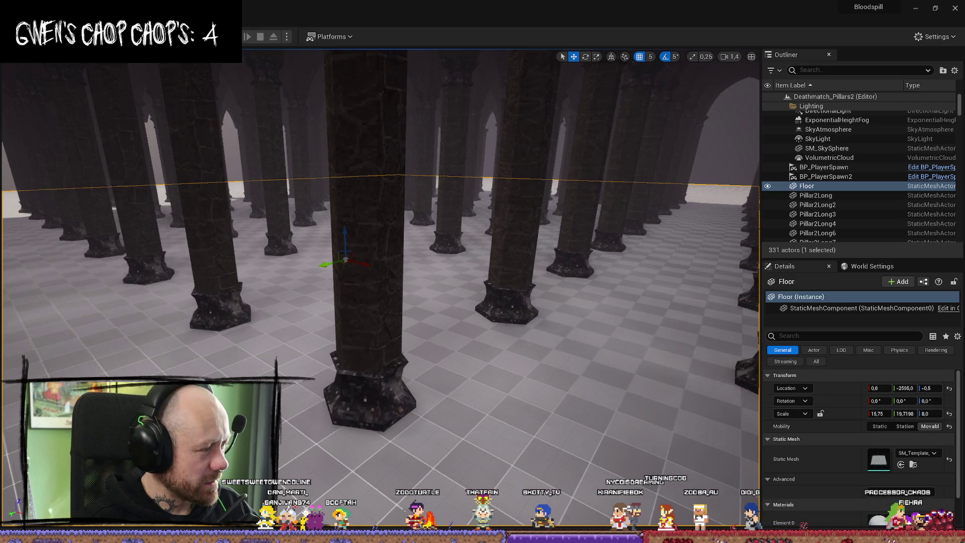
key("alt+Tab")
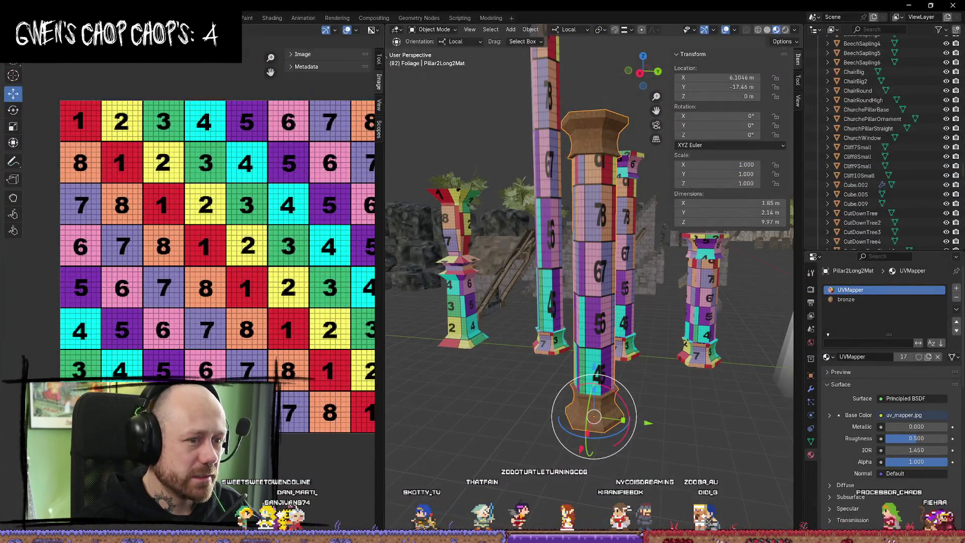
left_click(23, 18)
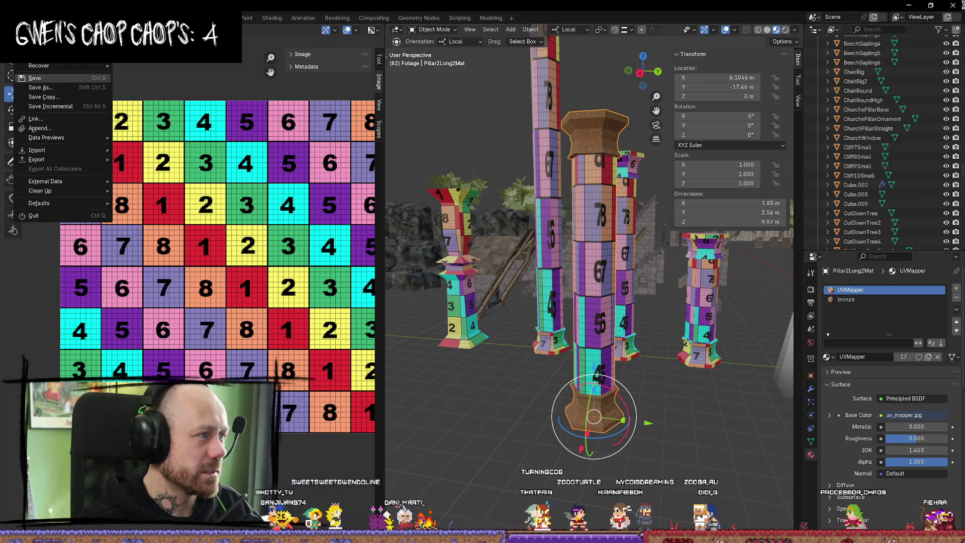
left_click(36, 79)
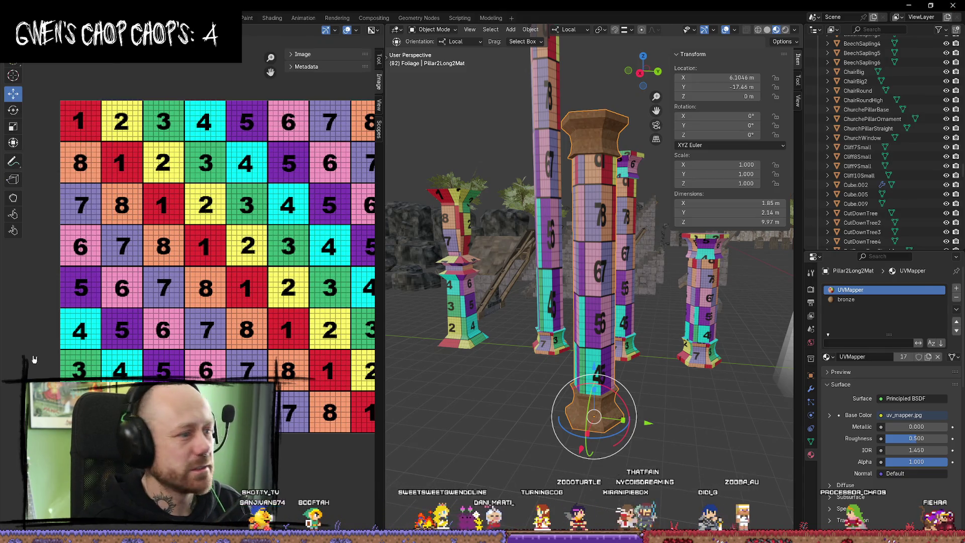
key("alt+Tab")
key("alt+Tab")
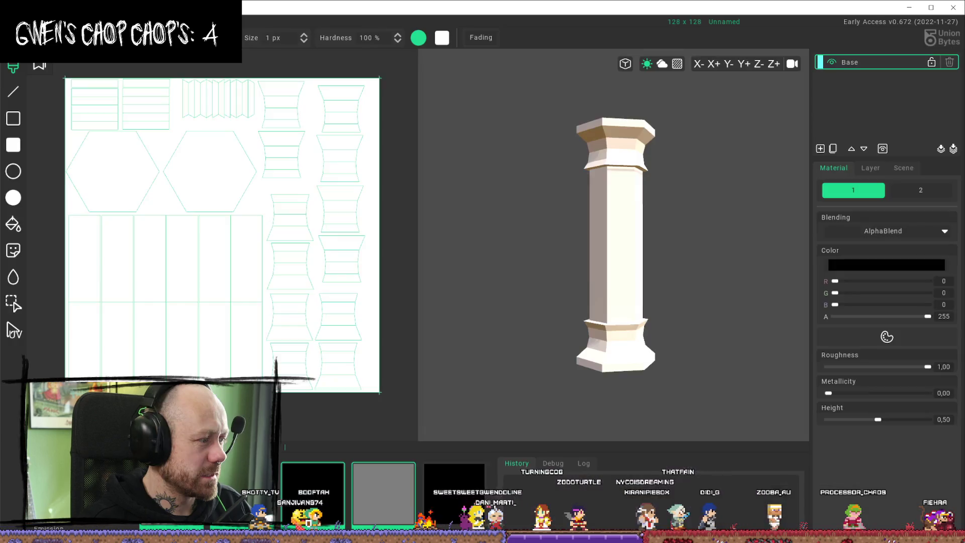
Step: Close Union Bytes Painter to return to the Unreal pillar level
left_click(951, 7)
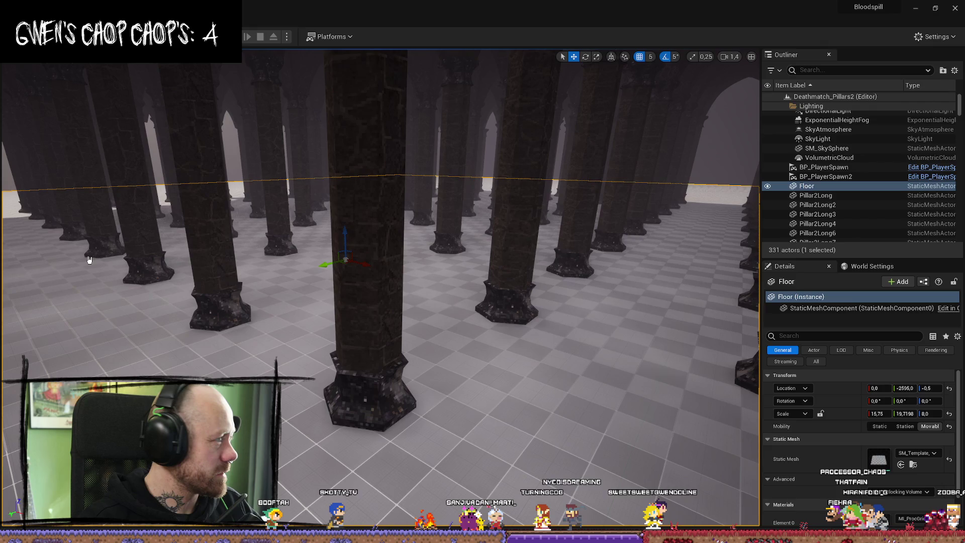
Step: Fly through the pillar hall and select Pillar2Long26 at location -415, -2460, -5
mouse_move(416, 382)
left_mouse_down()
mouse_move(416, 352)
mouse_move(416, 433)
left_mouse_up()
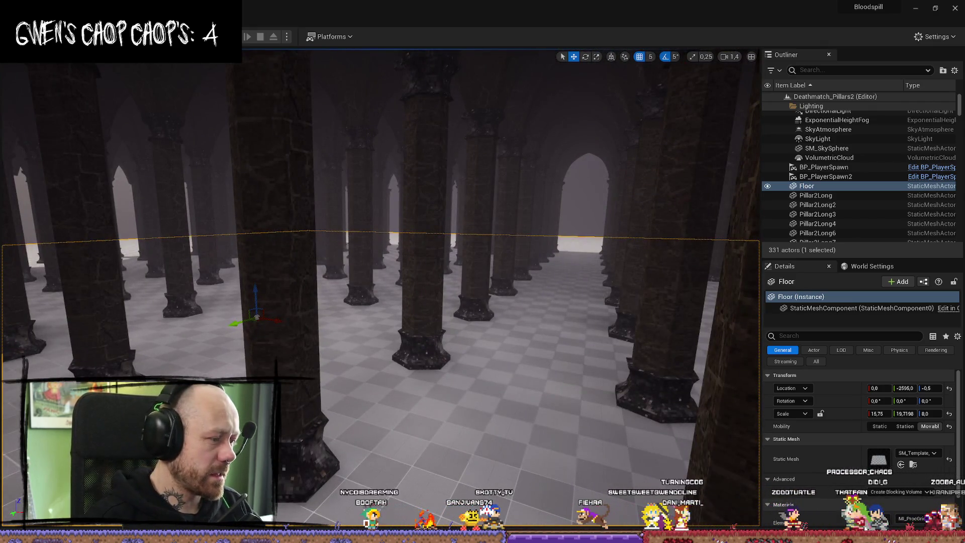
mouse_move(416, 433)
left_mouse_down()
mouse_move(341, 412)
mouse_move(92, 280)
mouse_move(139, 292)
mouse_move(58, 280)
mouse_move(369, 397)
left_mouse_up()
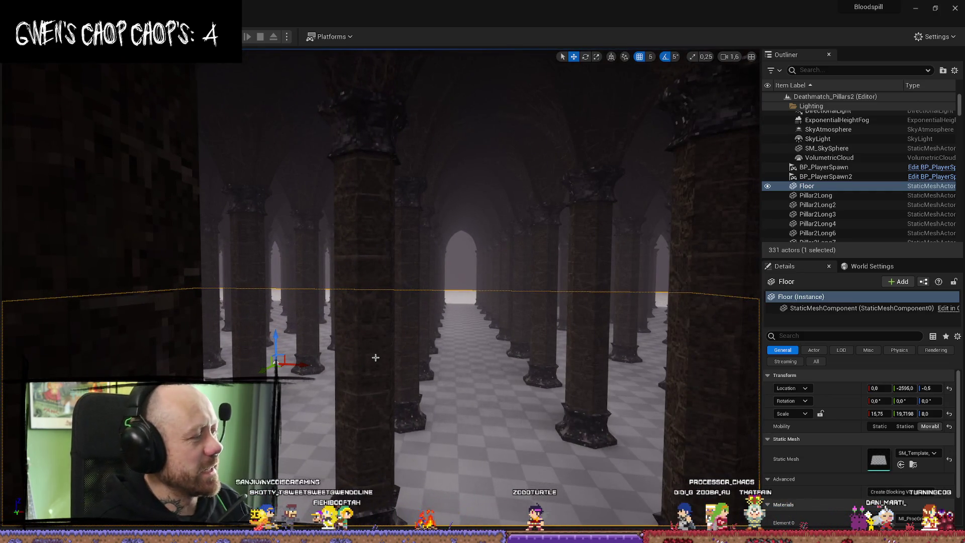
mouse_move(375, 357)
left_mouse_down()
mouse_move(312, 268)
mouse_move(445, 445)
left_mouse_up()
left_click(311, 267)
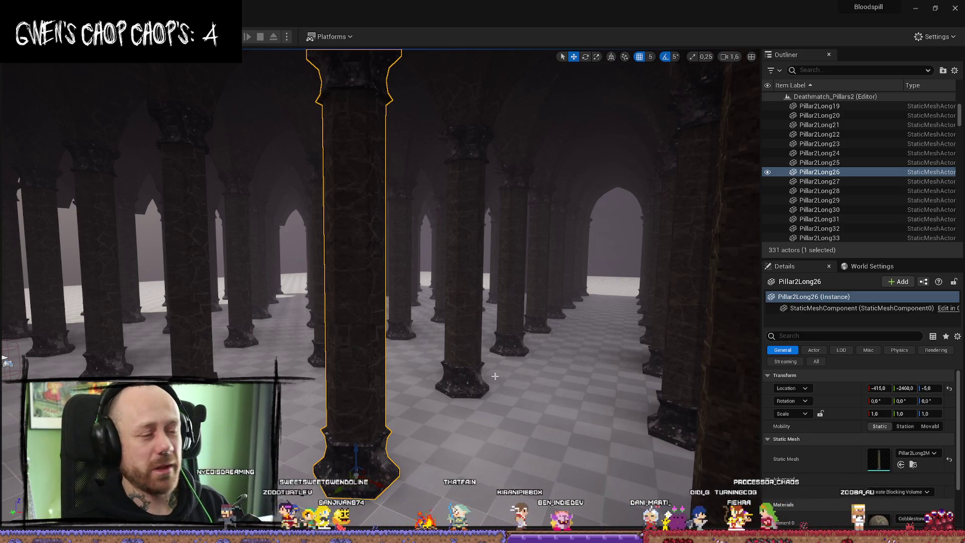
key("f")
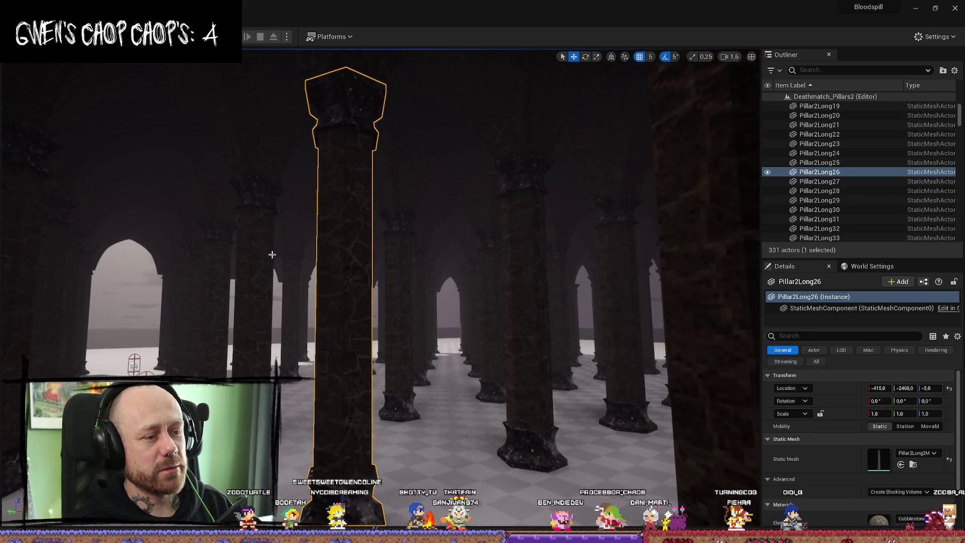
mouse_move(272, 255)
left_mouse_down()
mouse_move(347, 216)
mouse_move(351, 329)
mouse_move(382, 287)
left_mouse_up()
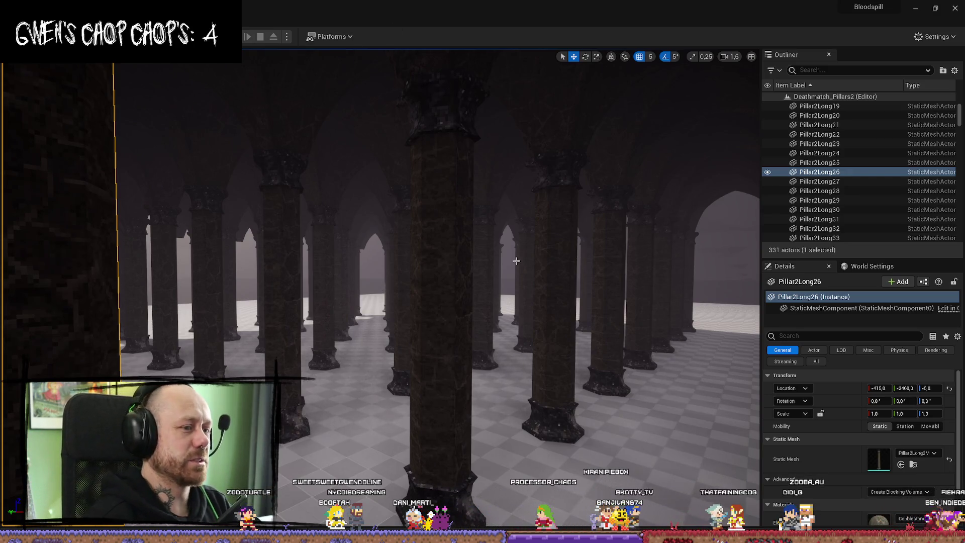
mouse_move(516, 260)
left_mouse_down()
mouse_move(517, 273)
mouse_move(432, 256)
mouse_move(442, 246)
mouse_move(409, 275)
left_mouse_up()
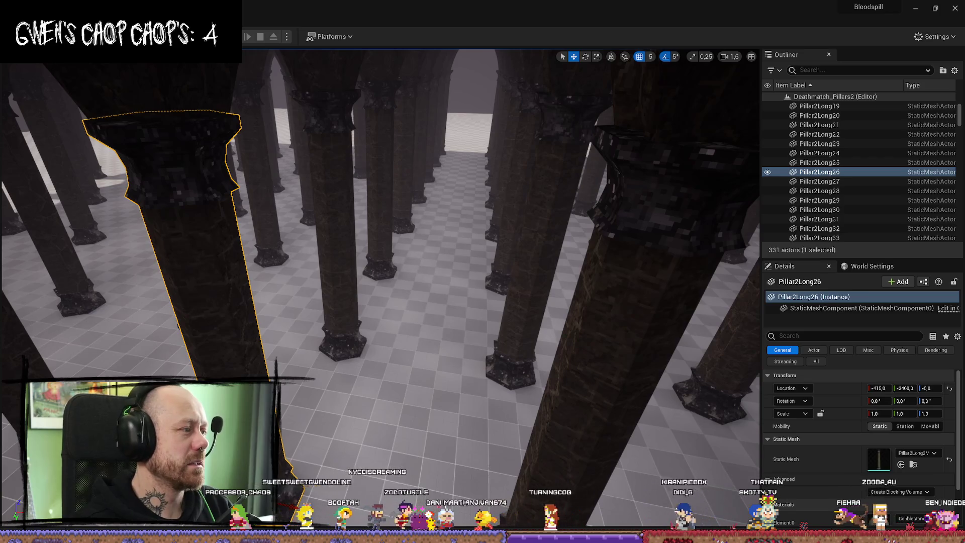
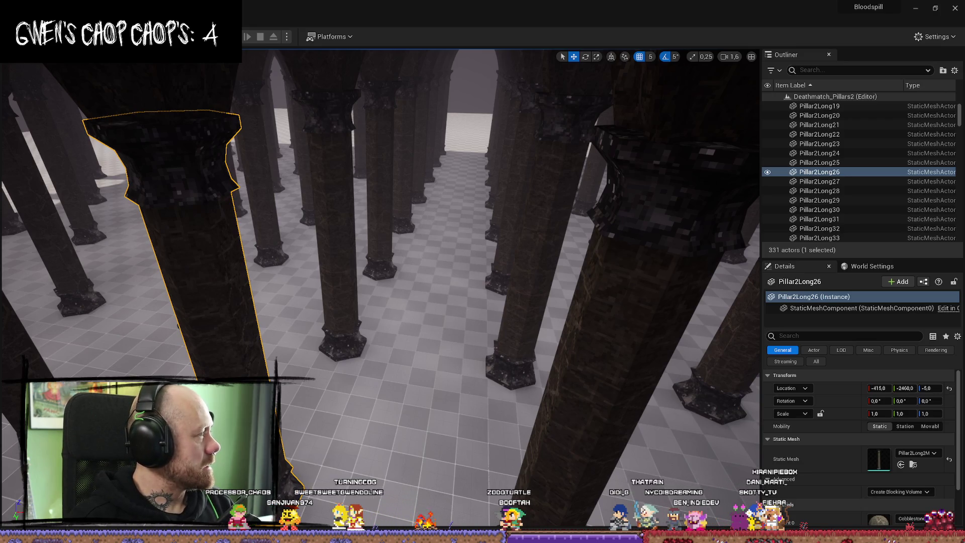
Step: Browse the Basilica Cistern image results, previewing the Cistern Tips, Daily Sabah and Philoxenos photos
key("alt+Tab")
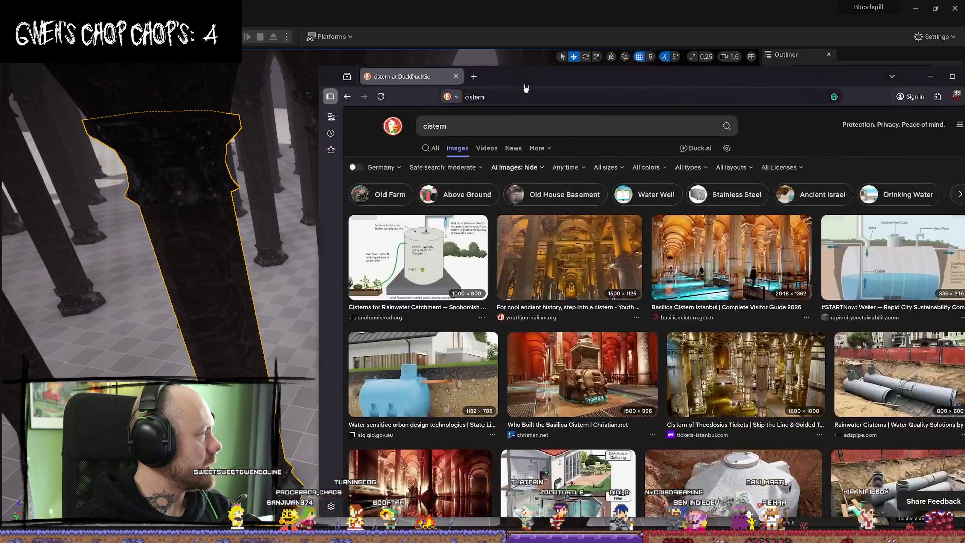
left_click(951, 79)
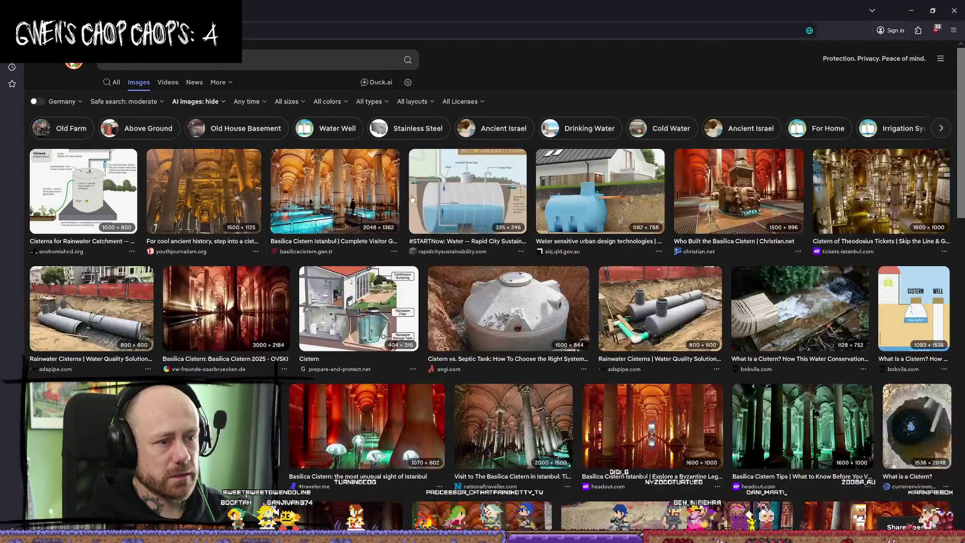
left_click(409, 187)
key("Left")
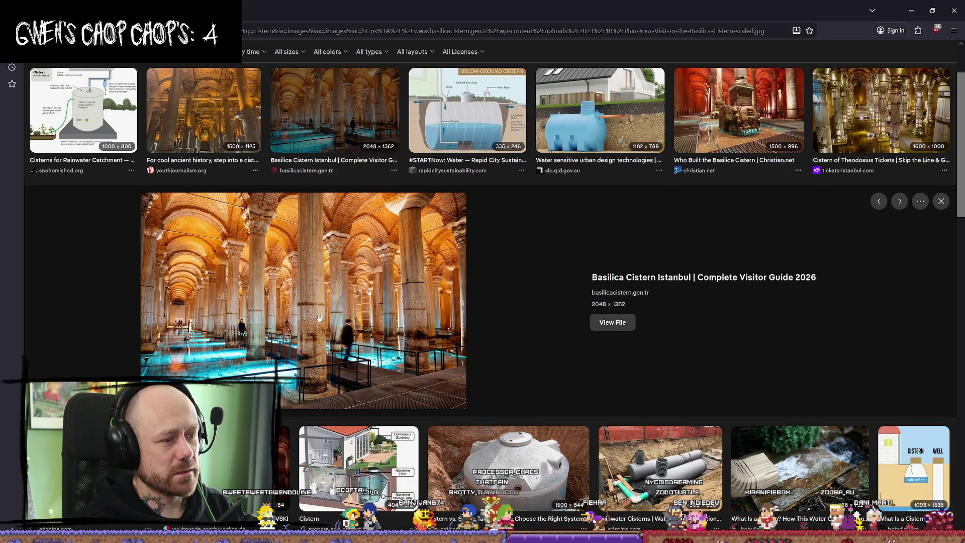
key("Left")
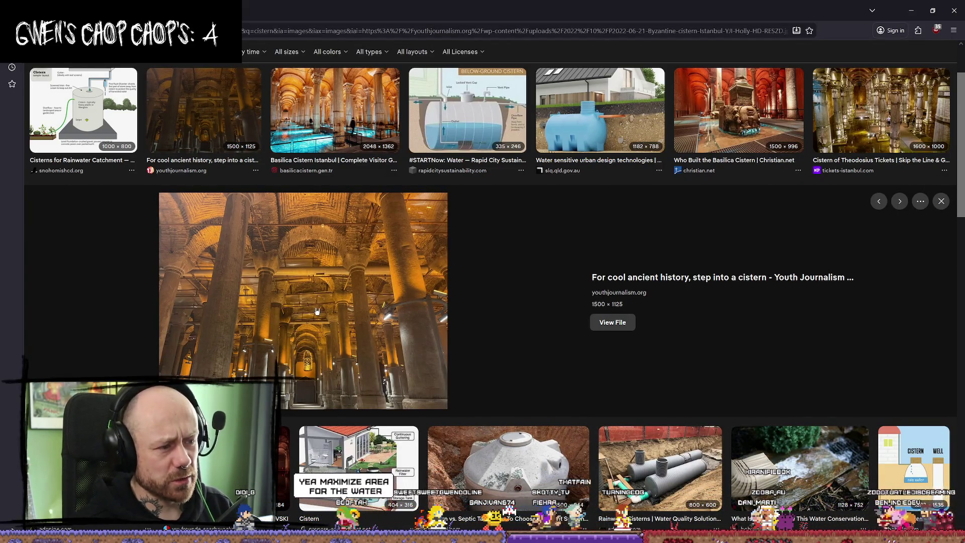
scroll(543, 319, "down", 4)
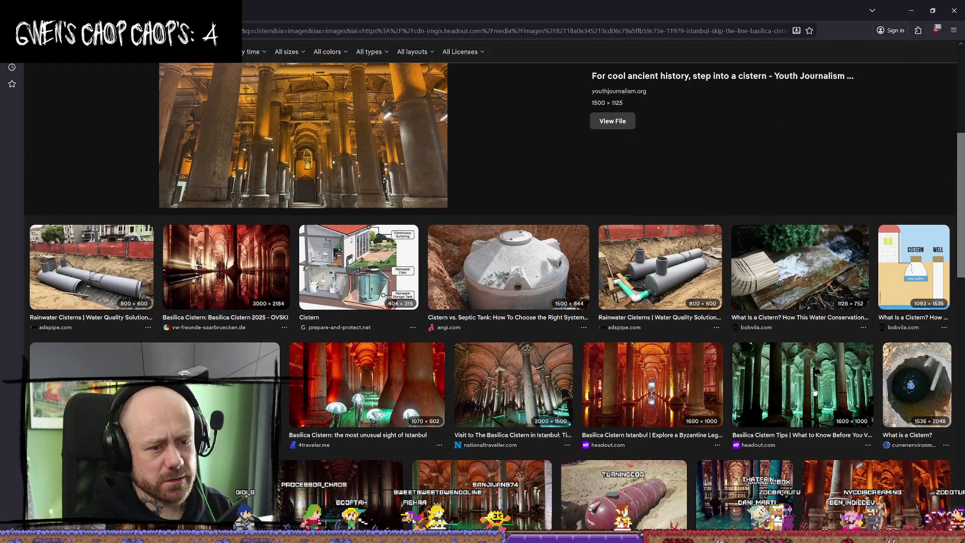
left_click(799, 382)
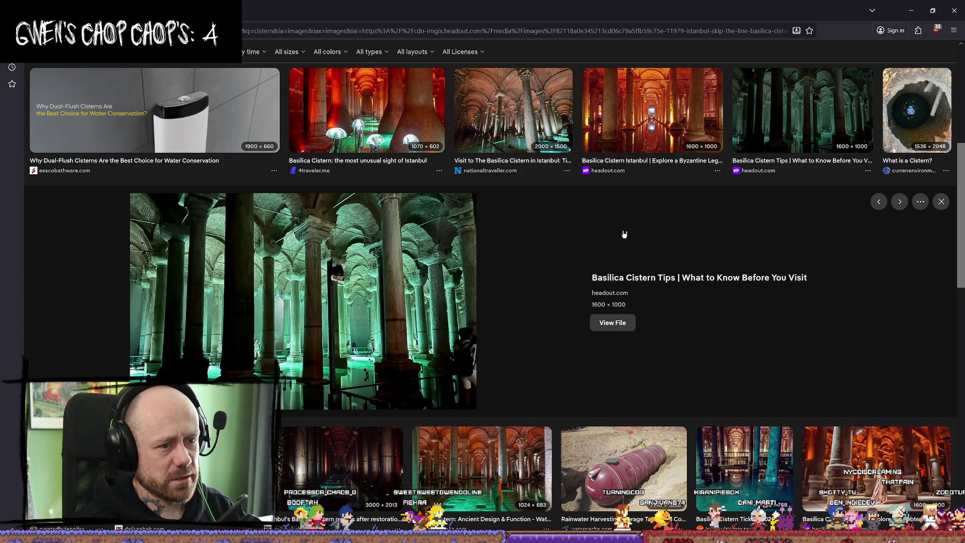
scroll(624, 234, "down", 3)
left_click(267, 307)
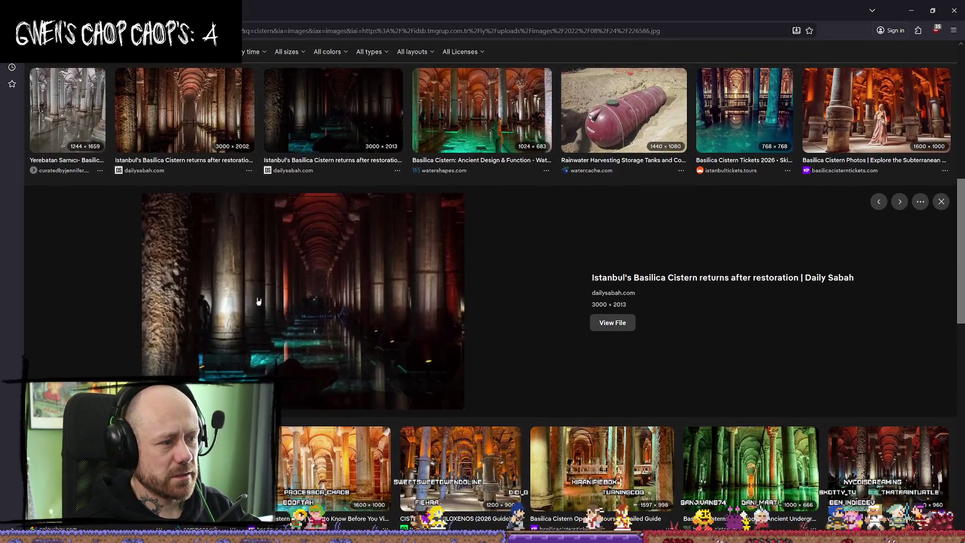
scroll(578, 251, "down", 5)
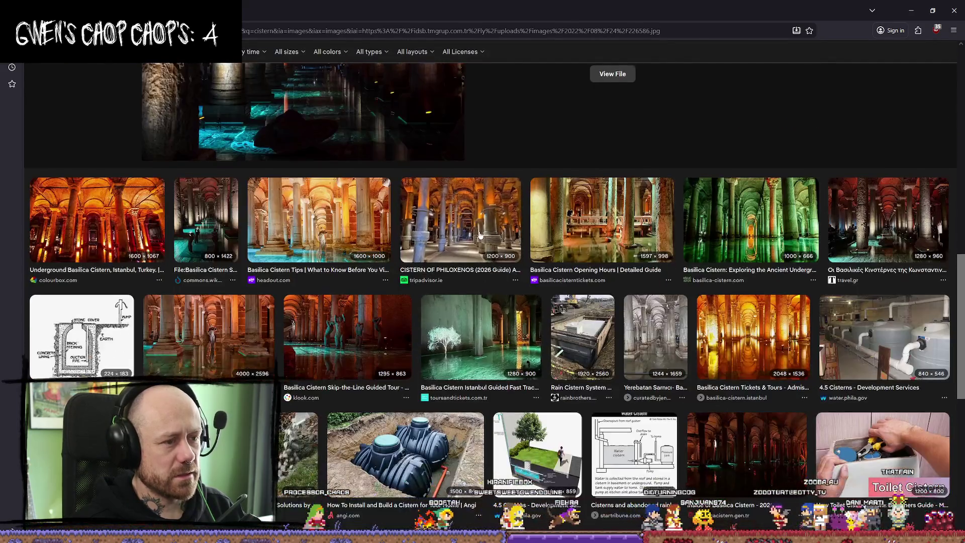
left_click(443, 229)
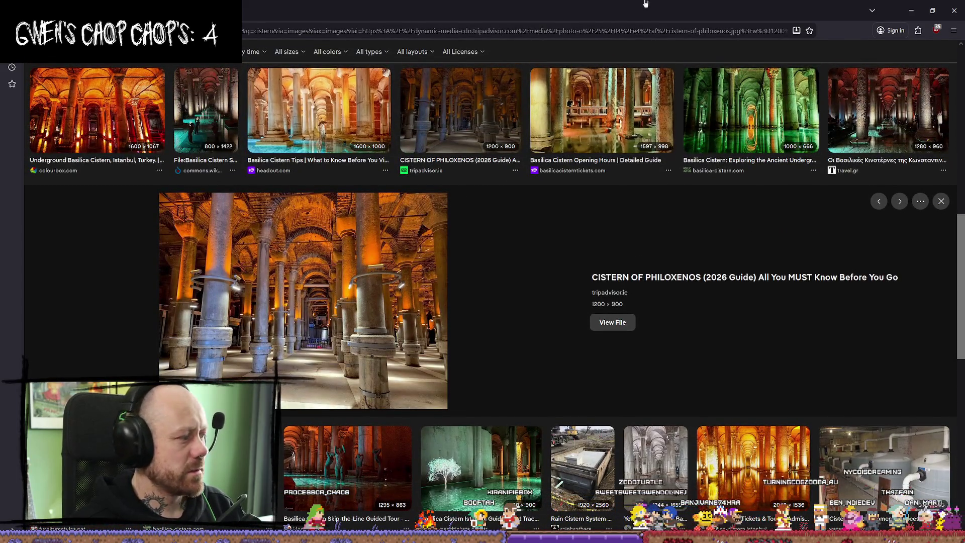
Step: Back in the editor, fly out over the pillar hall and select an SM_ArchCeiling piece
key("super+Down")
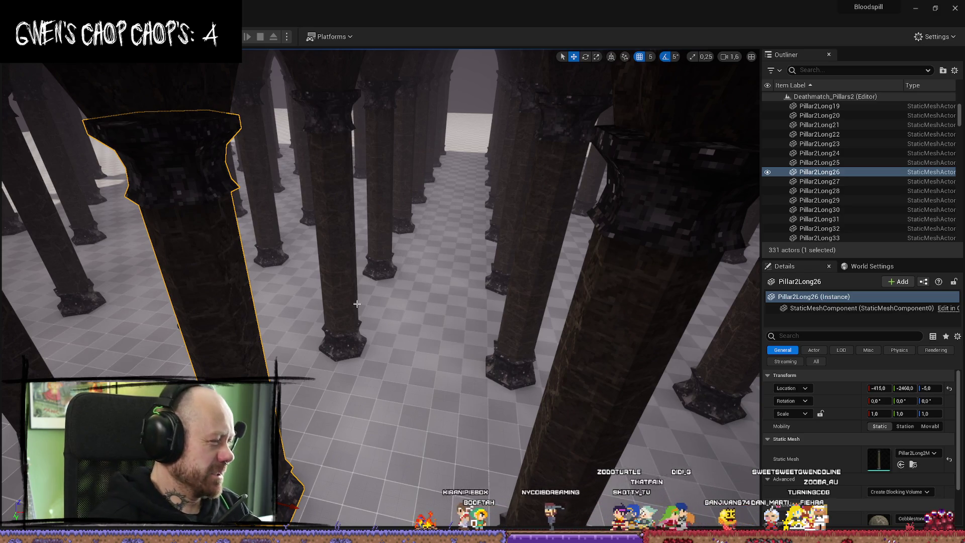
mouse_move(439, 272)
left_mouse_down()
mouse_move(412, 266)
mouse_move(417, 281)
mouse_move(432, 266)
mouse_move(422, 281)
mouse_move(422, 259)
left_mouse_up()
scroll(417, 276, "up", 2)
scroll(422, 276, "down", 3)
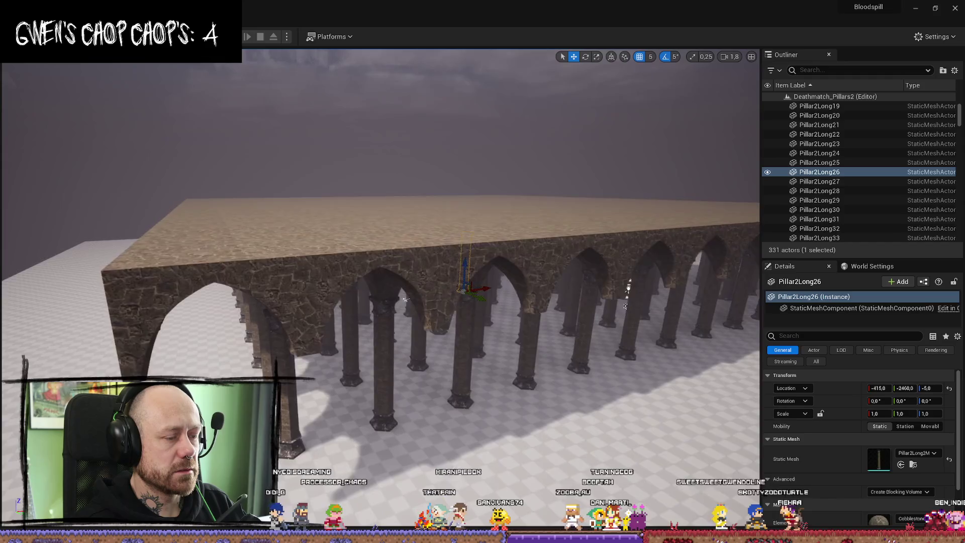
left_click_drag(405, 299, 406, 299)
scroll(405, 299, "up", 2)
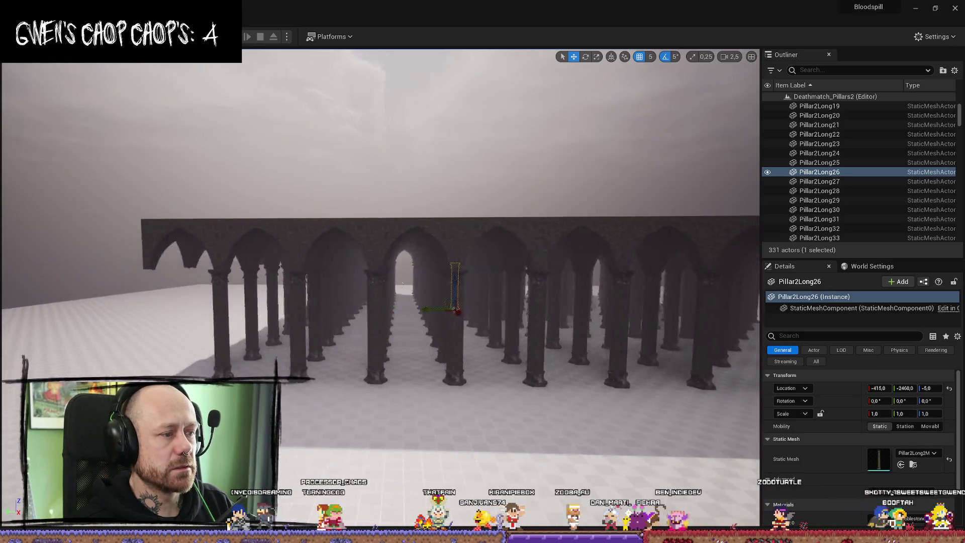
mouse_move(441, 271)
left_mouse_down()
mouse_move(443, 281)
mouse_move(414, 301)
left_mouse_up()
left_click(443, 281)
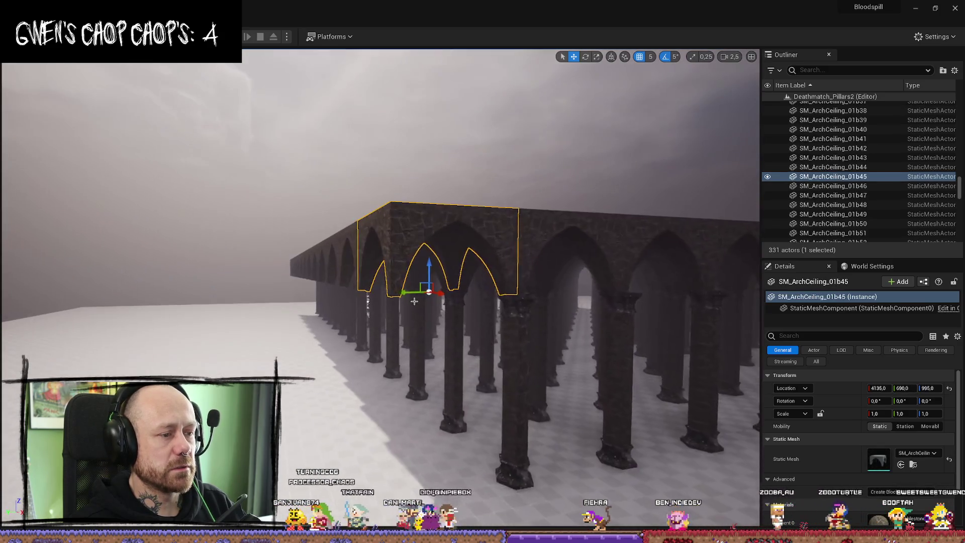
Step: In Top view, marquee-select the bottom edge strip of 30 arch ceiling pieces
key("alt+j")
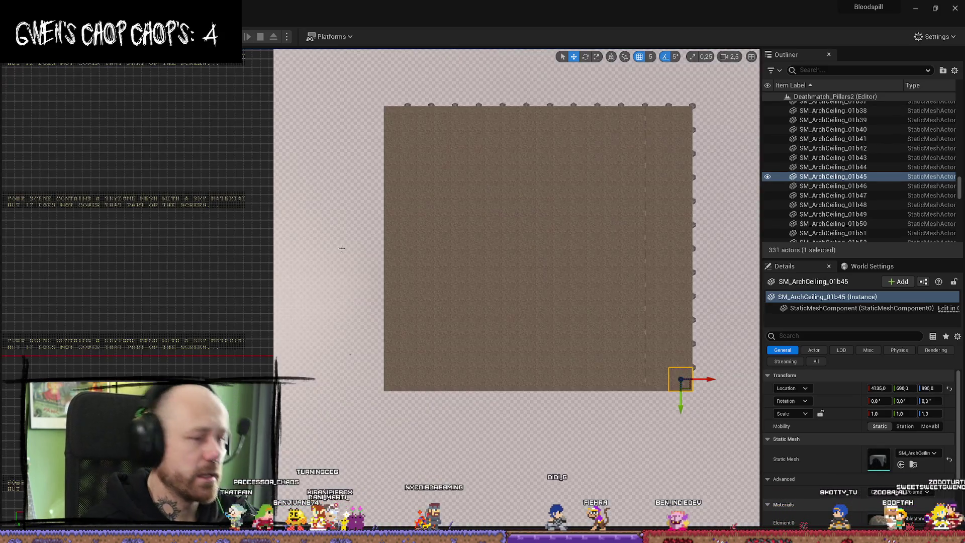
mouse_move(697, 248)
left_mouse_down()
mouse_move(639, 251)
mouse_move(618, 241)
mouse_move(583, 147)
mouse_move(518, 423)
left_mouse_up()
scroll(583, 140, "up", 3)
left_click(627, 436)
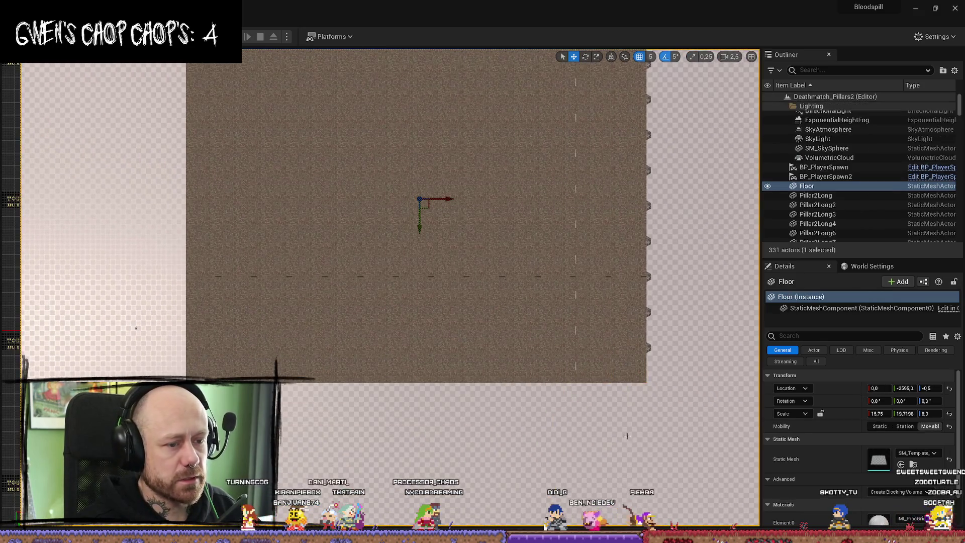
mouse_move(658, 370)
left_mouse_down()
mouse_move(357, 441)
mouse_move(282, 433)
left_mouse_up()
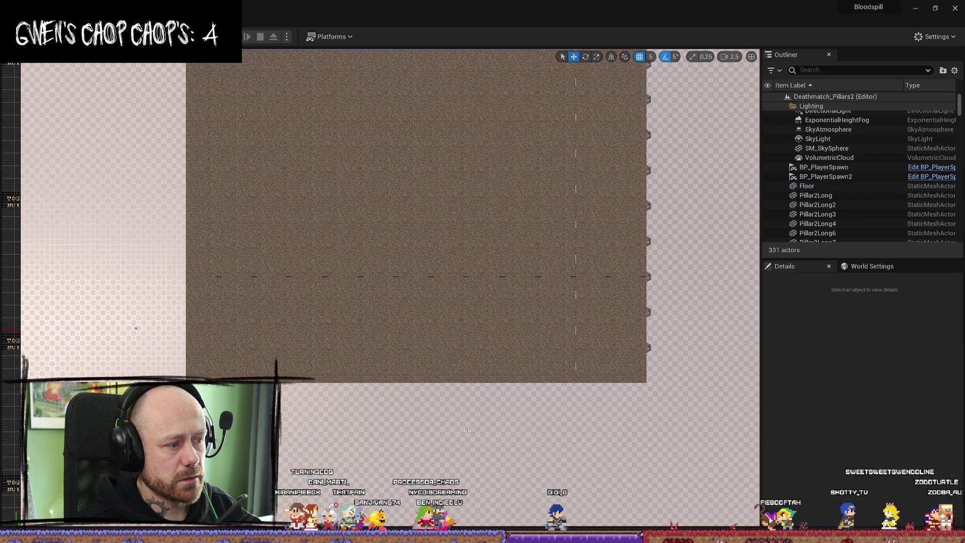
scroll(637, 387, "up", 1)
scroll(456, 297, "up", 2)
scroll(426, 293, "down", 3)
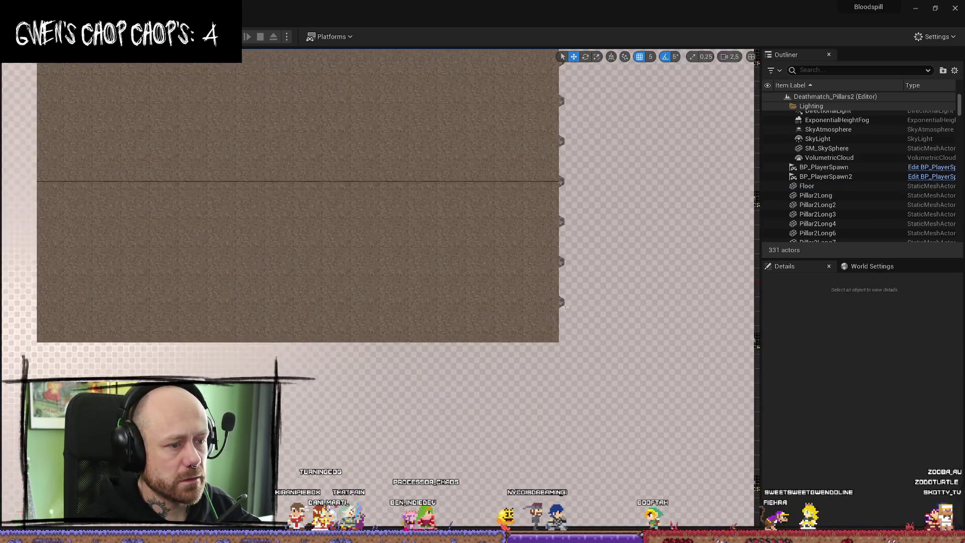
mouse_move(578, 300)
left_mouse_down()
mouse_move(610, 301)
mouse_move(132, 394)
left_mouse_up()
left_click_drag(16, 394, 292, 398)
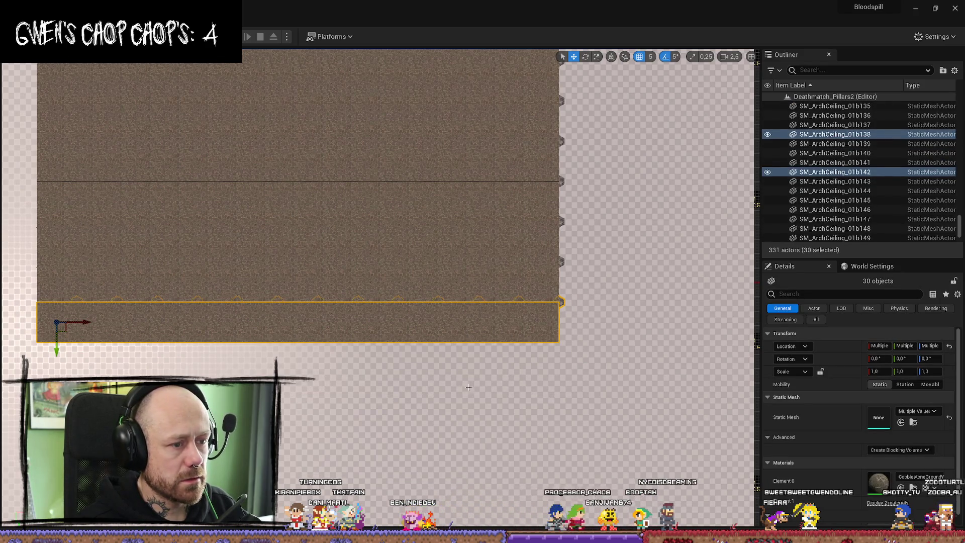
left_click_drag(586, 291, 274, 383)
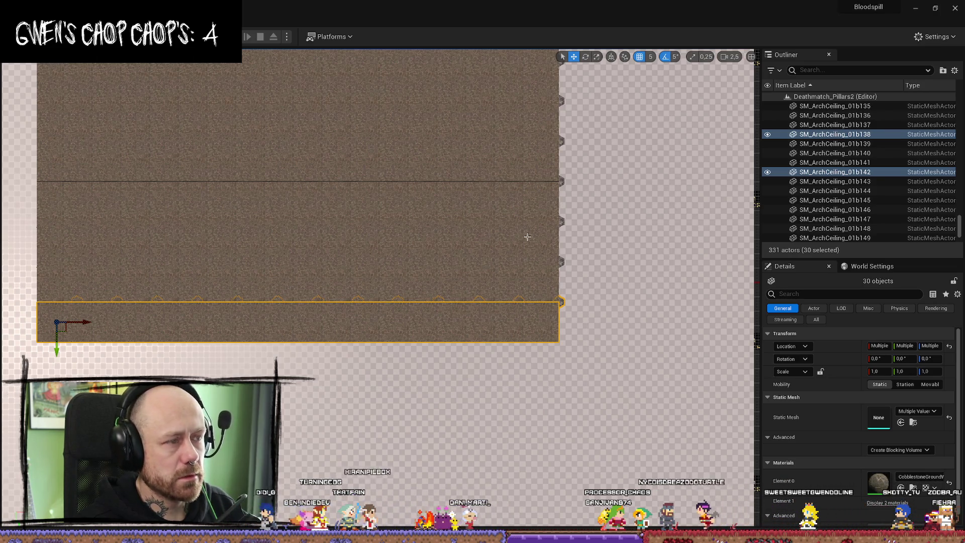
Step: Duplicate the 30 arch pieces in Perspective view, move the copy to a new position, and inspect it
key("alt+g")
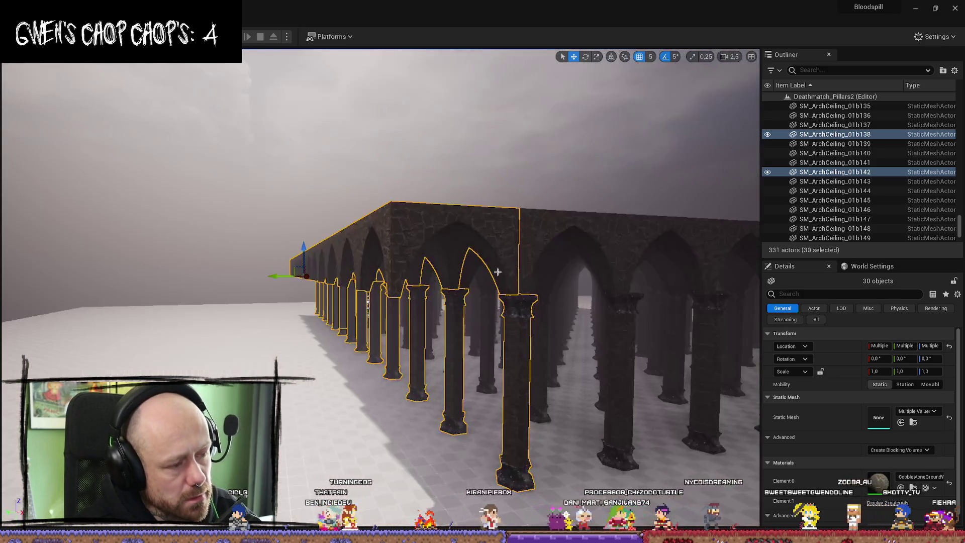
key("ctrl+d")
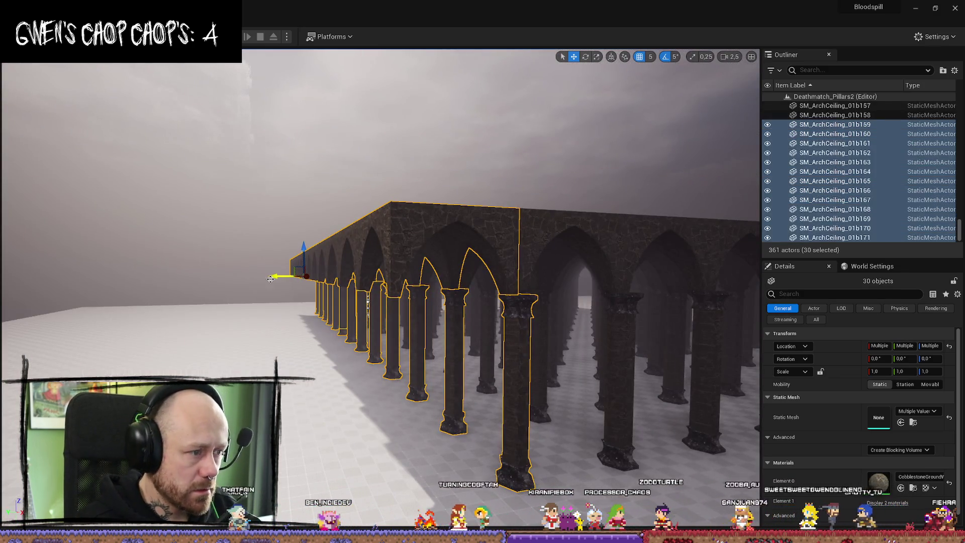
left_click_drag(270, 279, 186, 278)
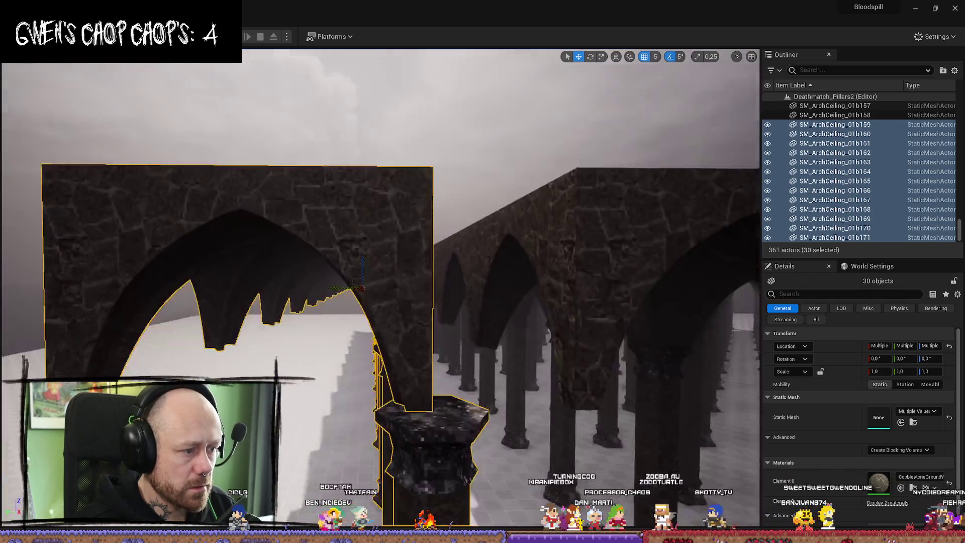
scroll(326, 258, "down", 3)
scroll(327, 257, "down", 2)
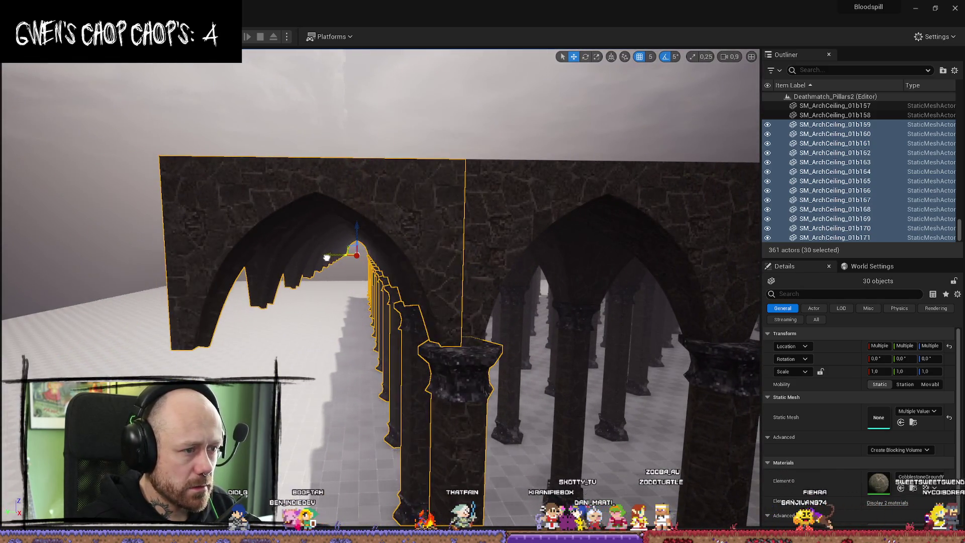
mouse_move(326, 257)
left_mouse_down()
mouse_move(327, 236)
mouse_move(322, 272)
mouse_move(352, 171)
mouse_move(351, 211)
mouse_move(347, 191)
mouse_move(322, 186)
mouse_move(351, 191)
mouse_move(352, 211)
mouse_move(346, 190)
left_mouse_up()
scroll(321, 186, "up", 2)
scroll(347, 191, "up", 1)
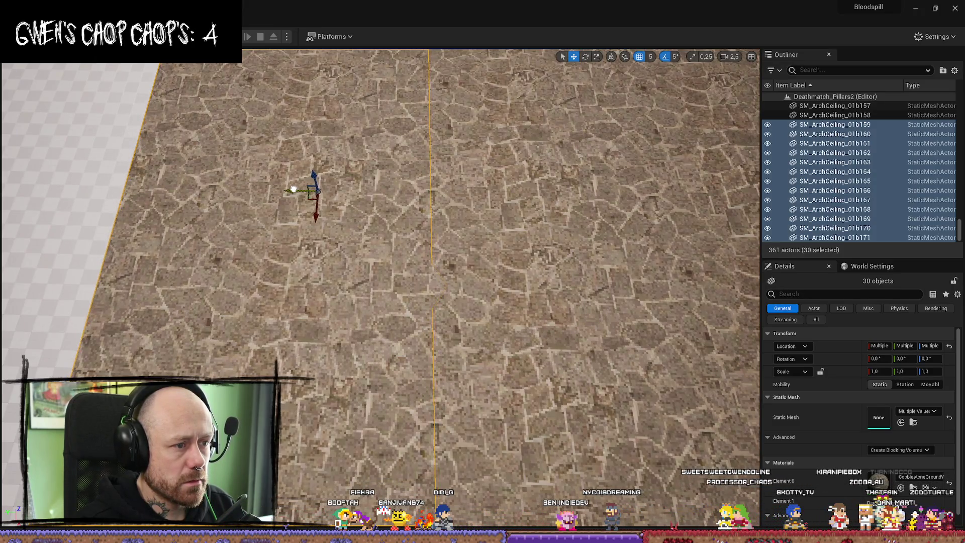
Step: Select the extra arch ceiling pieces along the roof edge and delete them
scroll(293, 189, "down", 2)
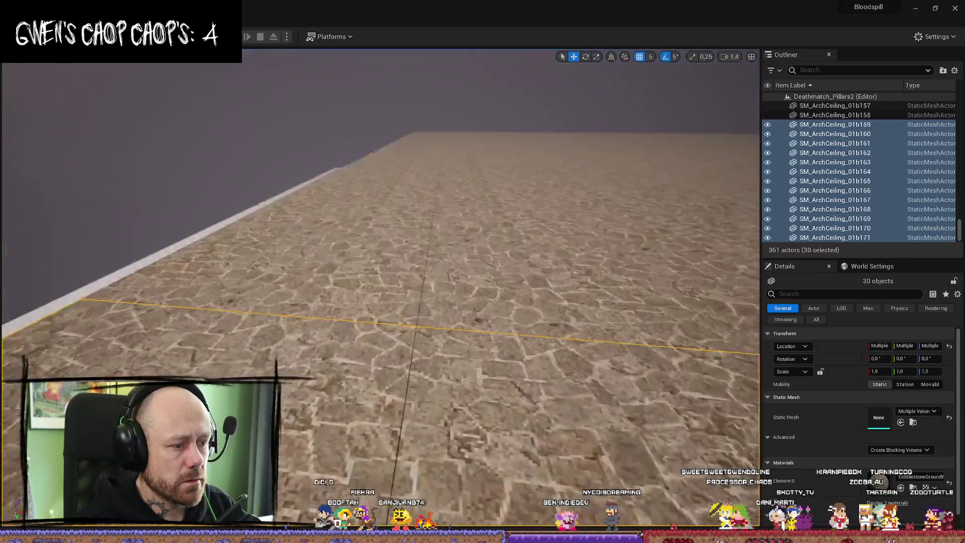
scroll(423, 173, "down", 5)
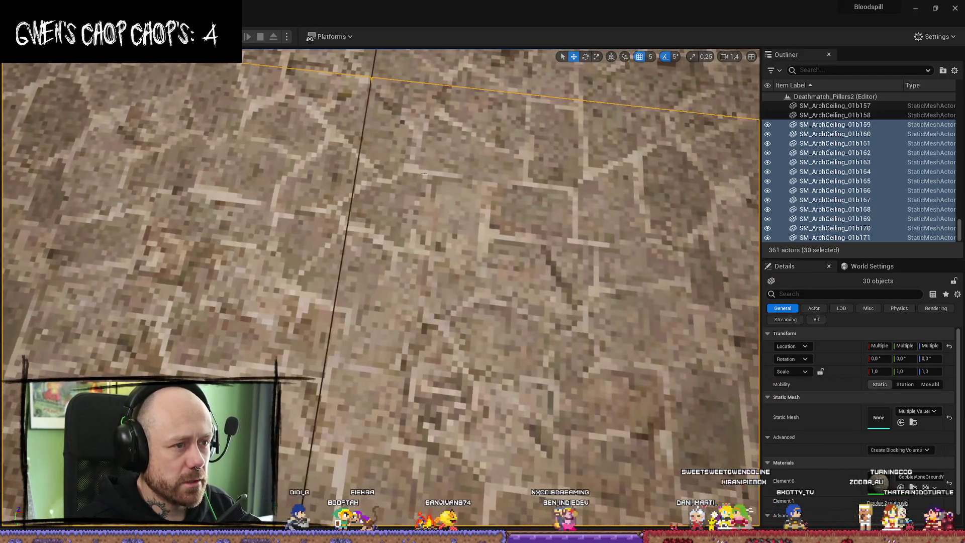
left_click(423, 172)
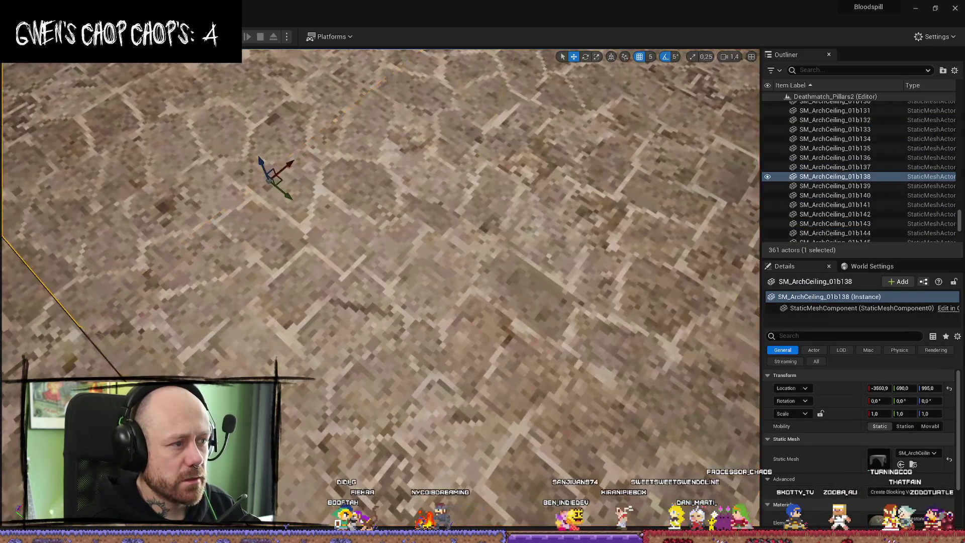
scroll(380, 289, "up", 5)
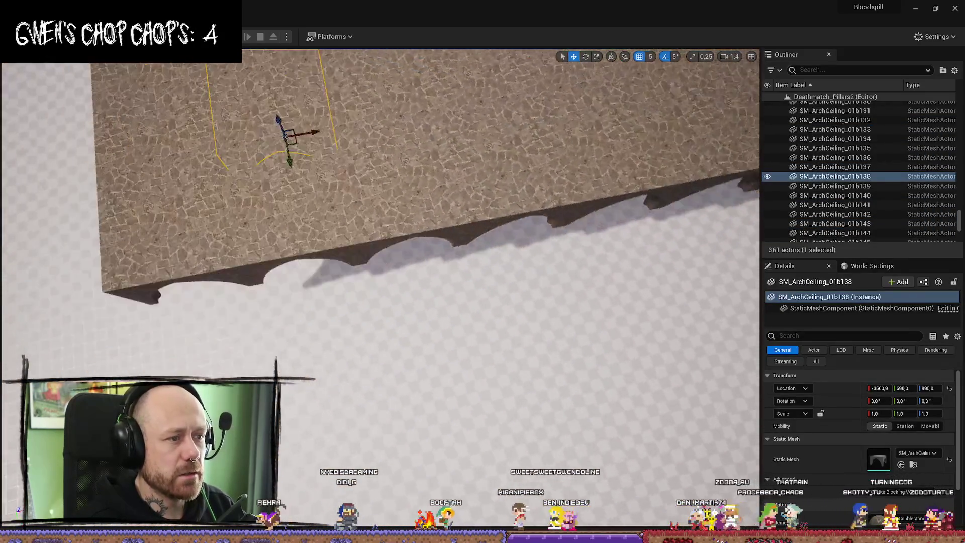
left_click(236, 211)
left_click(317, 216, "ctrl")
left_click(407, 213, "ctrl")
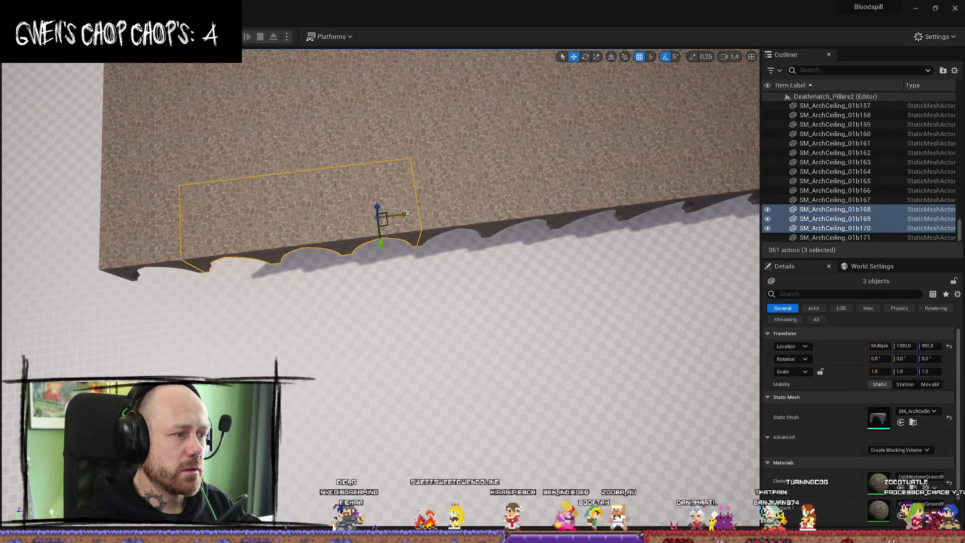
left_click(452, 216, "ctrl")
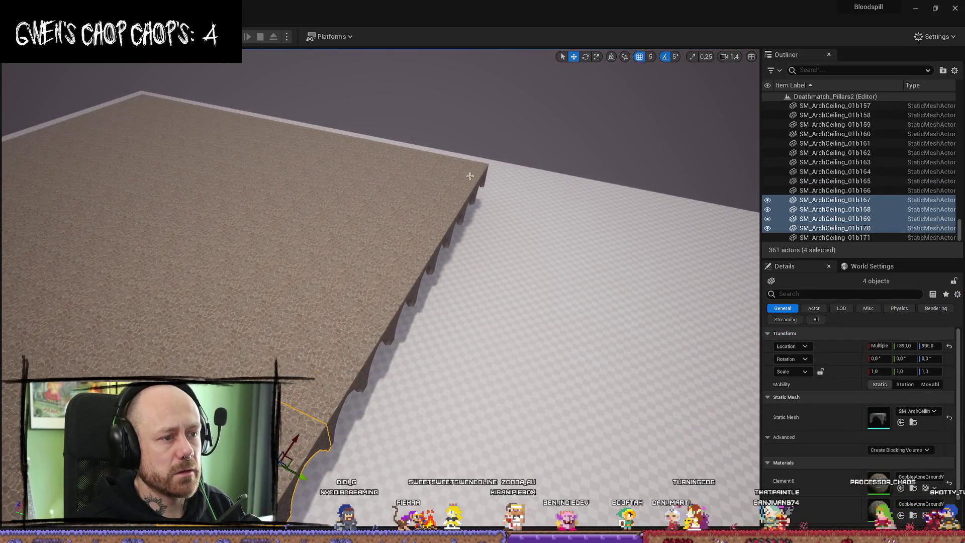
left_click(405, 266, "ctrl")
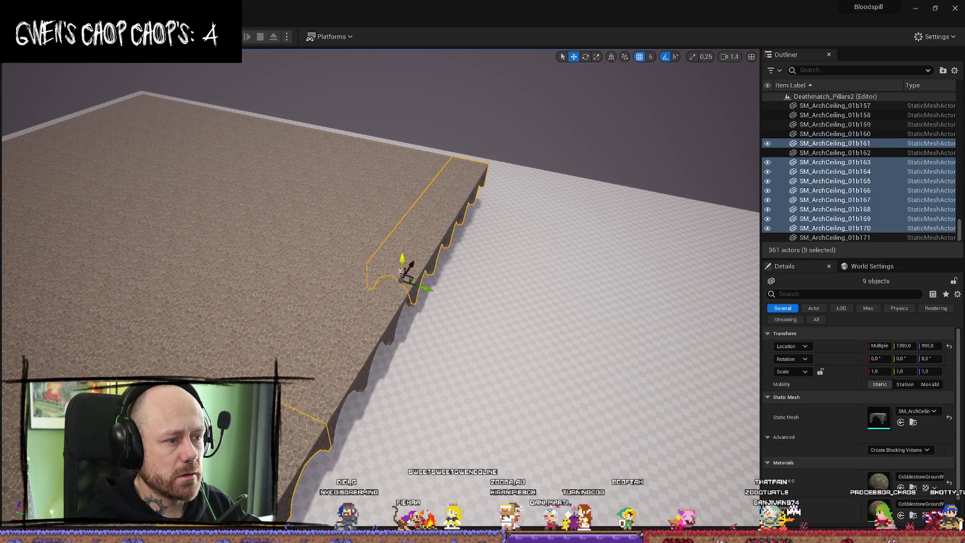
left_click(383, 304, "ctrl")
left_click(347, 379, "ctrl")
key("Delete")
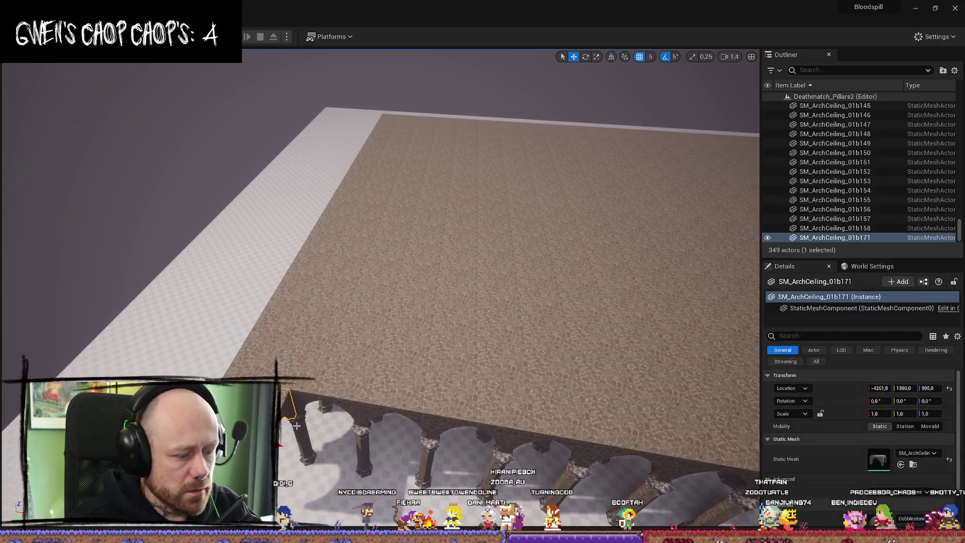
key("Delete")
Step: Fly closer to the roof and pick an arch ceiling piece on its edge
key("w")
scroll(380, 271, "up", 1)
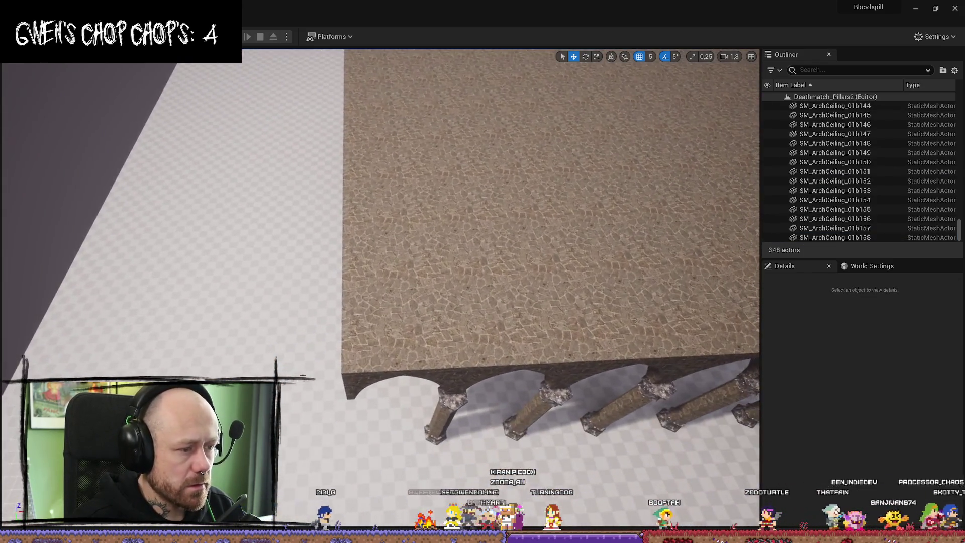
left_click(444, 343)
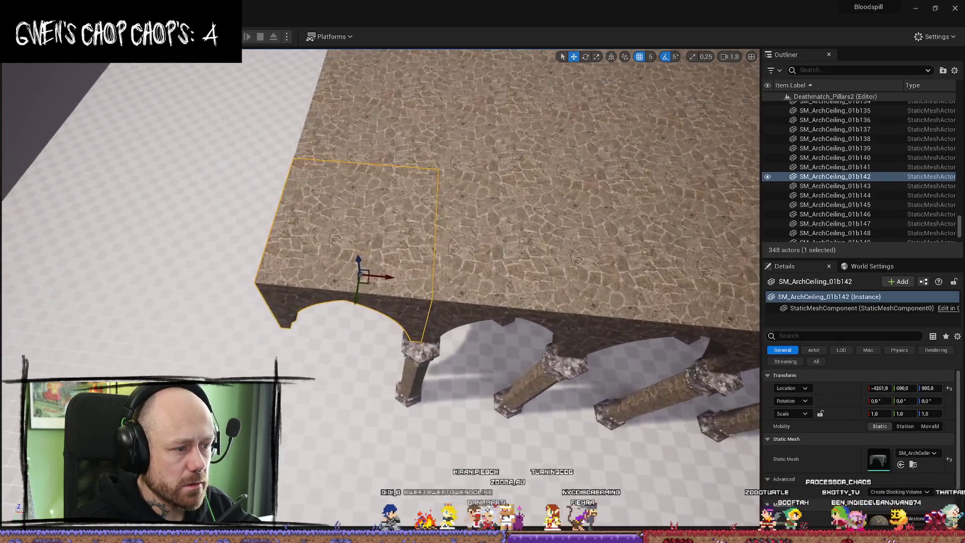
Step: In Top view, marquee-select the left column of roof pieces and delete it
key("a")
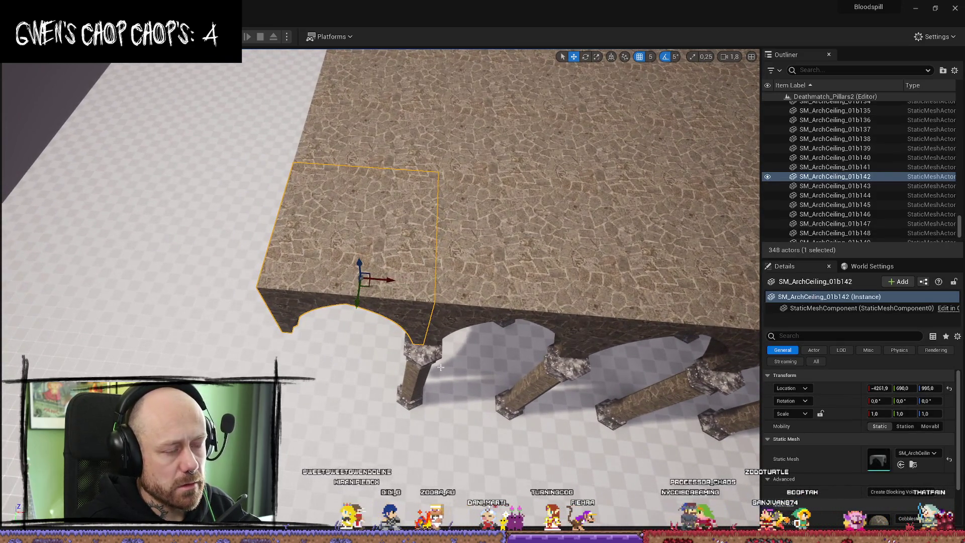
key("s")
key("alt+j")
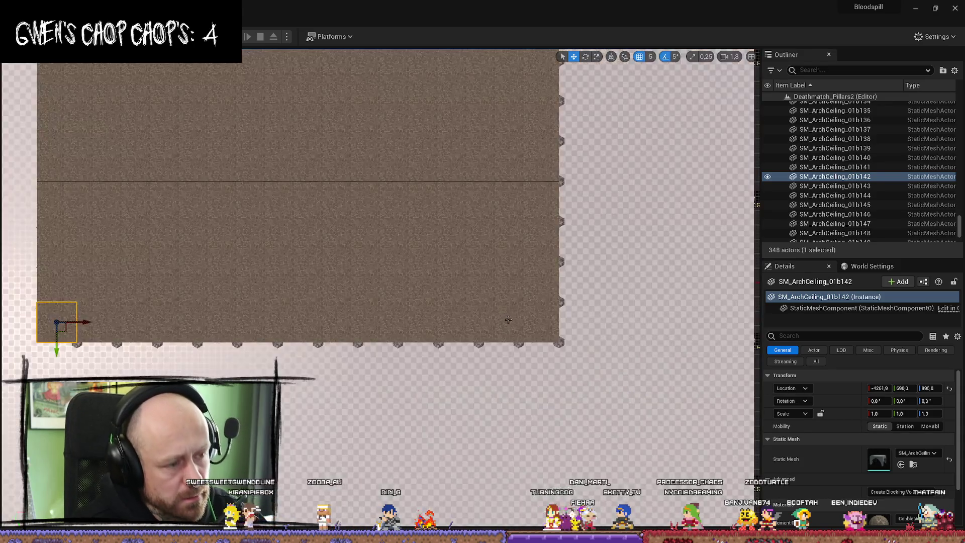
scroll(475, 304, "down", 5)
mouse_move(403, 261)
left_mouse_down()
mouse_move(340, 254)
mouse_move(277, 220)
left_mouse_up()
scroll(277, 220, "up", 5)
left_click_drag(452, 221, 332, 401)
scroll(332, 401, "up", 3)
scroll(337, 322, "down", 3)
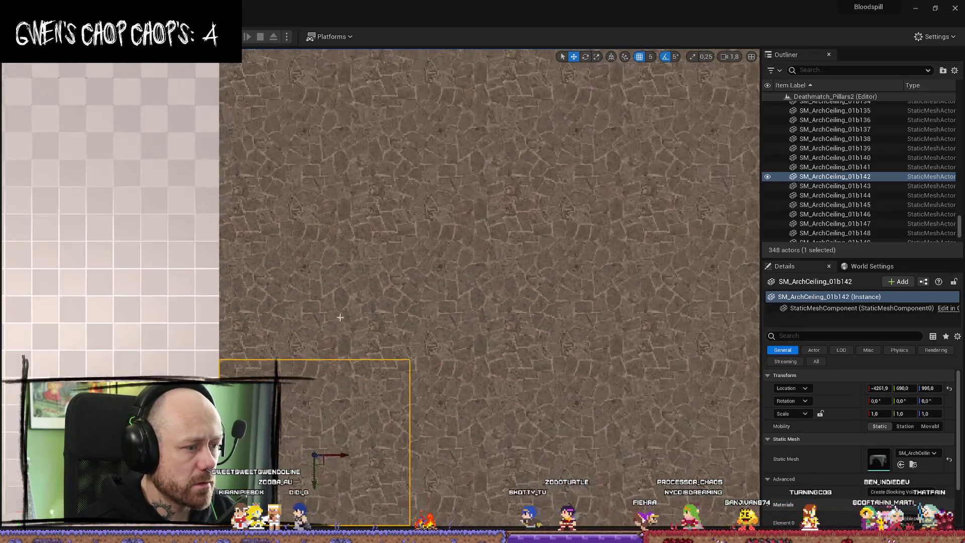
scroll(329, 305, "down", 5)
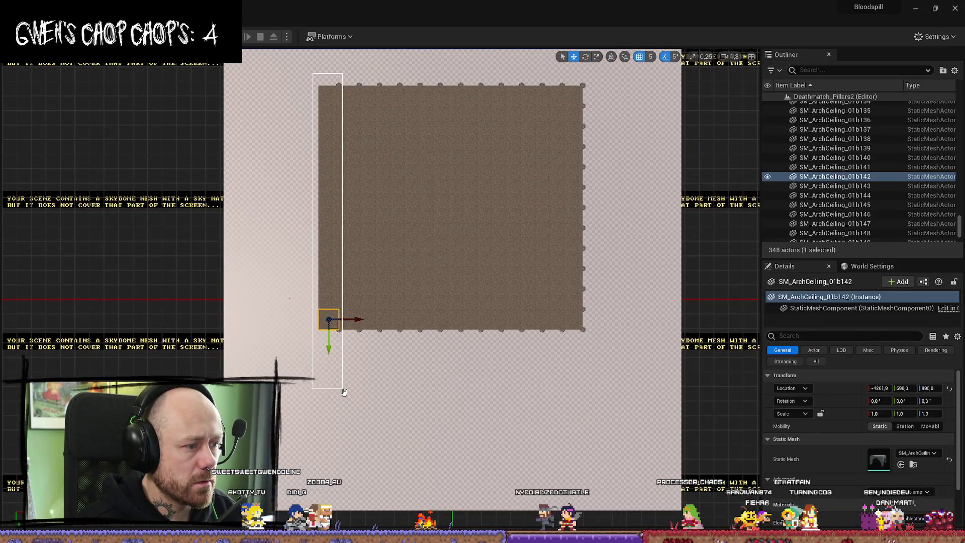
left_click_drag(343, 392, 343, 392)
key("Delete")
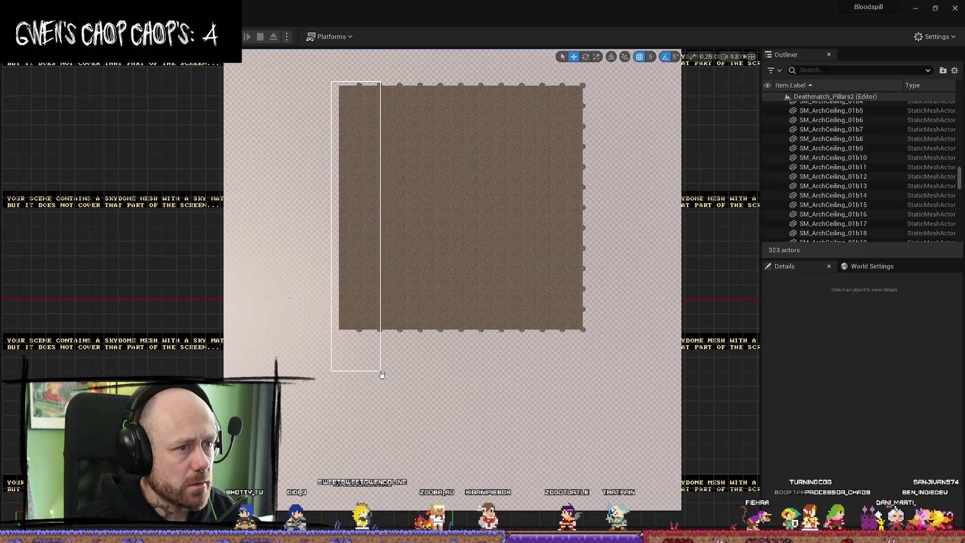
Step: Duplicate the next column of pillars and arches and shift the copy outward to the left
left_click_drag(381, 374, 366, 377)
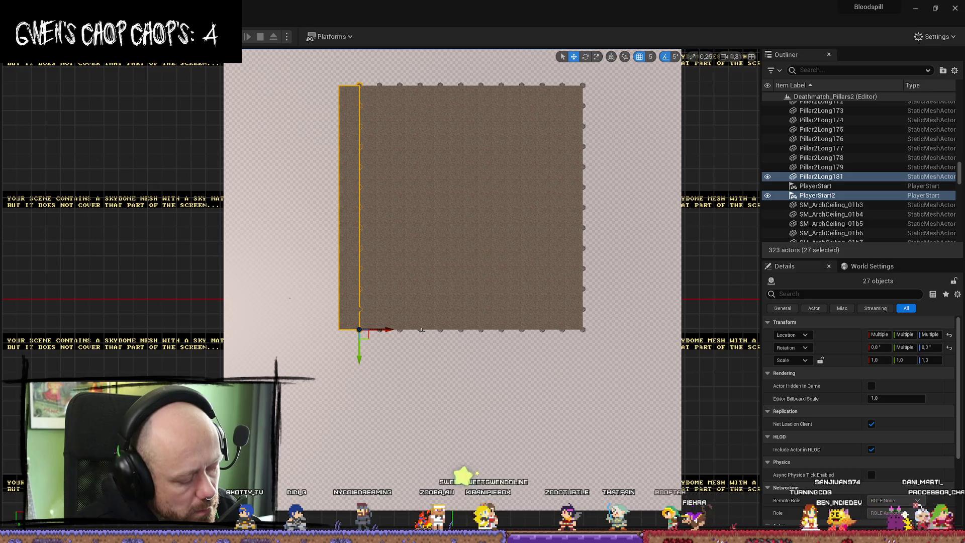
key("ctrl+d")
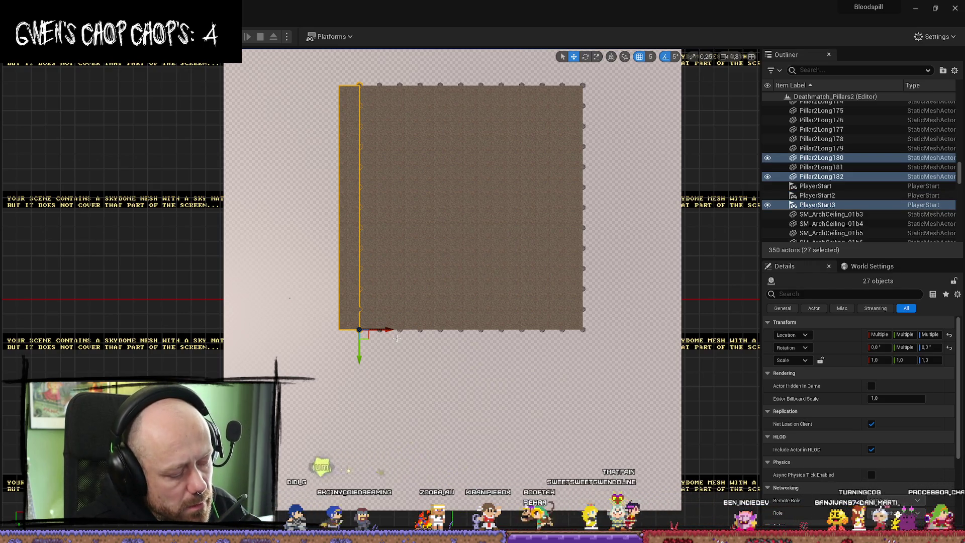
key("alt+g")
left_click_drag(514, 364, 430, 368)
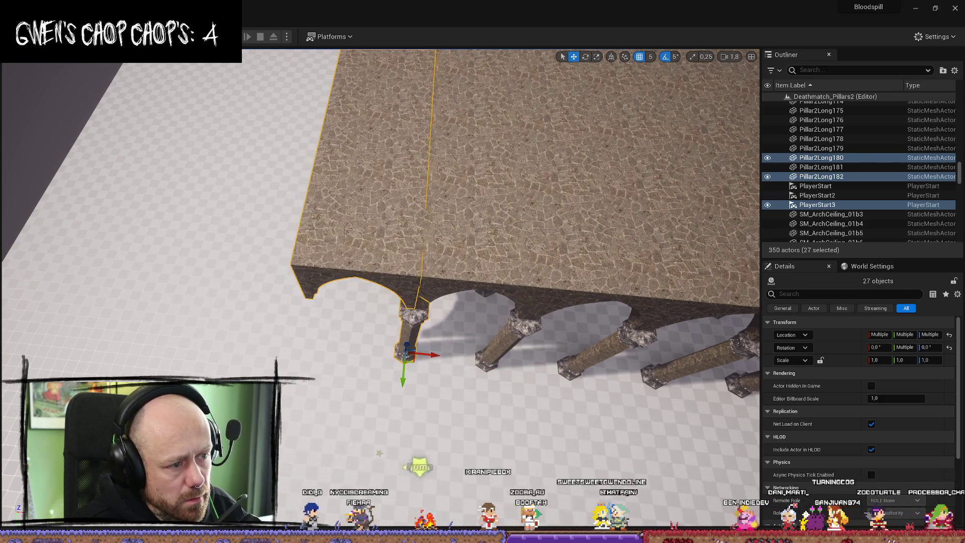
scroll(429, 369, "up", 5)
scroll(430, 370, "up", 5)
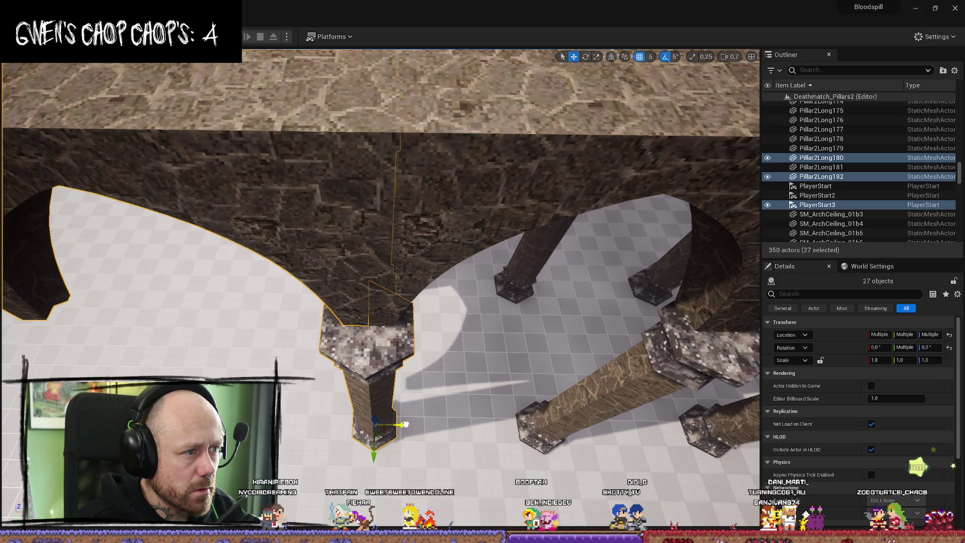
Step: Check the new arches and pillars close up, undo one change, and pull back over the arcade
mouse_move(406, 423)
left_mouse_down()
mouse_move(406, 382)
mouse_move(406, 392)
left_mouse_up()
left_click(406, 392)
scroll(406, 392, "down", 10)
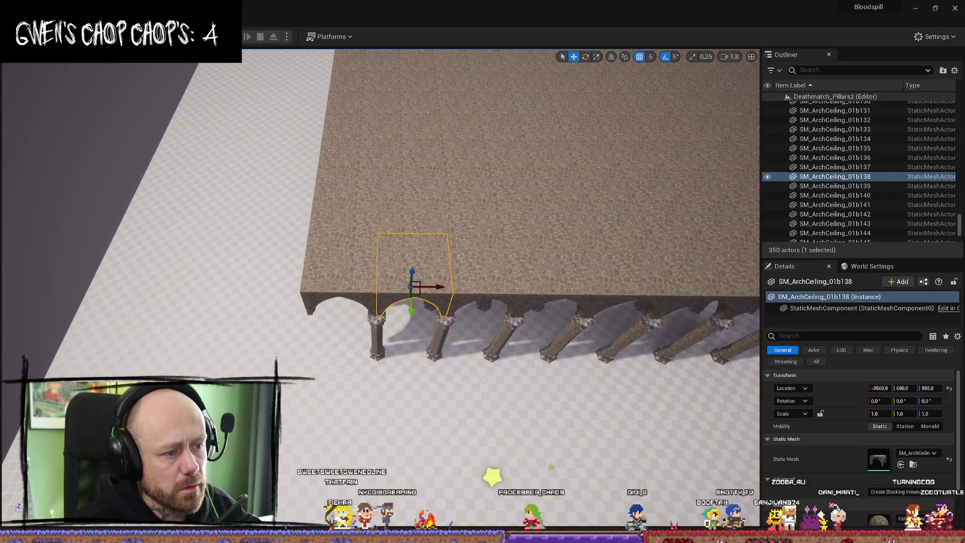
key("ctrl+z")
key("ctrl+z")
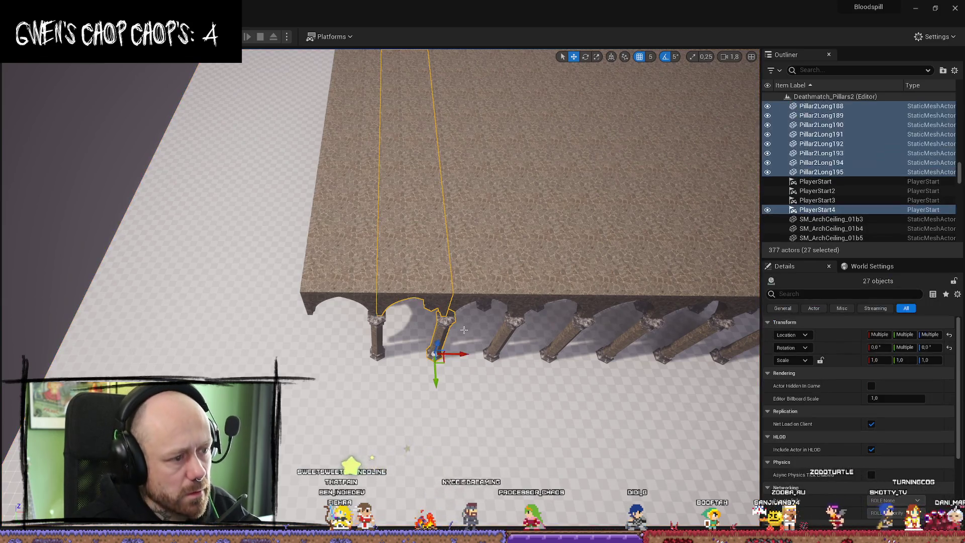
left_click_drag(464, 330, 464, 322)
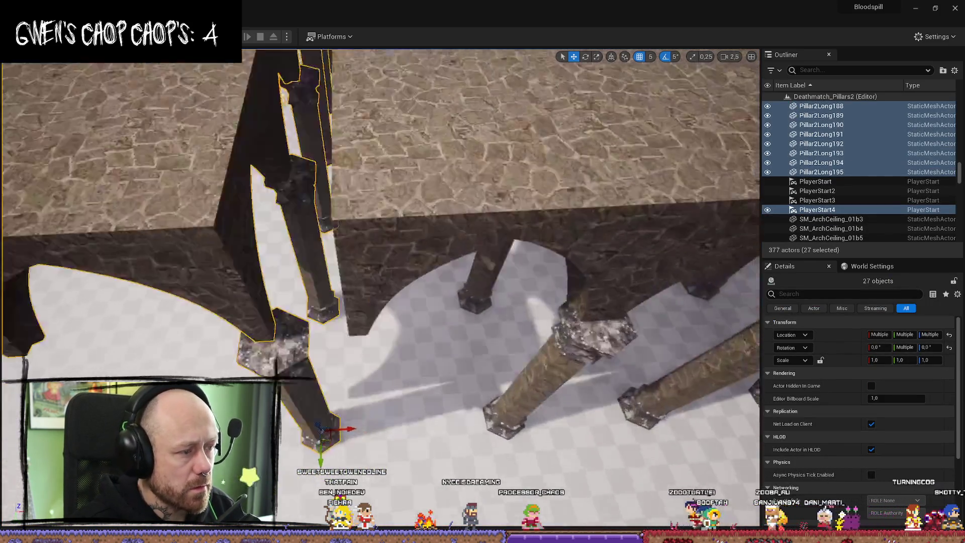
left_click_drag(396, 402, 430, 402)
scroll(430, 402, "up", 3)
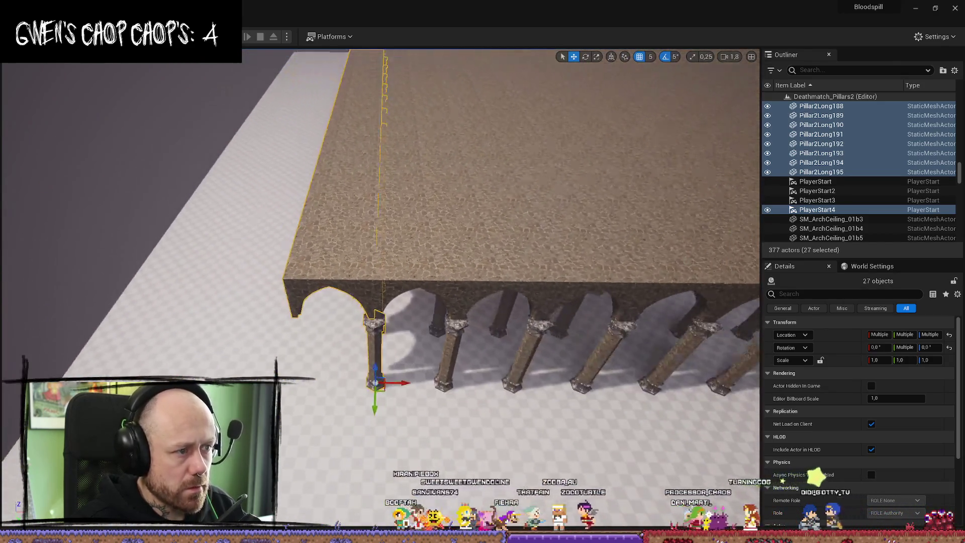
left_click_drag(415, 465, 415, 465)
Step: In Top view, select the 14 arch ceiling pieces on the roof's left strip and delete them
left_click(429, 467)
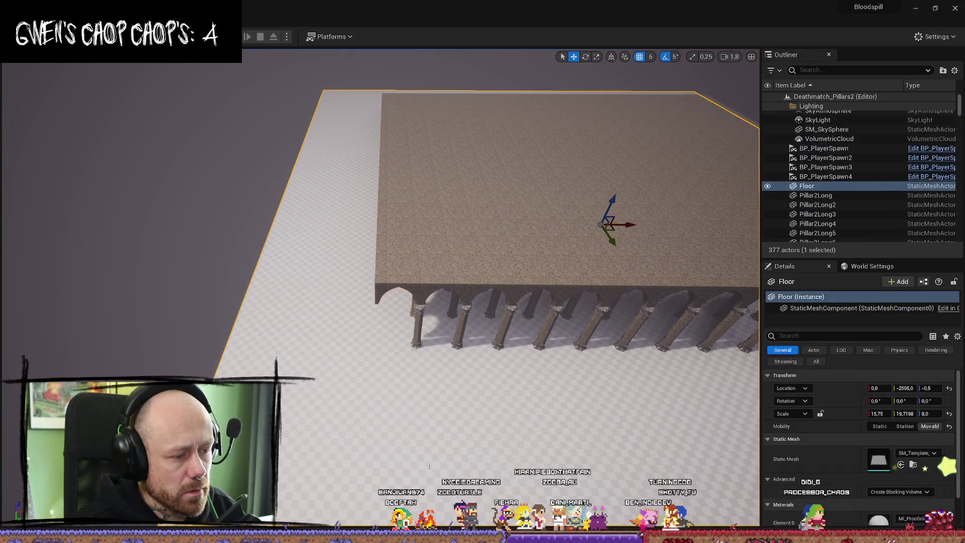
key("alt+j")
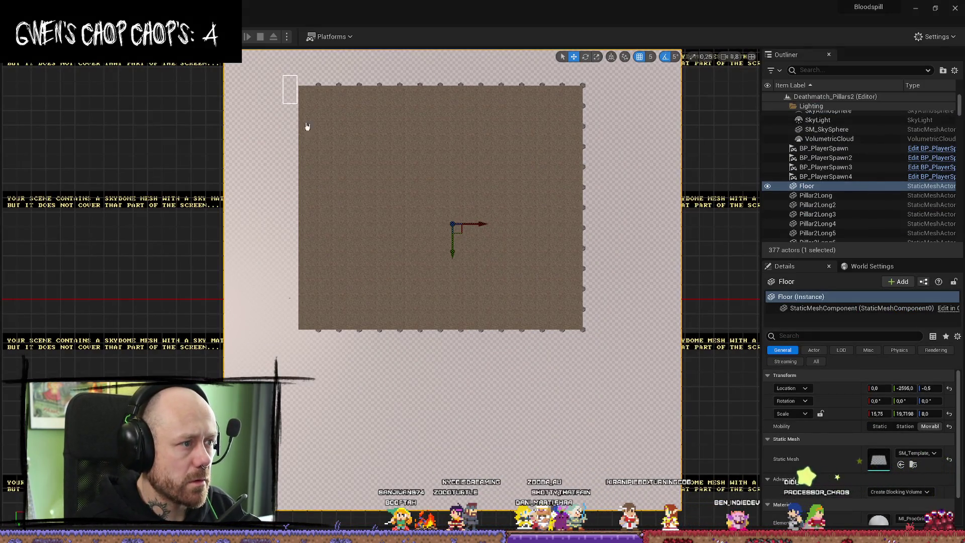
left_click_drag(318, 399, 317, 396)
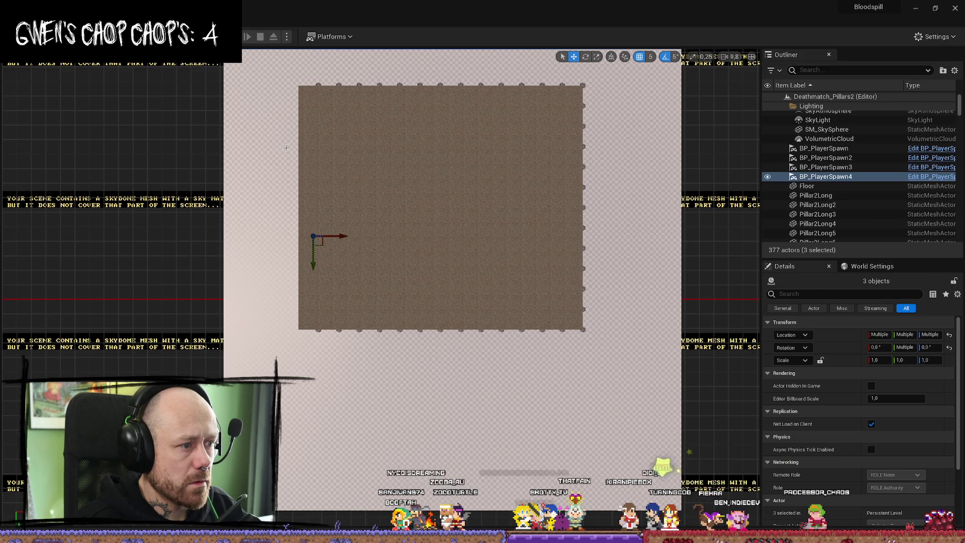
left_click_drag(322, 343, 322, 343)
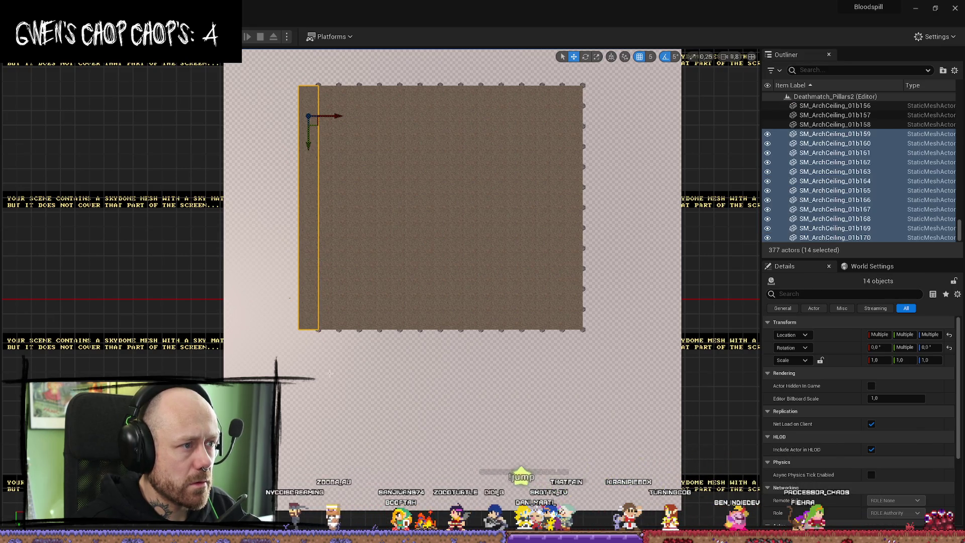
key("Delete")
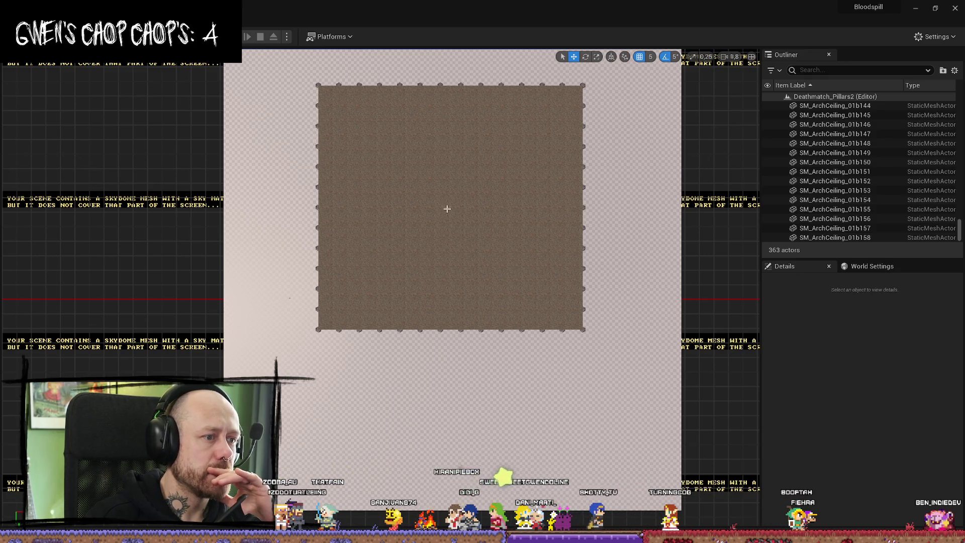
Step: Ctrl-select a block of six ceiling tiles near the roof centre
left_click(449, 213)
left_click(470, 217, "ctrl")
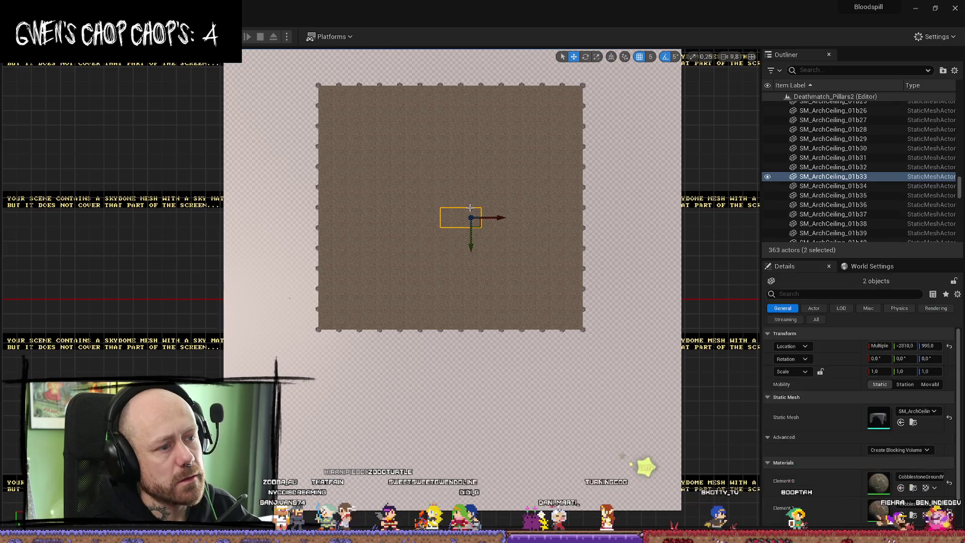
left_click(471, 197, "ctrl")
left_click(450, 197, "ctrl")
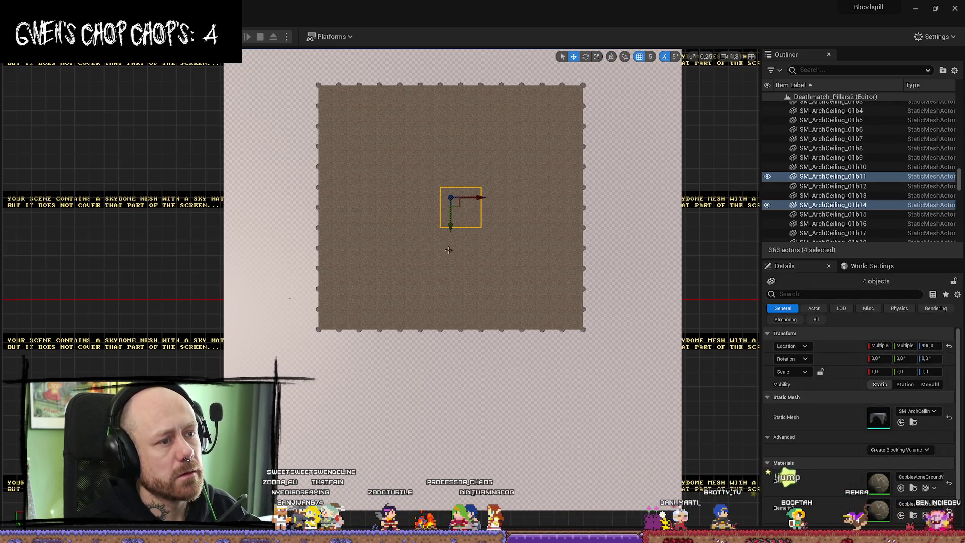
left_click(430, 197, "ctrl")
left_click(430, 217, "ctrl")
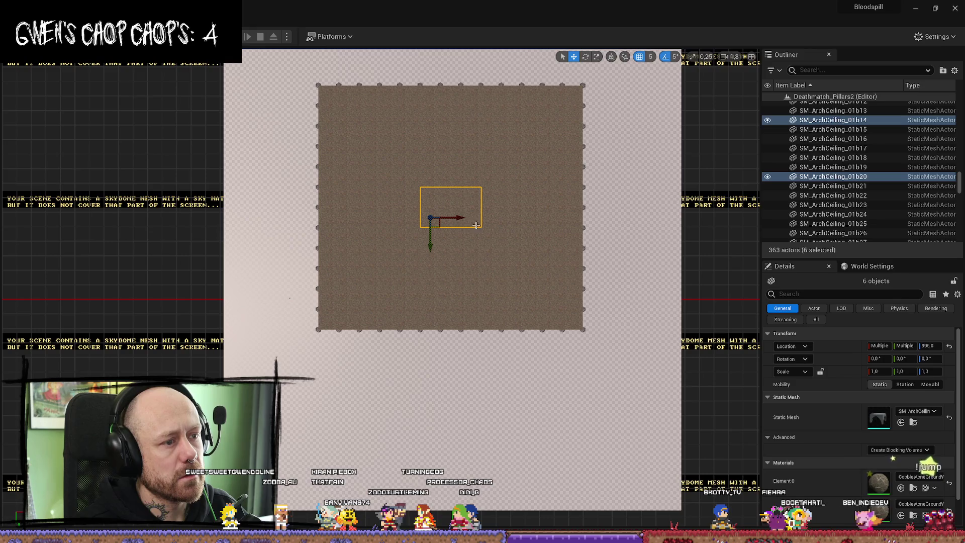
left_click(475, 224, "ctrl")
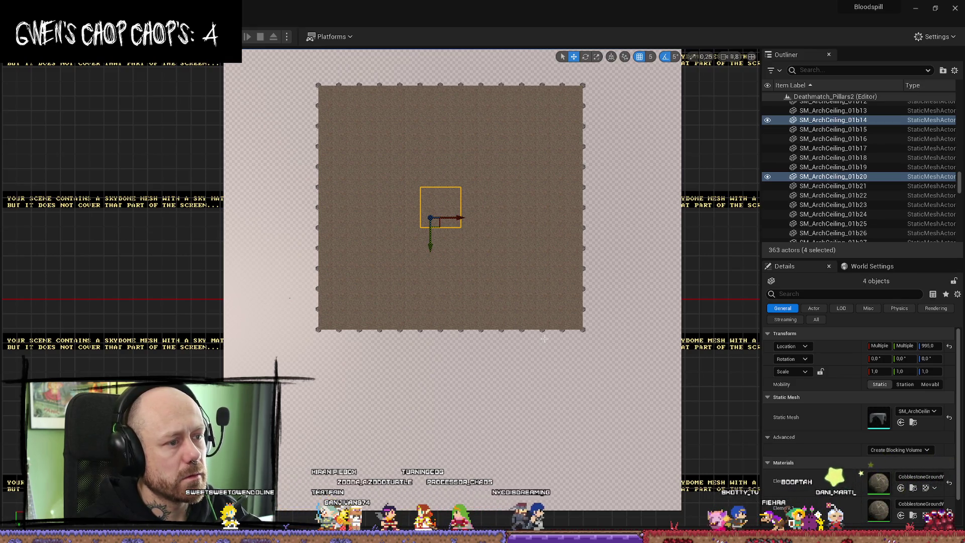
left_click(469, 196, "ctrl")
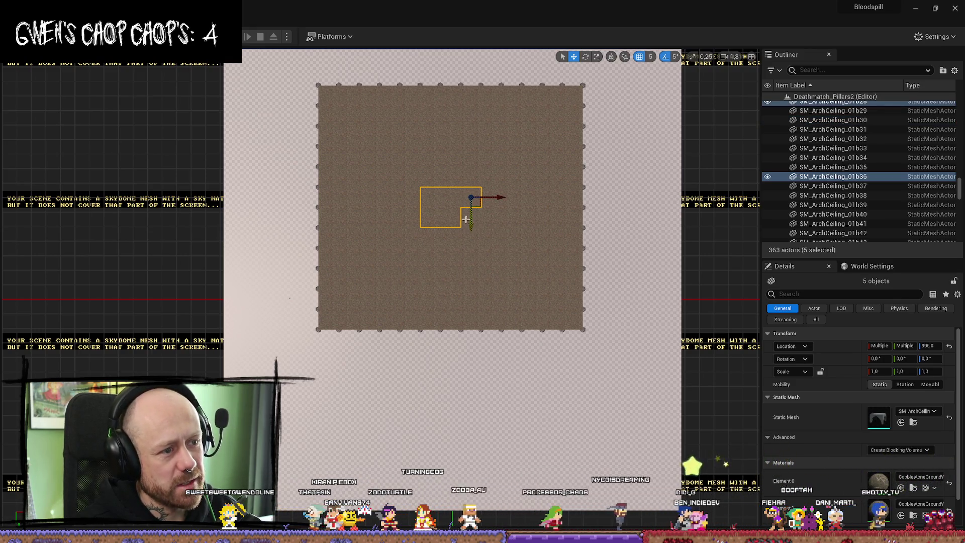
left_click(475, 221, "ctrl")
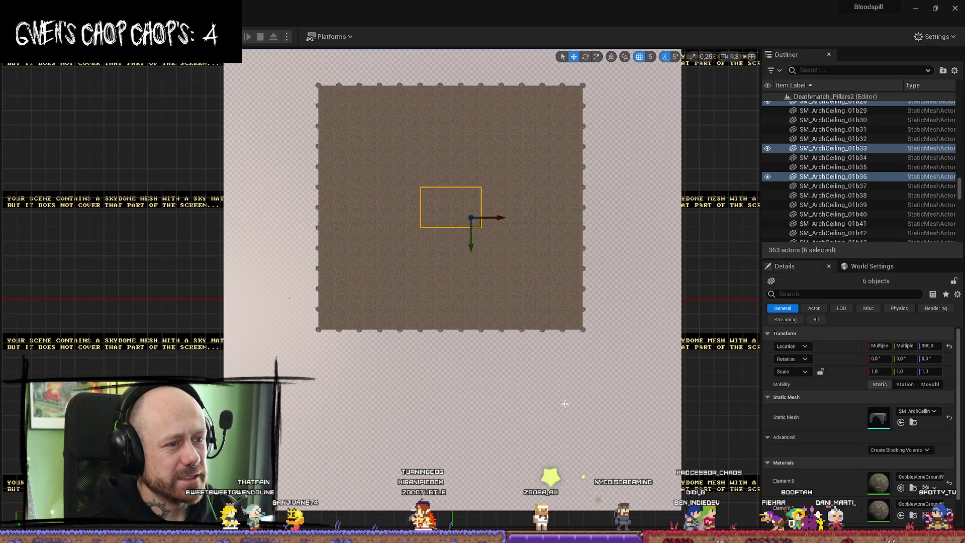
left_click_drag(564, 433, 528, 435)
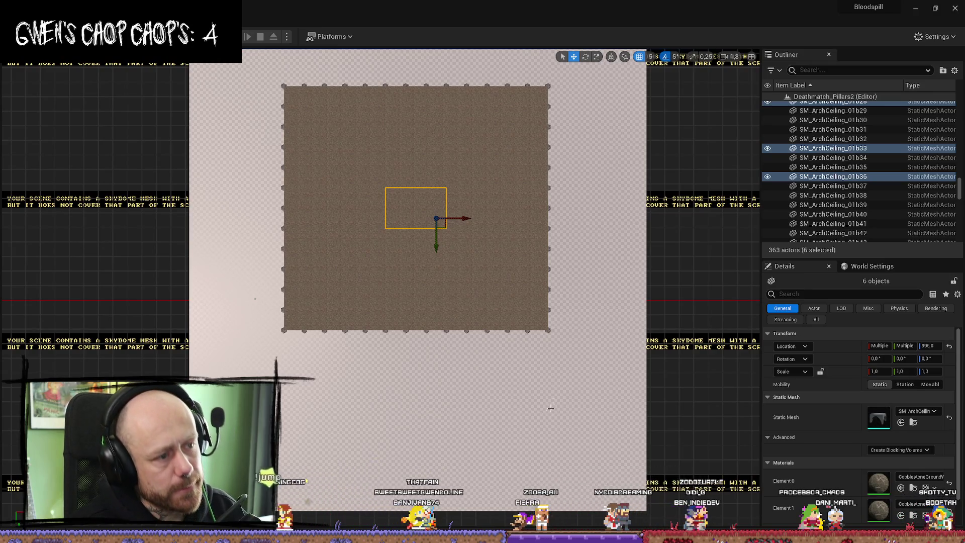
Step: Raise the selected ceiling tiles to Z 1320 and inspect them from above and below
key("alt+g")
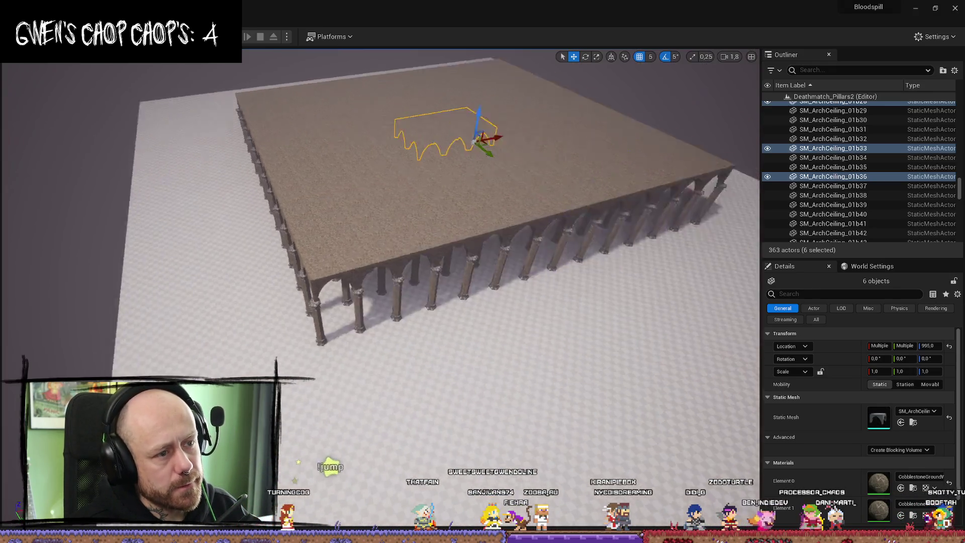
key("f")
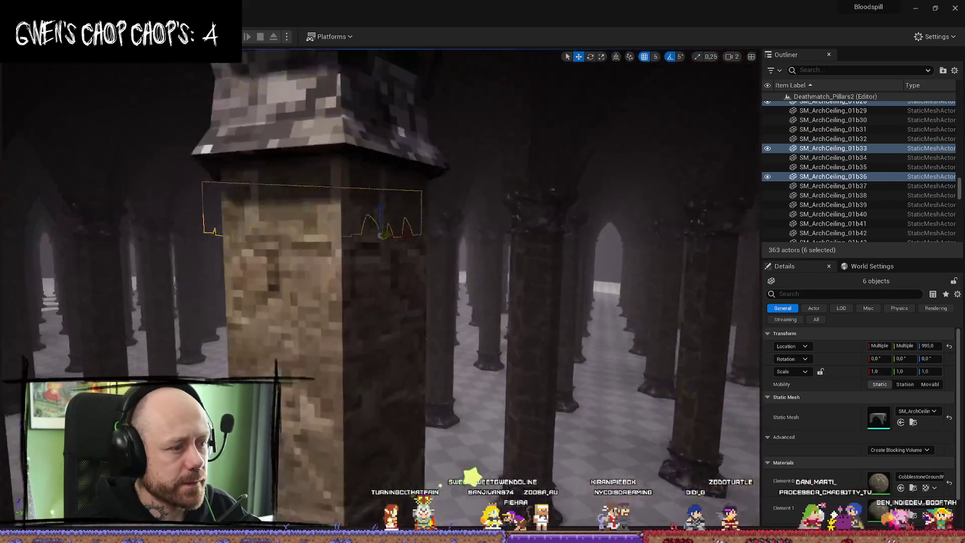
scroll(571, 361, "up", 3)
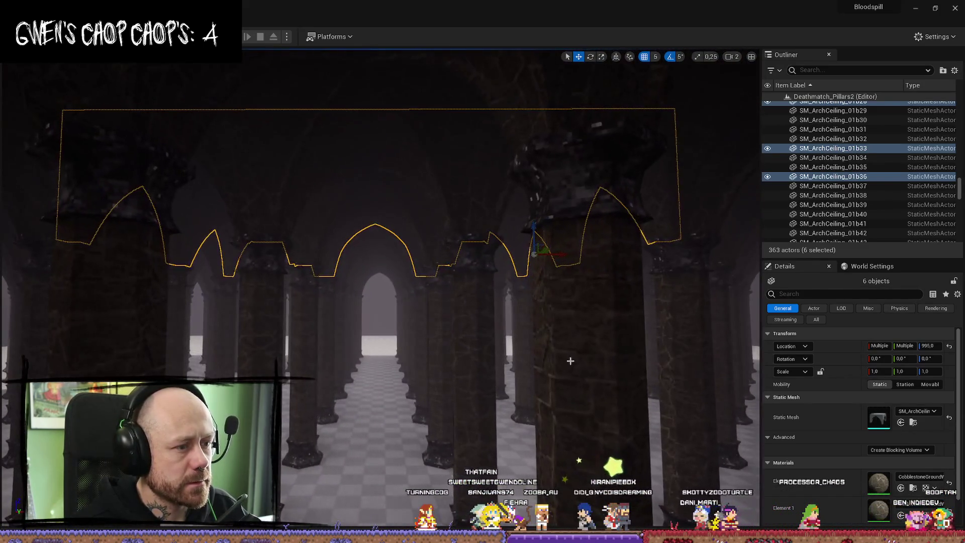
left_click_drag(530, 222, 530, 151)
left_click_drag(445, 283, 445, 351)
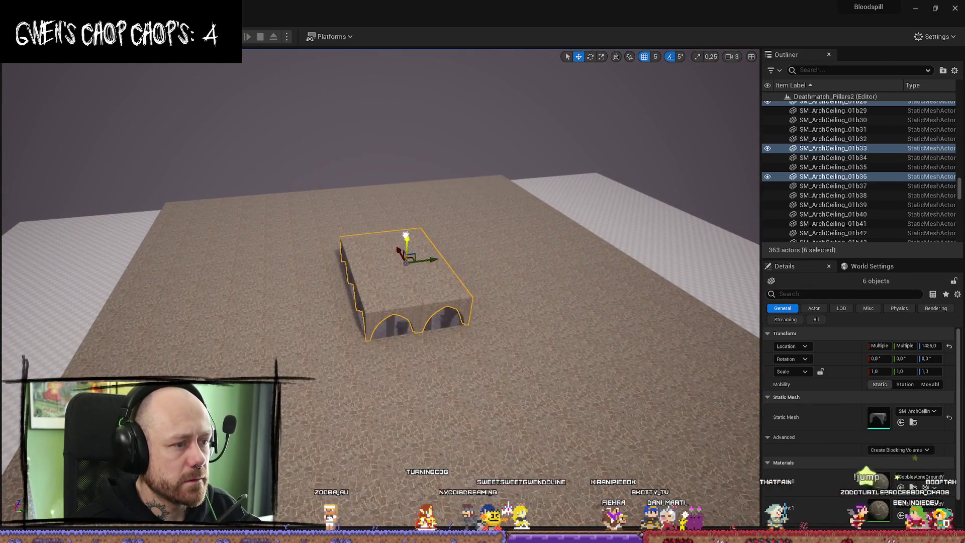
left_click_drag(412, 229, 417, 230)
left_click_drag(433, 286, 433, 286)
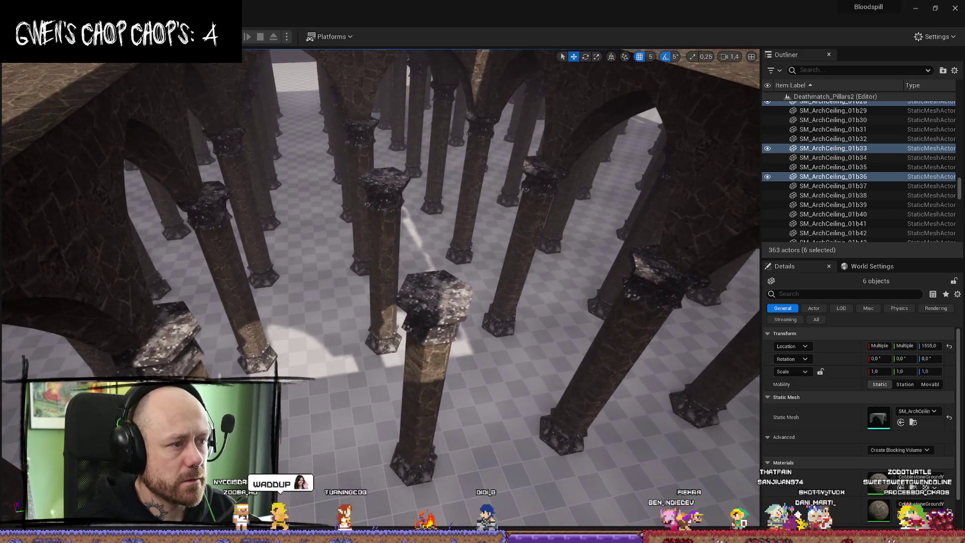
Step: Delete two unwanted pieces, leaving 361 actors, and fly through the pillar hall
left_click(384, 241)
left_click(424, 382, "ctrl")
key("Delete")
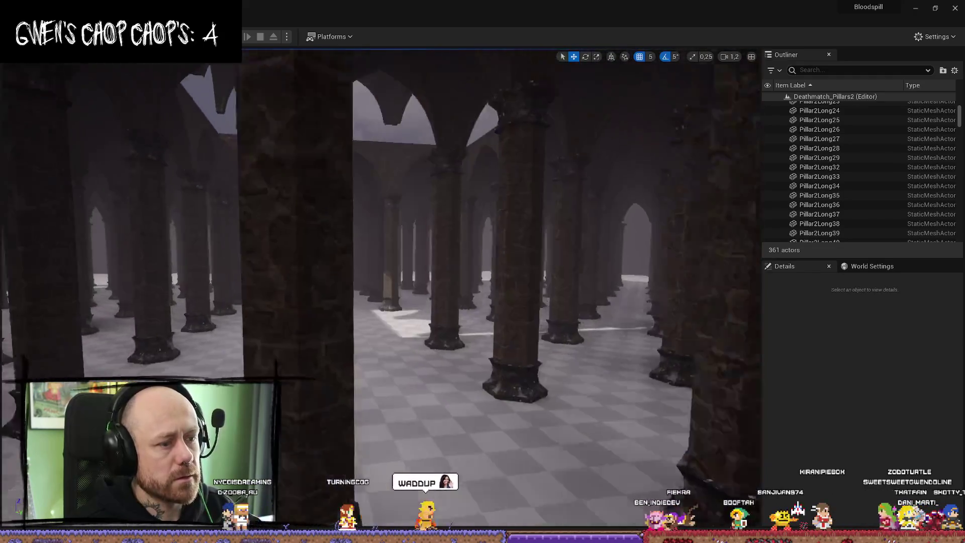
left_click_drag(433, 286, 433, 285)
scroll(433, 285, "up", 2)
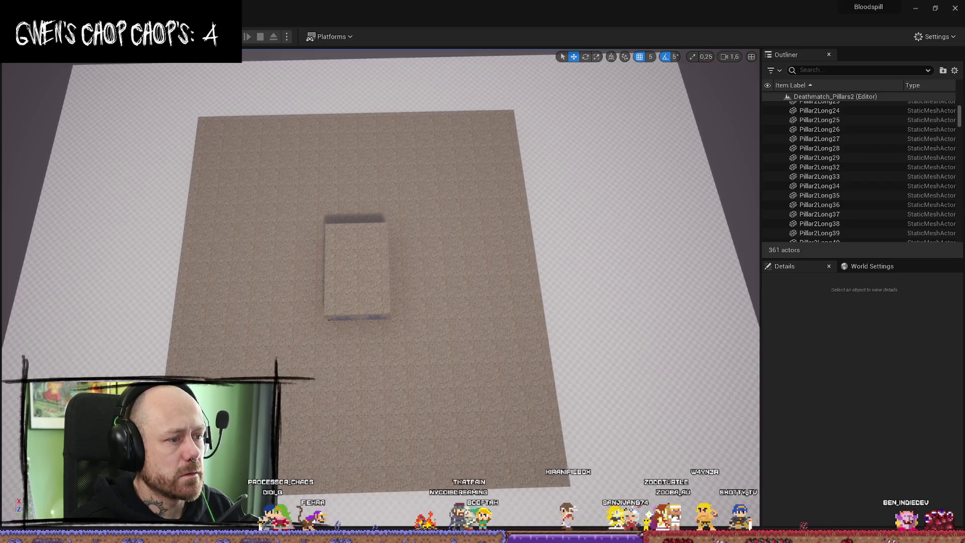
left_click_drag(441, 327, 441, 328)
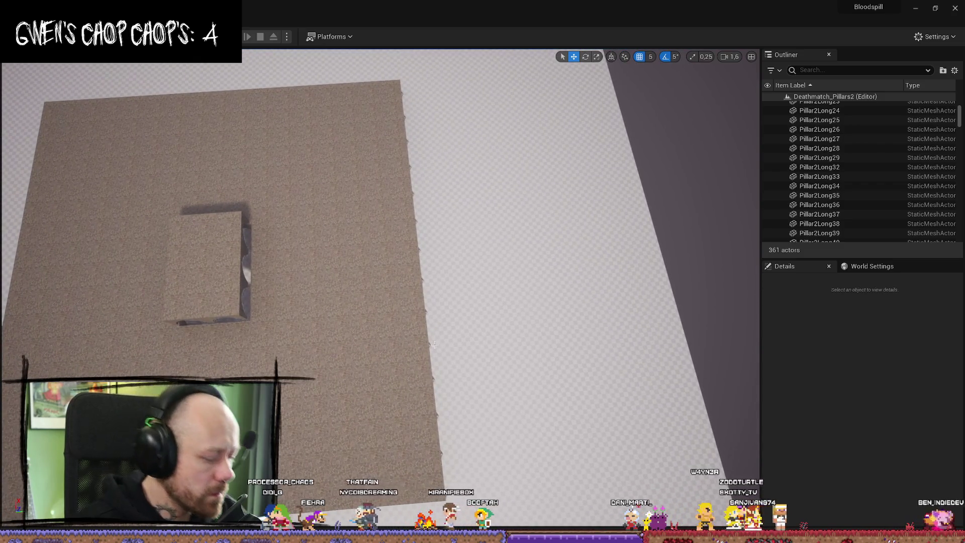
key("alt+j")
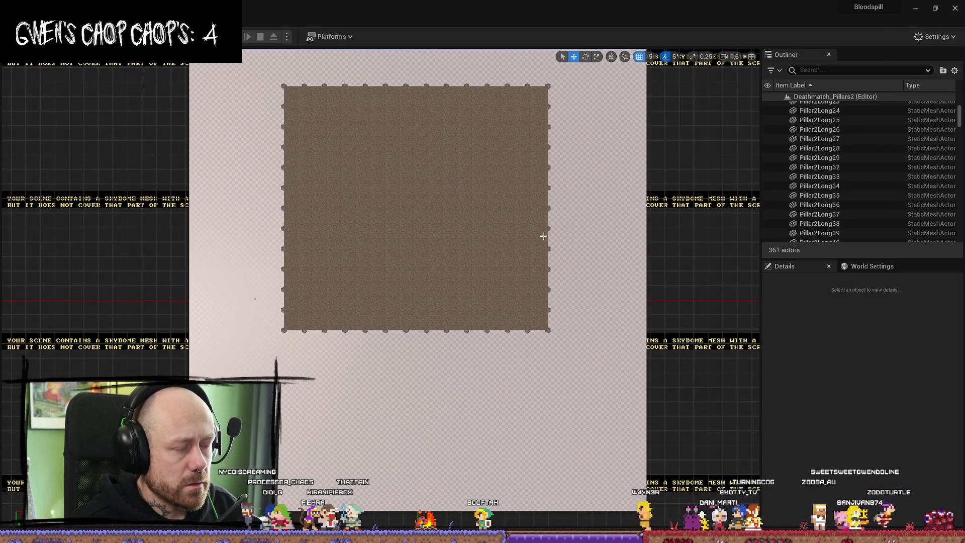
left_click_drag(568, 84, 543, 362)
left_click(584, 255)
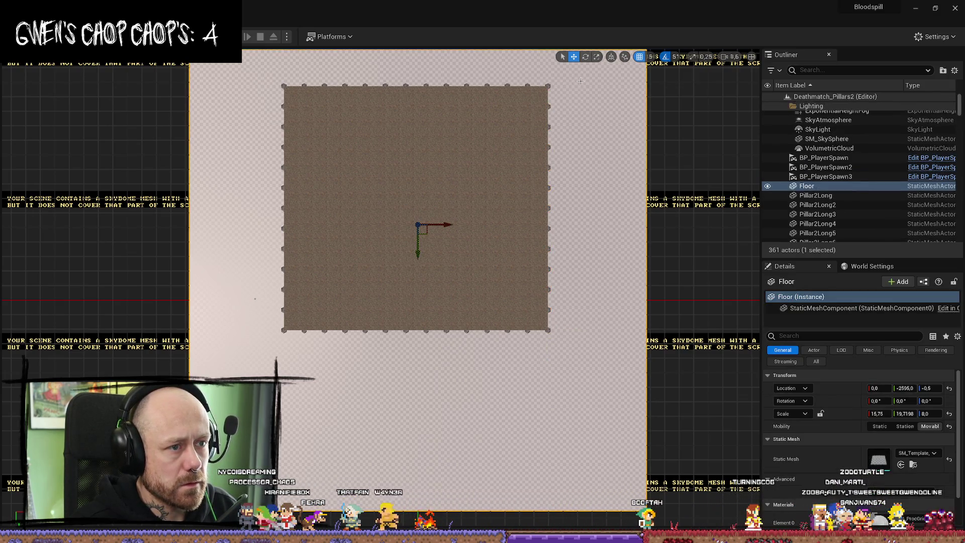
left_click_drag(527, 303, 524, 357)
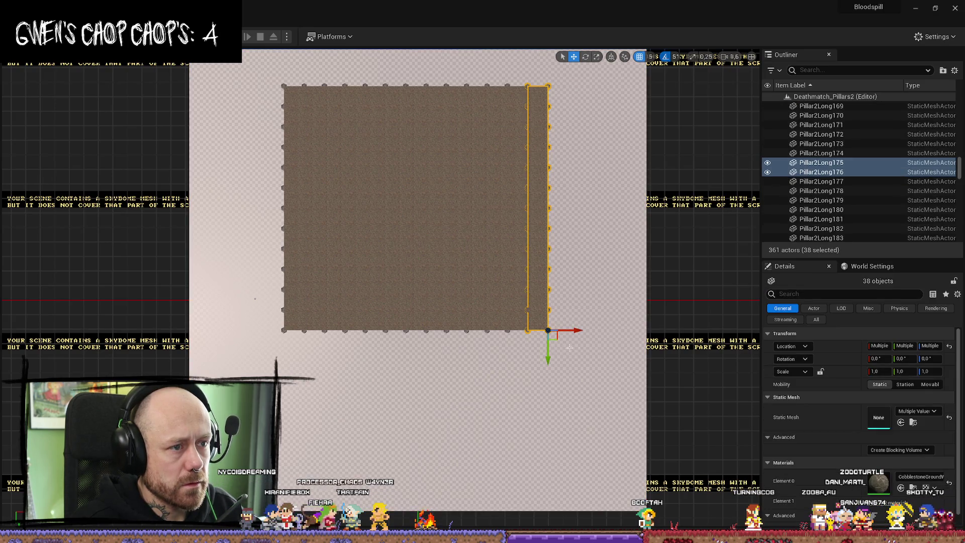
key("alt+g")
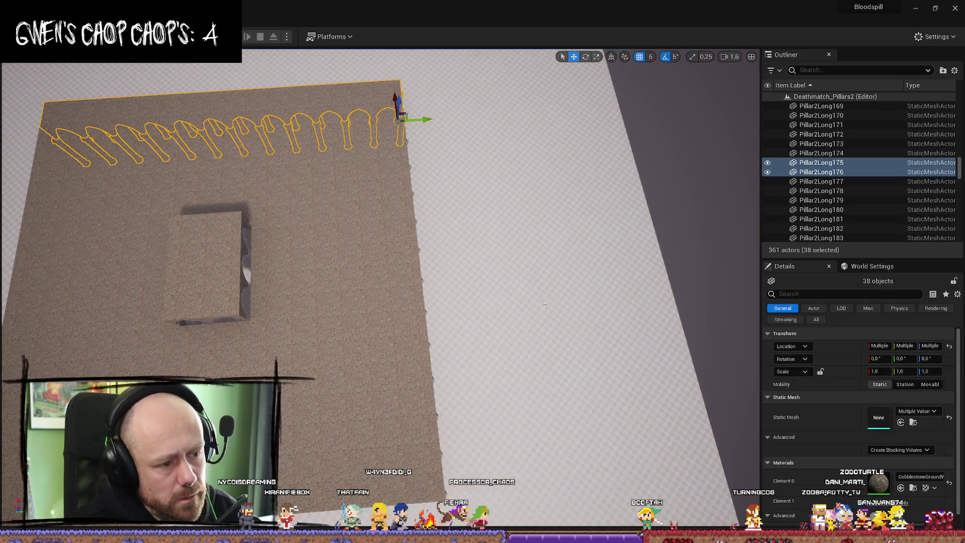
left_click(454, 202)
left_click_drag(454, 201, 474, 201)
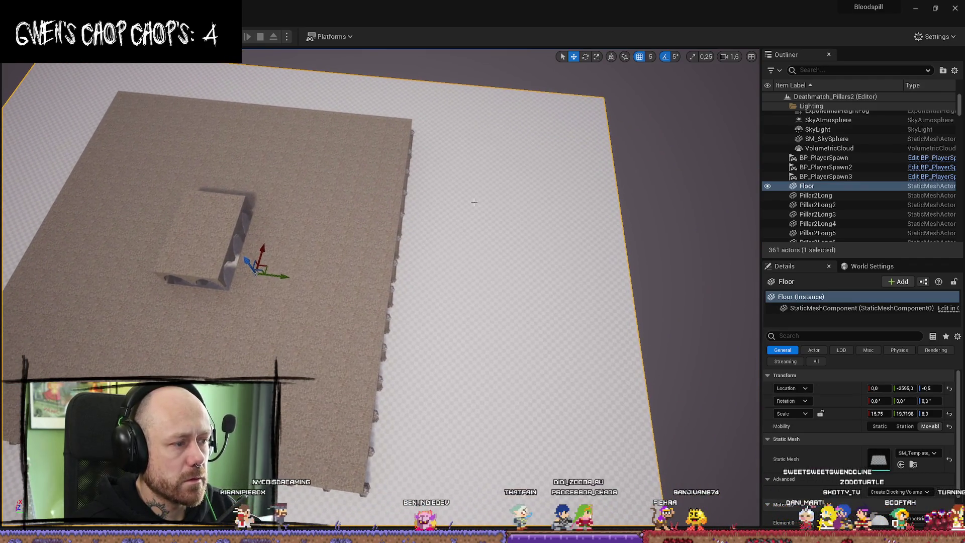
key("alt+j")
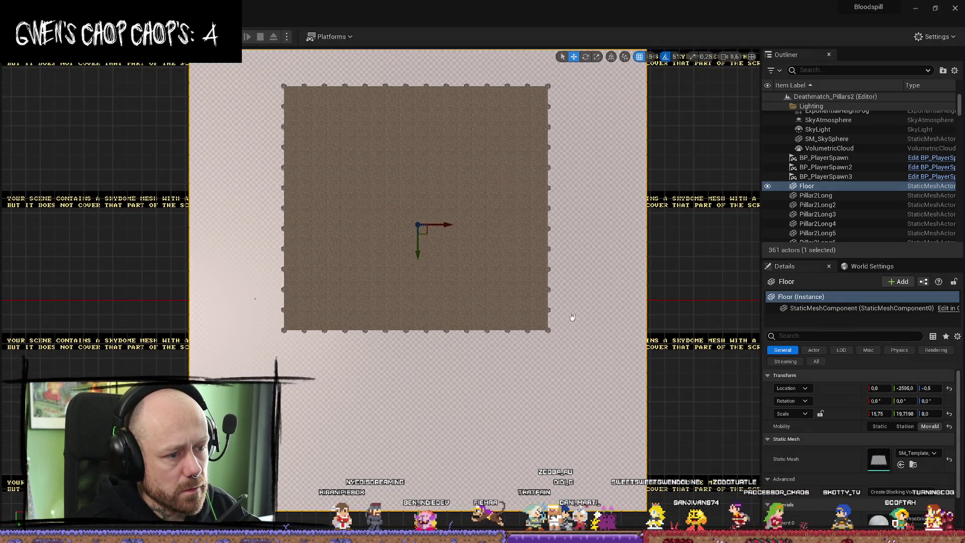
Step: Try duplicating a 49-piece edge selection, then delete the copies and step back with undo
left_click_drag(400, 367, 298, 382)
left_click_drag(556, 304, 276, 389)
left_click_drag(275, 302, 467, 386)
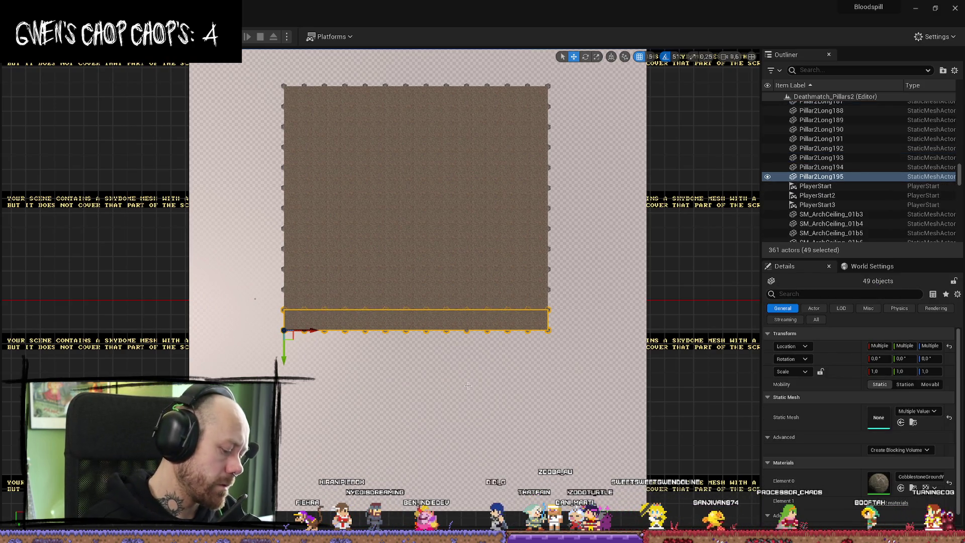
key("ctrl+d")
key("alt+g")
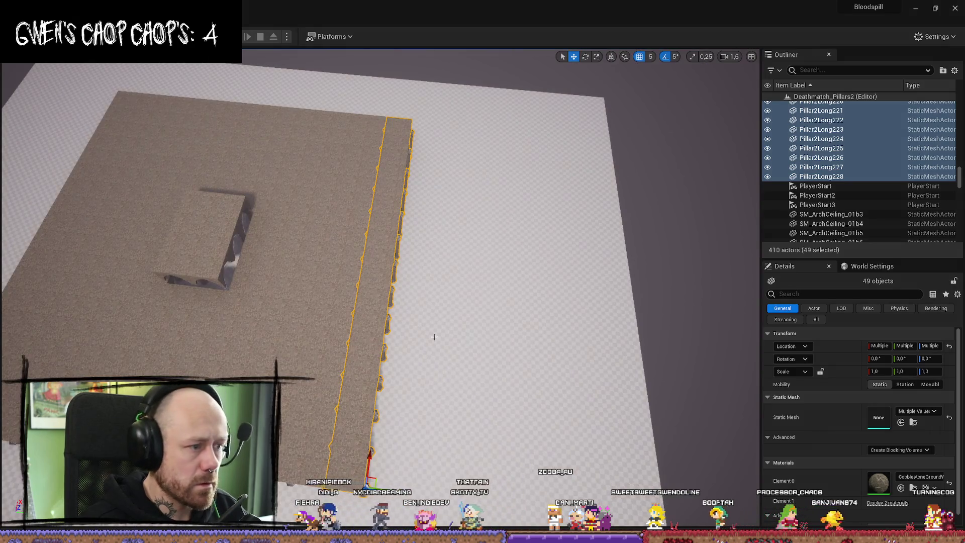
left_click_drag(487, 312, 403, 447)
mouse_move(454, 362)
left_mouse_down()
mouse_move(400, 277)
mouse_move(487, 280)
left_mouse_up()
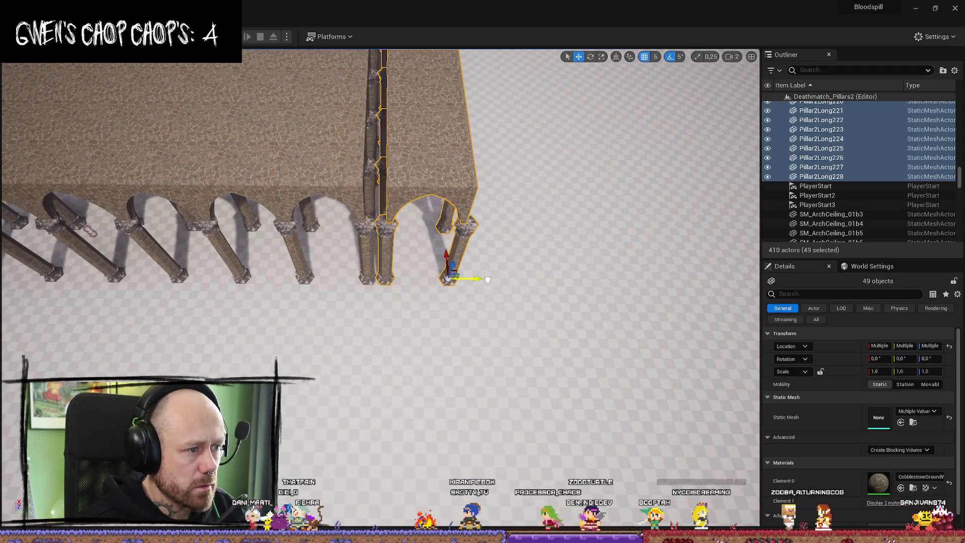
scroll(480, 272, "up", 4)
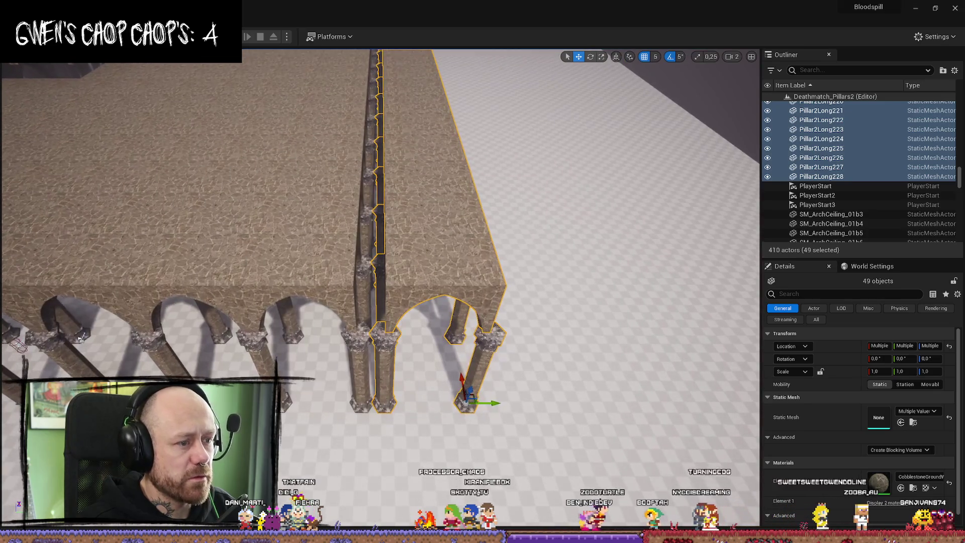
key("Delete")
key("ctrl+z")
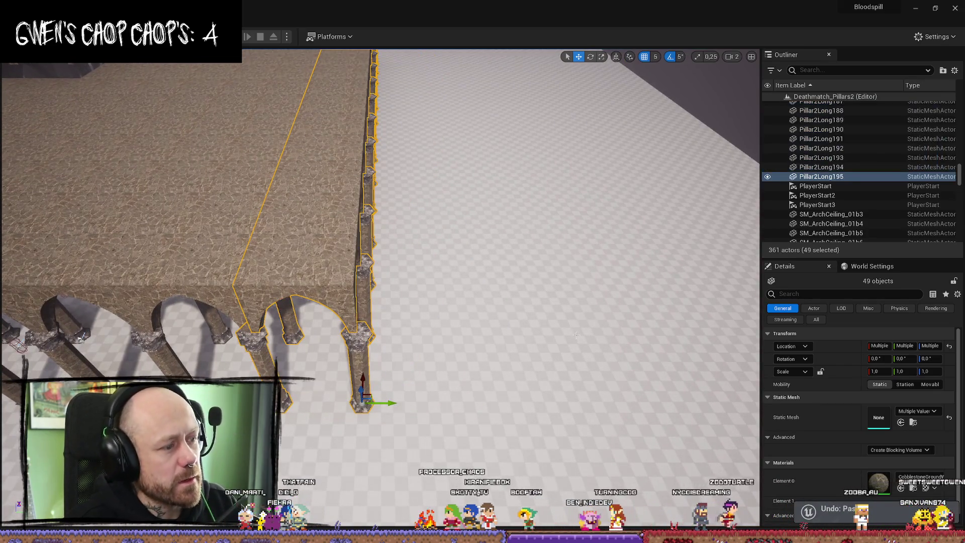
key("ctrl+z")
key("ctrl+z")
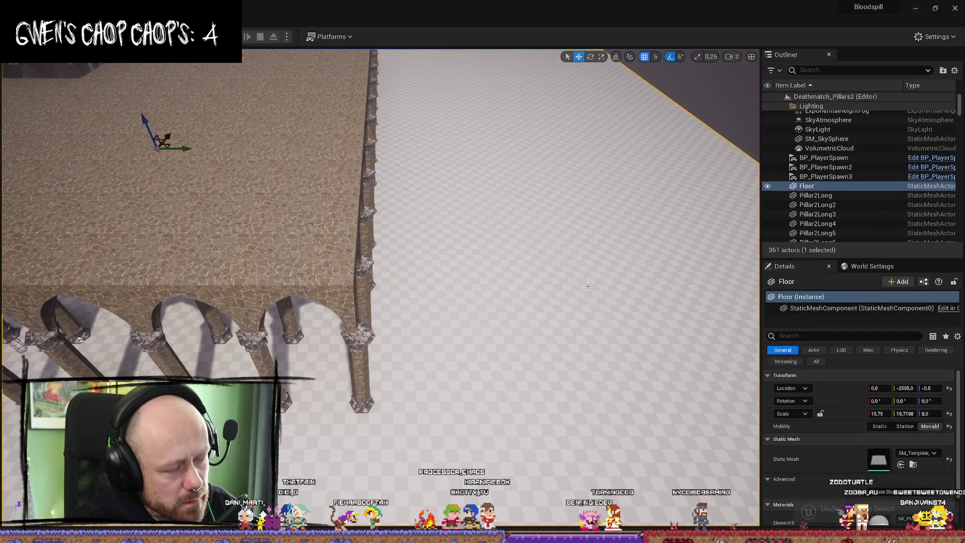
Step: Test-move the corner pillar and undo it, then in Top view box-select the 31 bottom-edge pieces
left_click(358, 365)
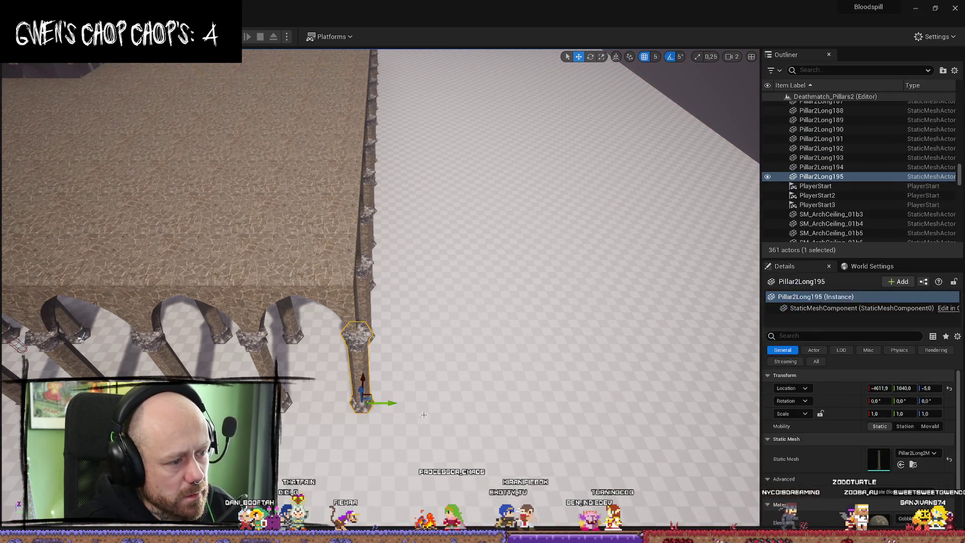
left_click_drag(393, 402, 477, 402)
key("ctrl+z")
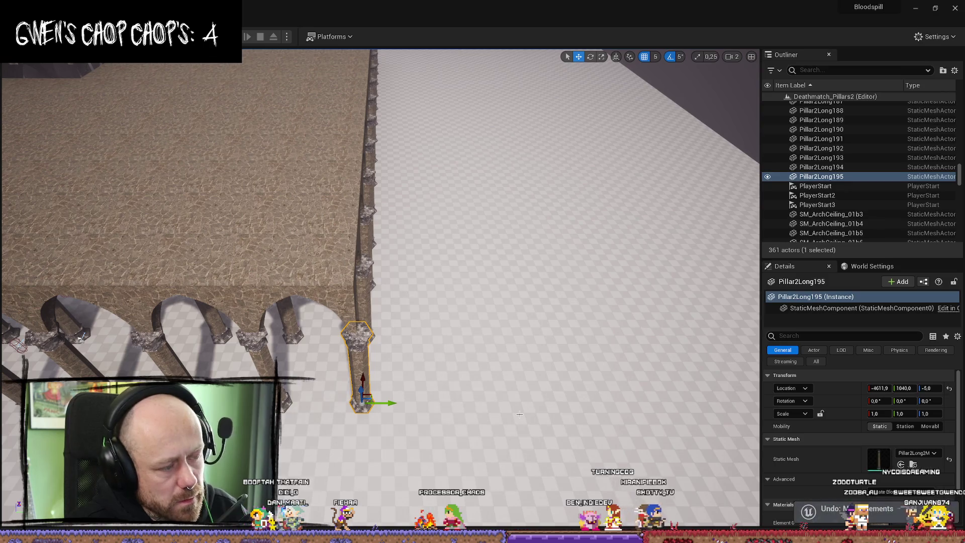
key("alt+j")
left_click_drag(460, 371, 296, 324)
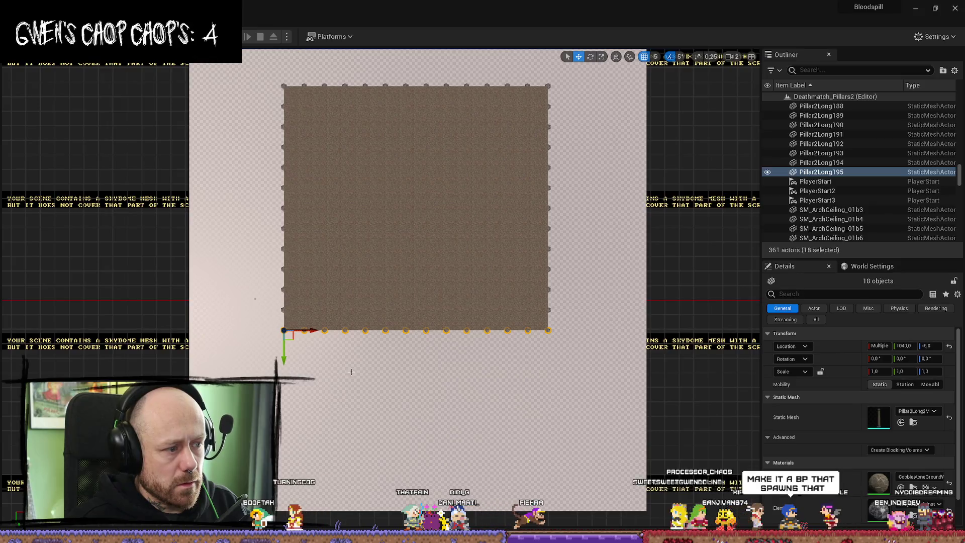
left_click_drag(553, 310, 256, 378)
mouse_move(559, 309)
left_mouse_down()
mouse_move(362, 381)
mouse_move(254, 380)
mouse_move(333, 377)
left_mouse_up()
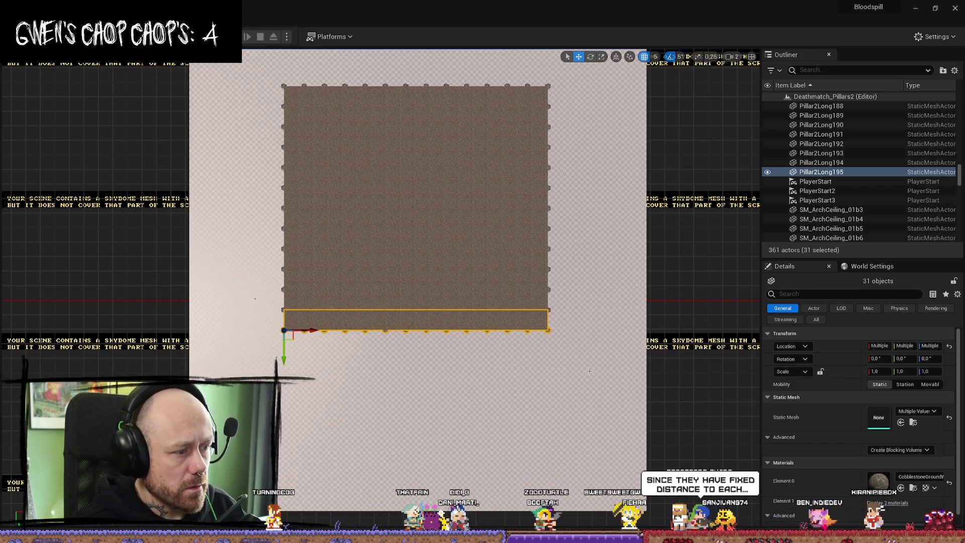
Step: Duplicate the 31 edge pieces and slide the copy outward beside the original row
key("alt+g")
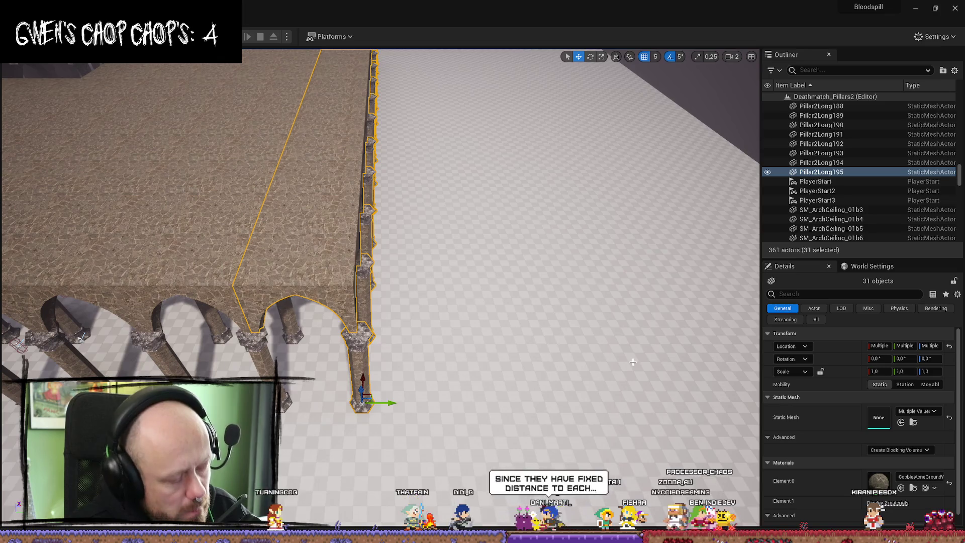
key("ctrl+d")
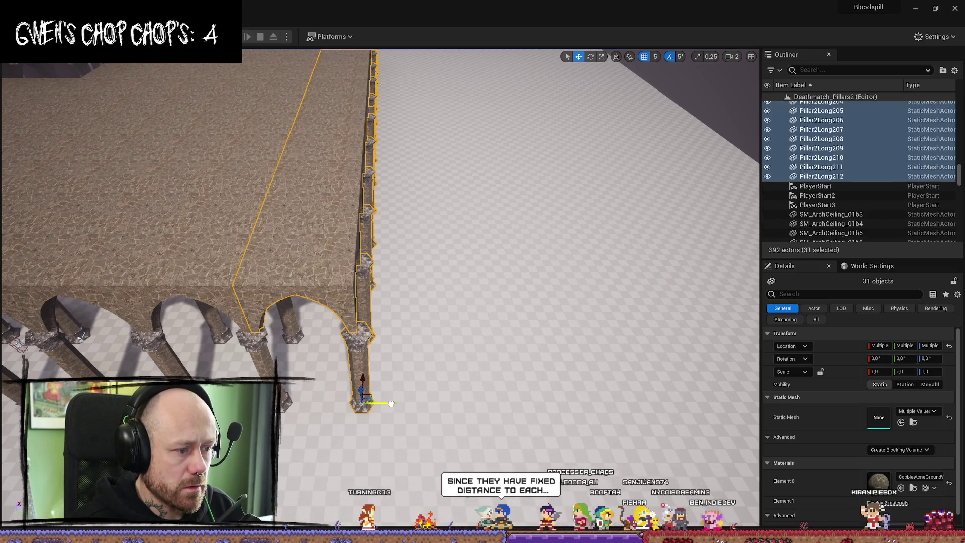
left_click_drag(390, 403, 437, 402)
scroll(440, 400, "up", 5)
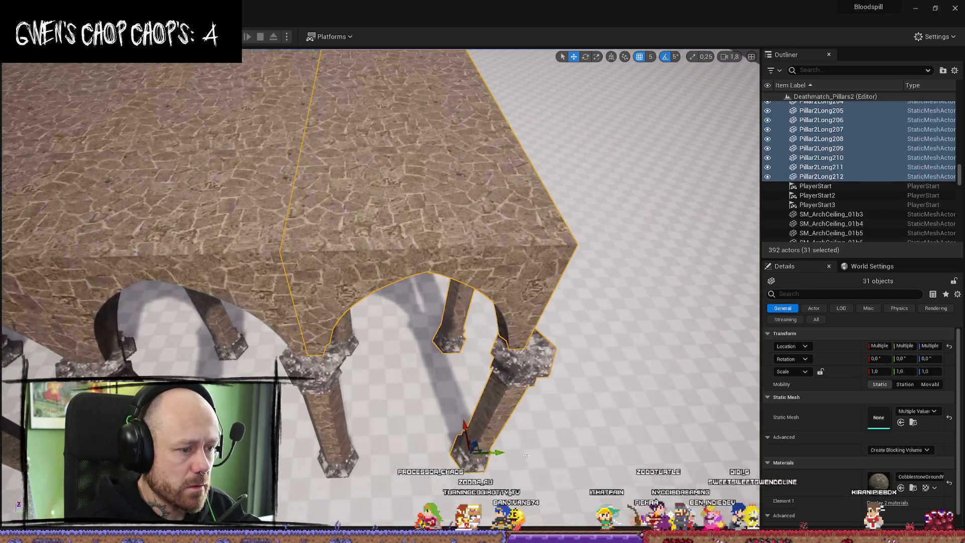
left_click_drag(498, 452, 507, 454)
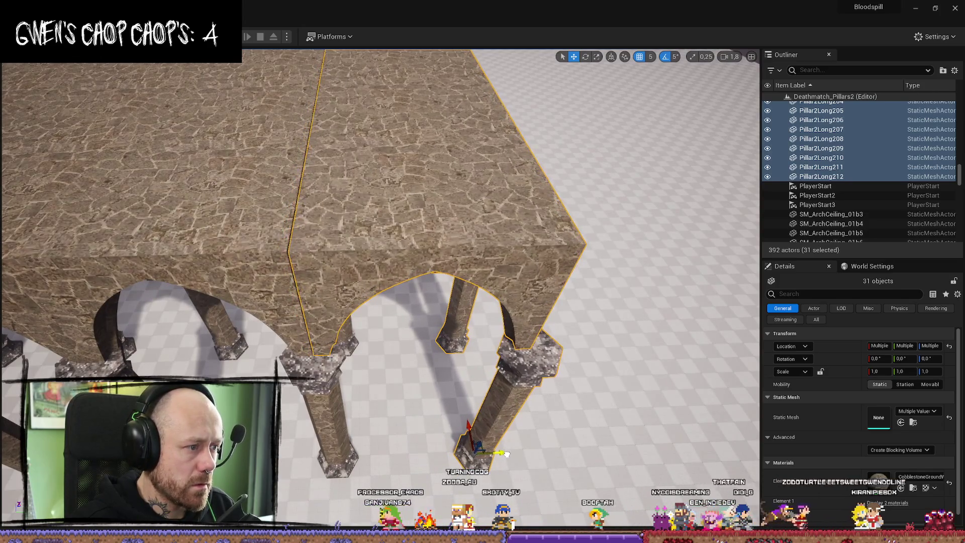
scroll(507, 453, "down", 10)
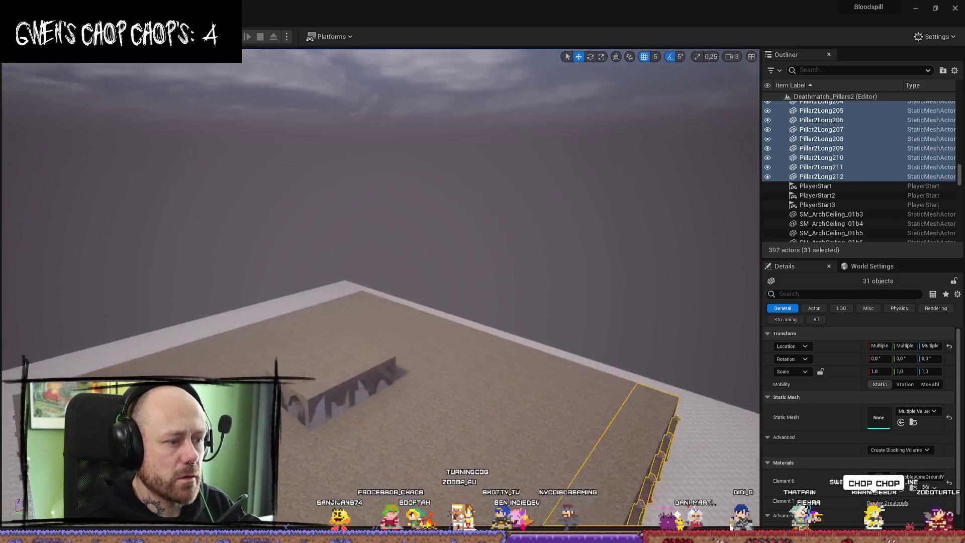
scroll(380, 286, "down", 5)
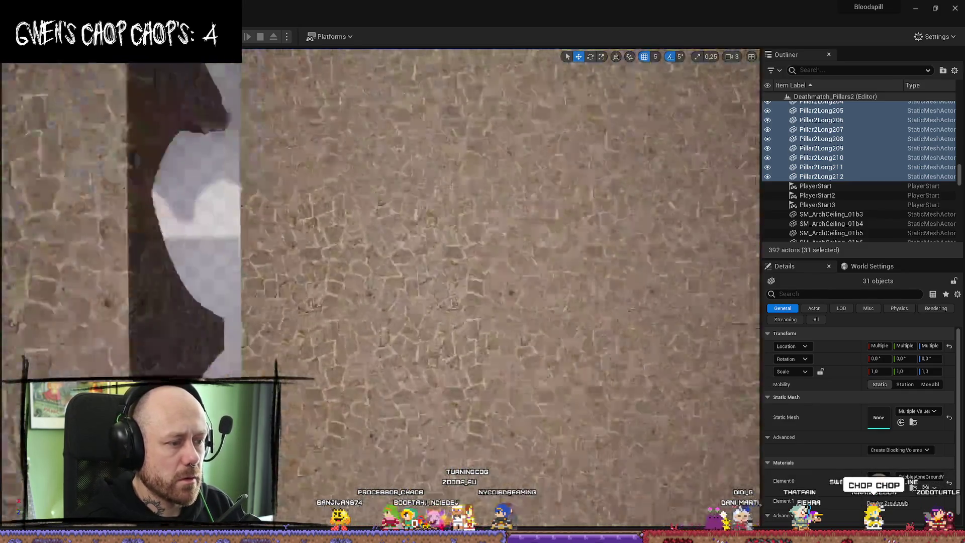
scroll(381, 286, "up", 3)
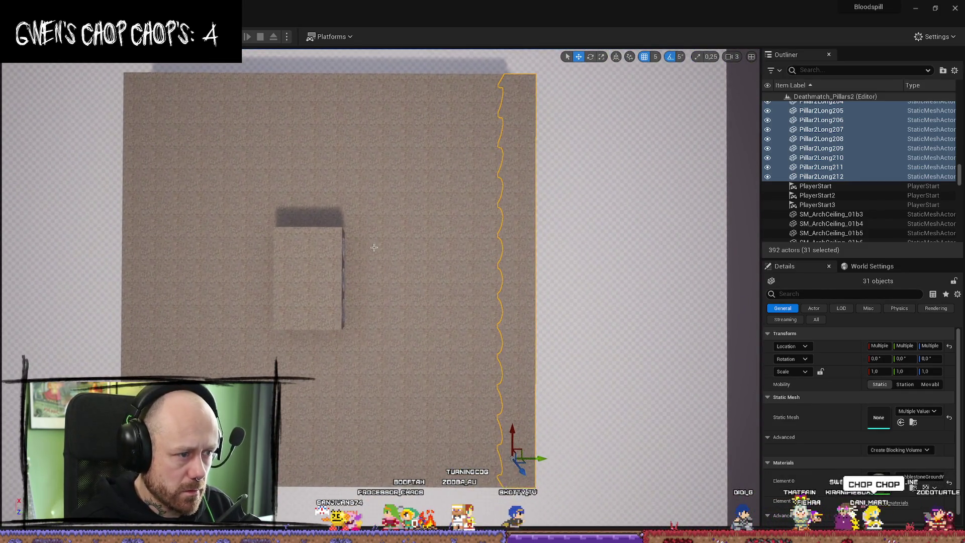
Step: Select three arch ceiling pieces beside the block and orbit around to inspect them
left_click(361, 248)
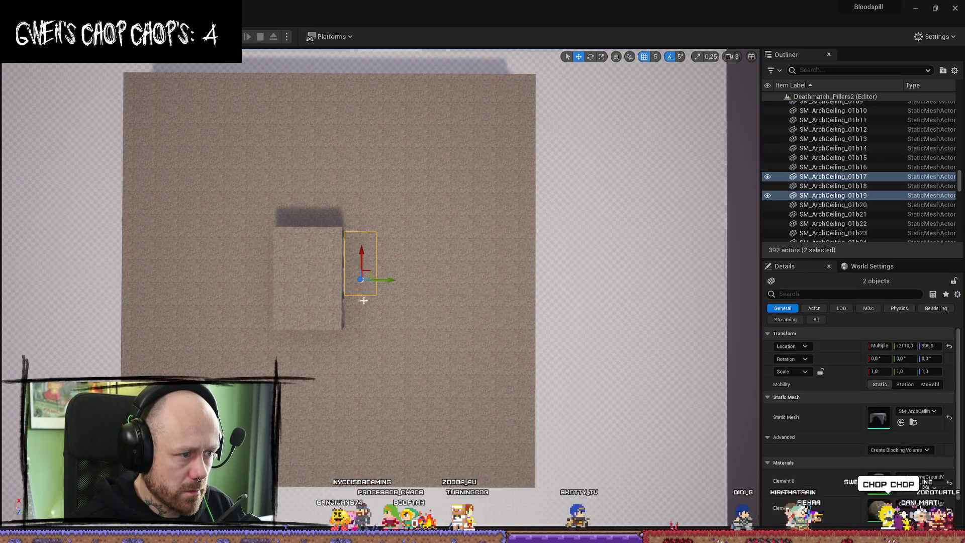
left_click(363, 317, "ctrl")
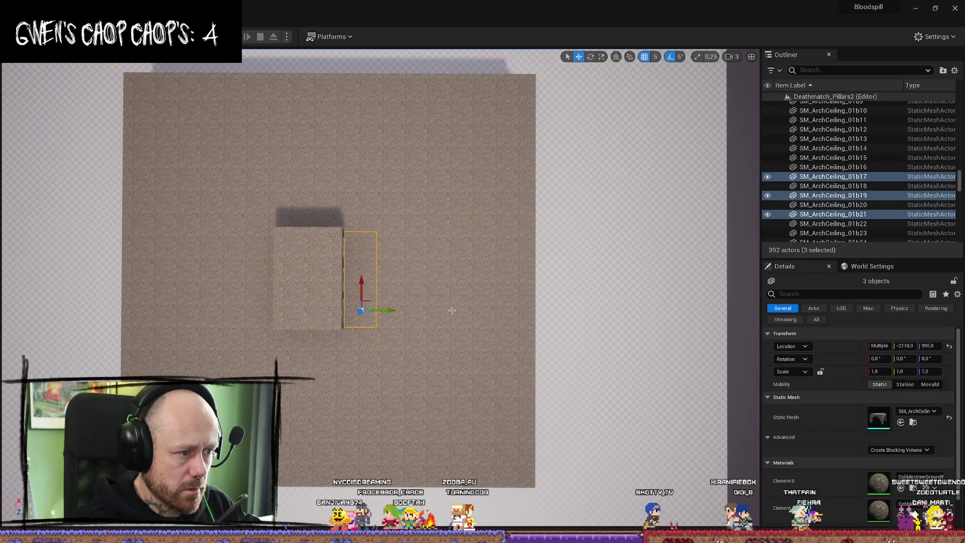
left_click_drag(451, 310, 322, 285)
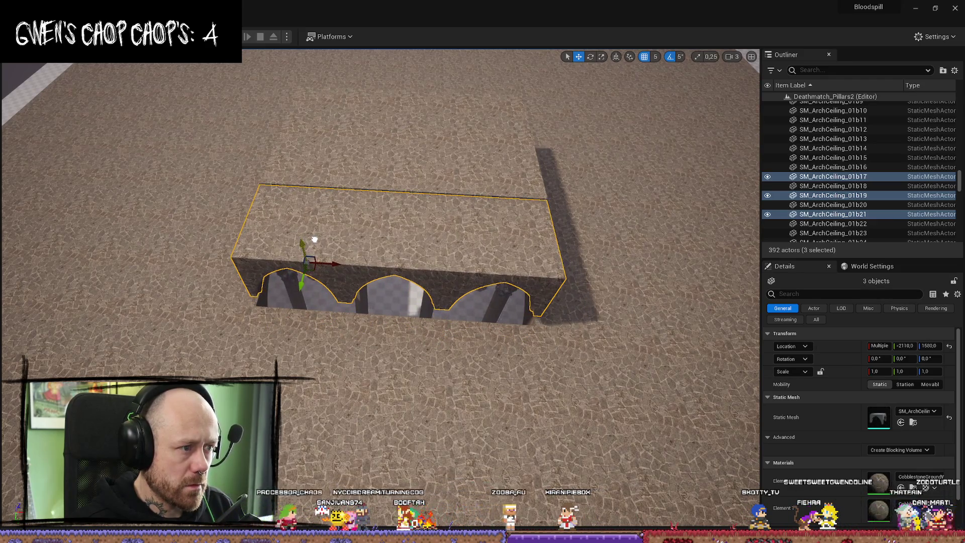
scroll(422, 169, "up", 5)
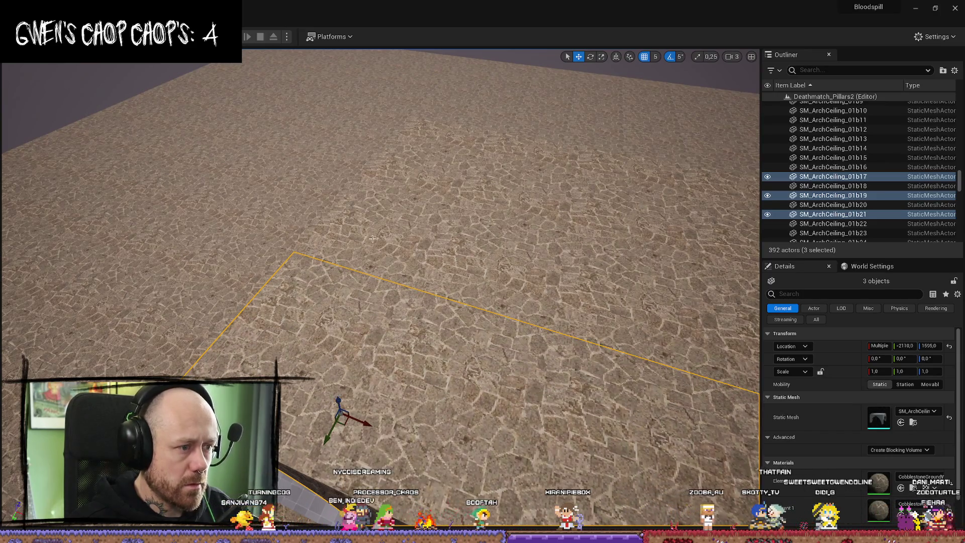
left_click_drag(372, 238, 377, 245)
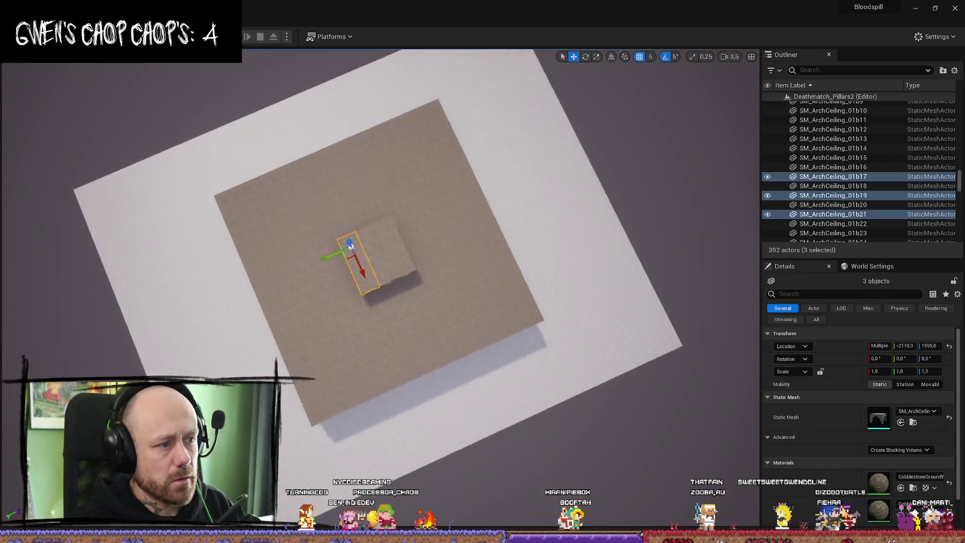
left_click_drag(355, 216, 565, 169)
scroll(380, 272, "down", 2)
Step: Delete the pillar Pillar2Long27 and fly down to a pillar base to check the hall
left_click(256, 316)
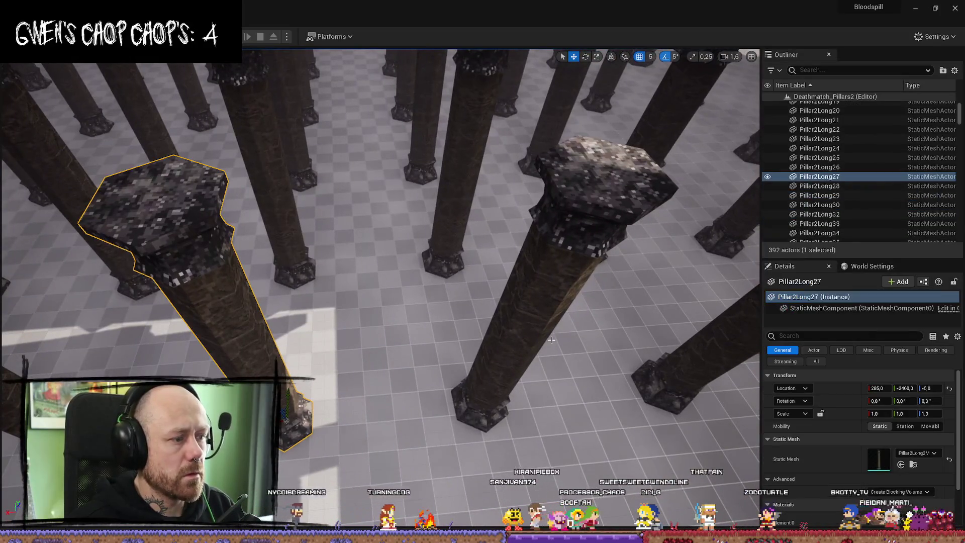
key("Delete")
mouse_move(518, 321)
left_mouse_down()
mouse_move(515, 261)
mouse_move(482, 271)
mouse_move(407, 263)
mouse_move(496, 331)
left_mouse_up()
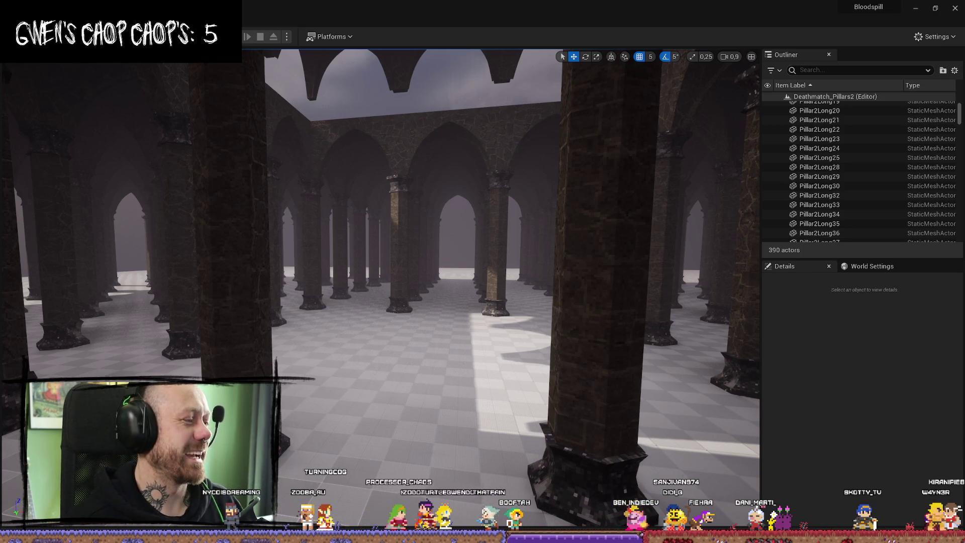
mouse_move(380, 251)
left_mouse_down()
mouse_move(382, 180)
mouse_move(382, 292)
mouse_move(382, 171)
mouse_move(382, 247)
left_mouse_up()
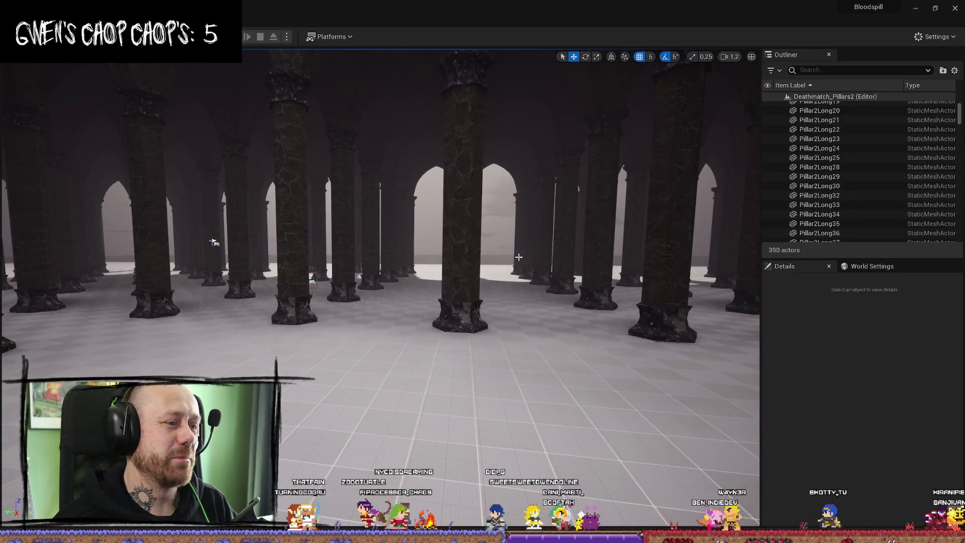
mouse_move(494, 274)
left_mouse_down()
mouse_move(508, 262)
mouse_move(492, 260)
left_mouse_up()
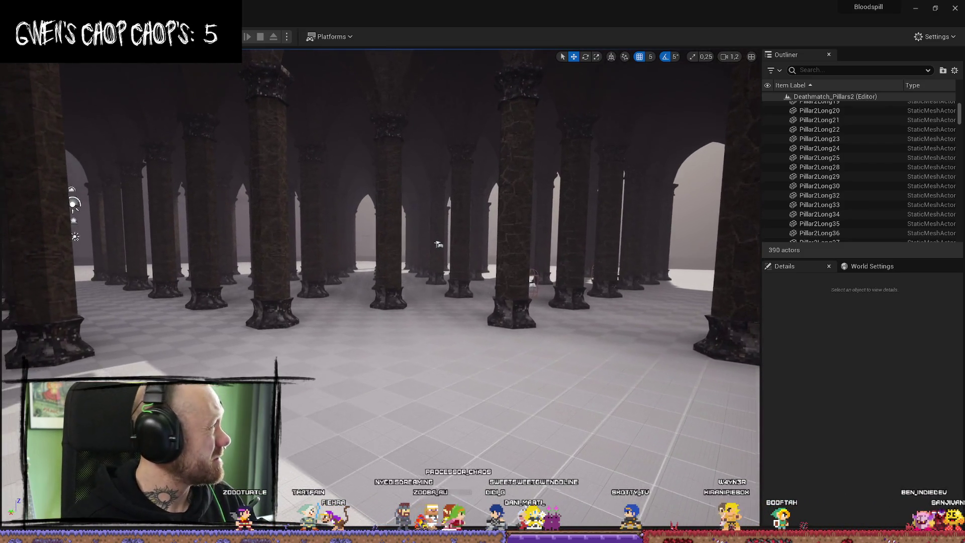
mouse_move(426, 247)
left_mouse_down()
mouse_move(426, 224)
mouse_move(377, 224)
mouse_move(422, 298)
mouse_move(447, 292)
mouse_move(440, 296)
left_mouse_up()
scroll(422, 223, "up", 2)
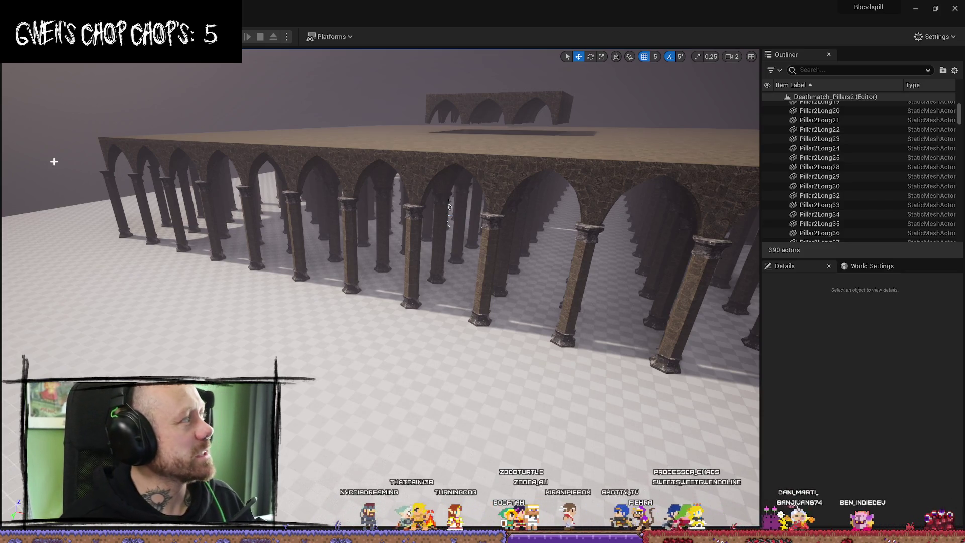
key("alt+Tab")
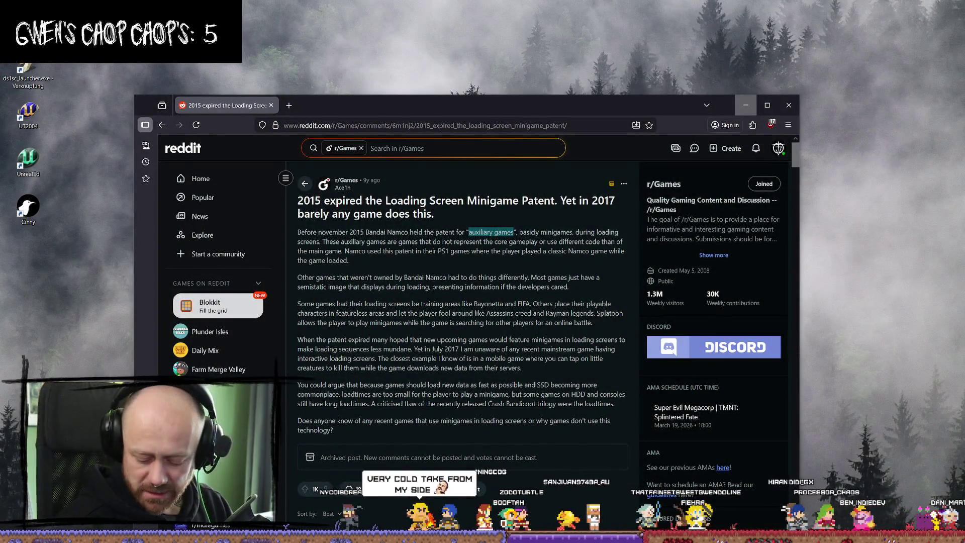
key("alt+Tab")
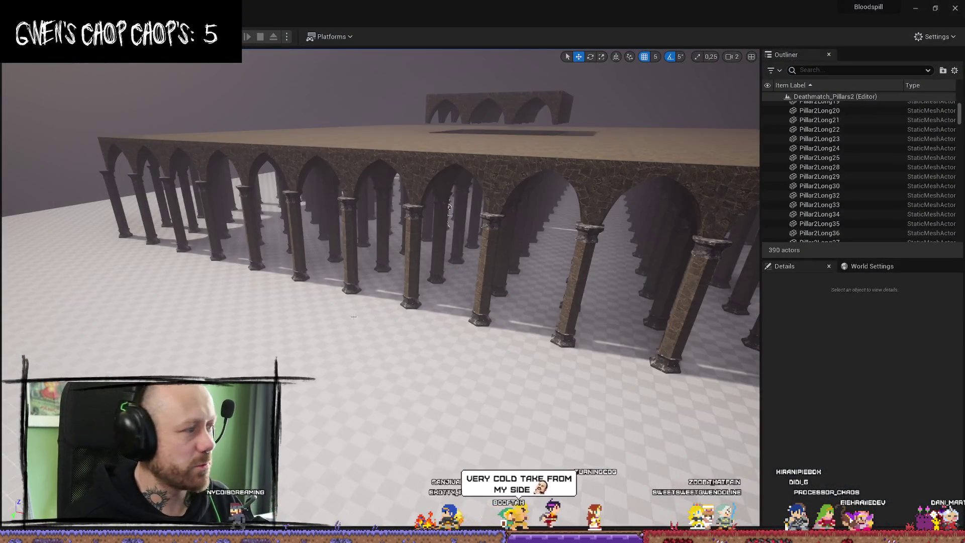
mouse_move(353, 316)
left_mouse_down()
mouse_move(353, 252)
mouse_move(402, 231)
mouse_move(372, 226)
mouse_move(351, 169)
mouse_move(354, 196)
mouse_move(337, 200)
mouse_move(337, 178)
mouse_move(335, 199)
left_mouse_up()
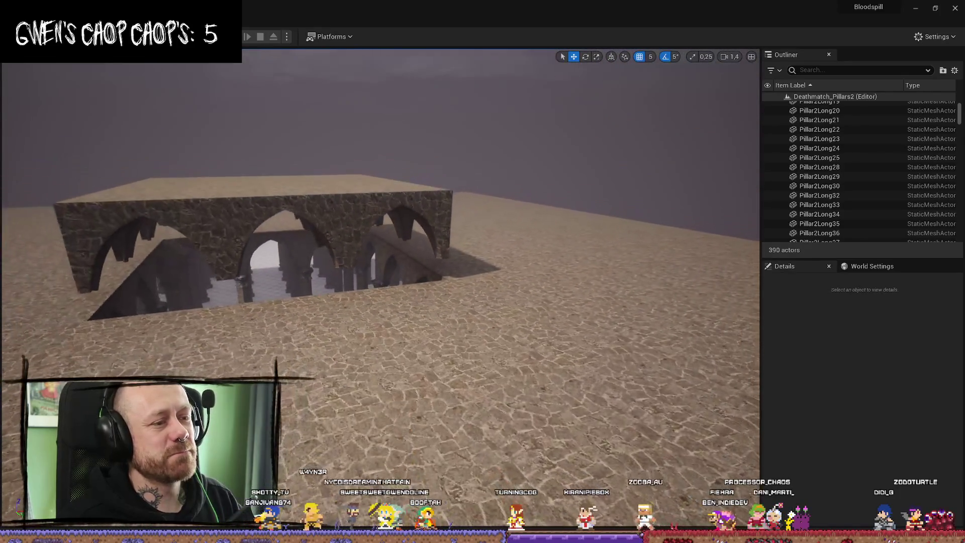
Step: Frame the arched roof and select the first SM_ArchCeiling piece
left_click_drag(267, 308, 266, 308)
left_click(310, 208)
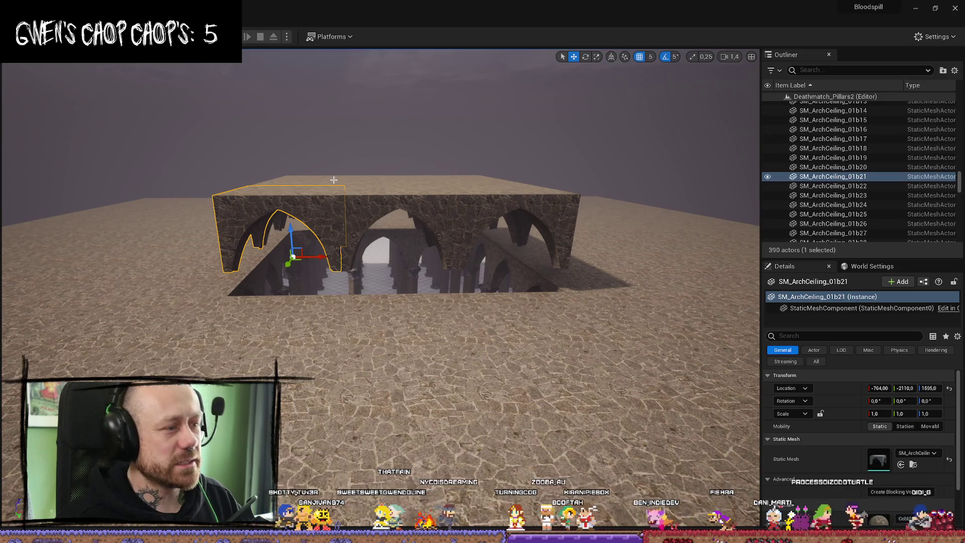
left_click_drag(190, 226, 190, 226)
left_click_drag(502, 213, 502, 213)
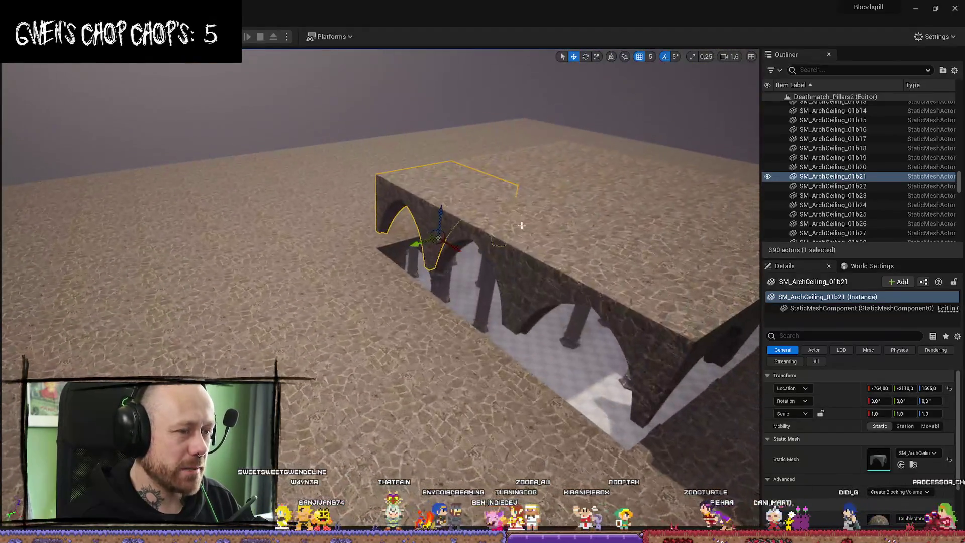
Step: Add eight more arch ceiling pieces so nine are selected
left_click(518, 222, "ctrl")
left_click(641, 271, "ctrl")
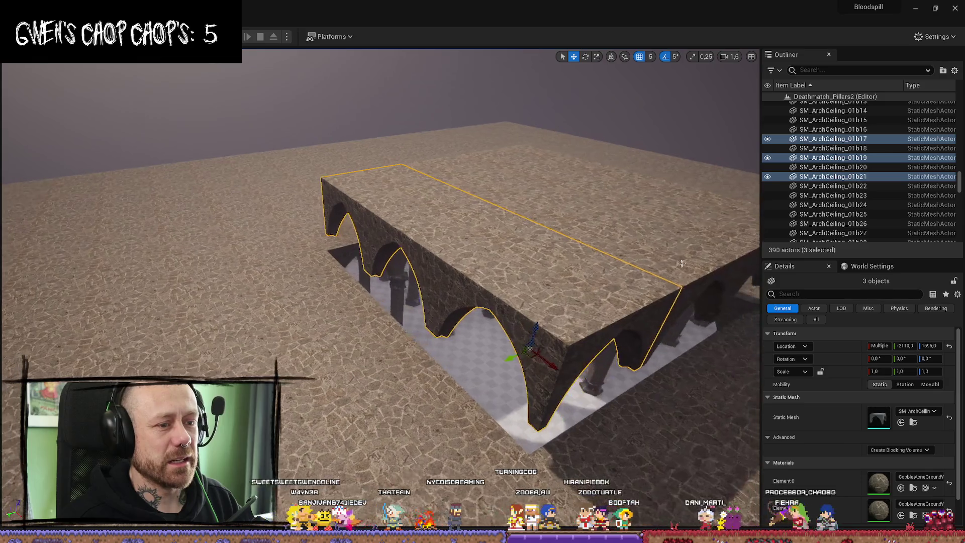
left_click(653, 246, "ctrl")
left_click(613, 216, "ctrl")
left_click(568, 185, "ctrl")
left_click(521, 155, "ctrl")
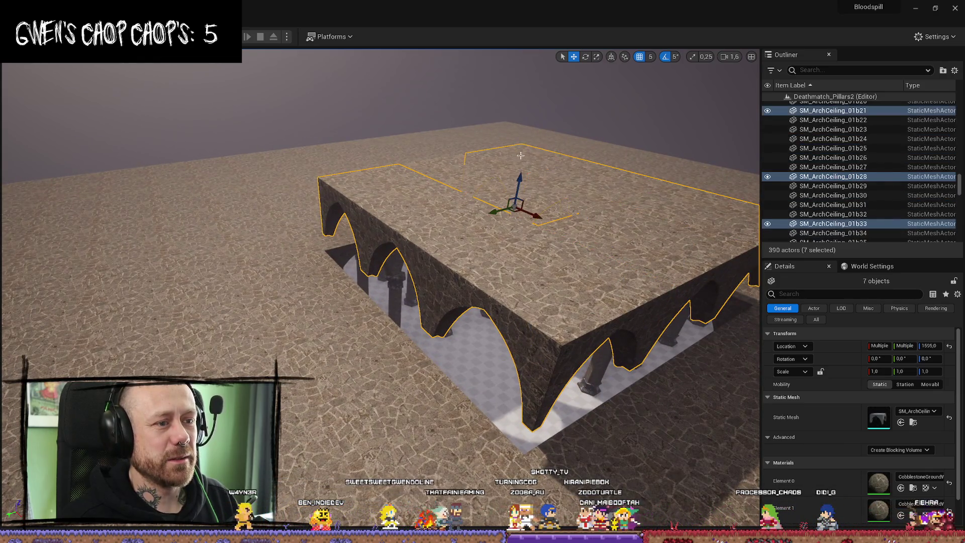
left_click(452, 171, "ctrl")
left_click(517, 201, "ctrl")
left_click_drag(518, 201, 533, 213)
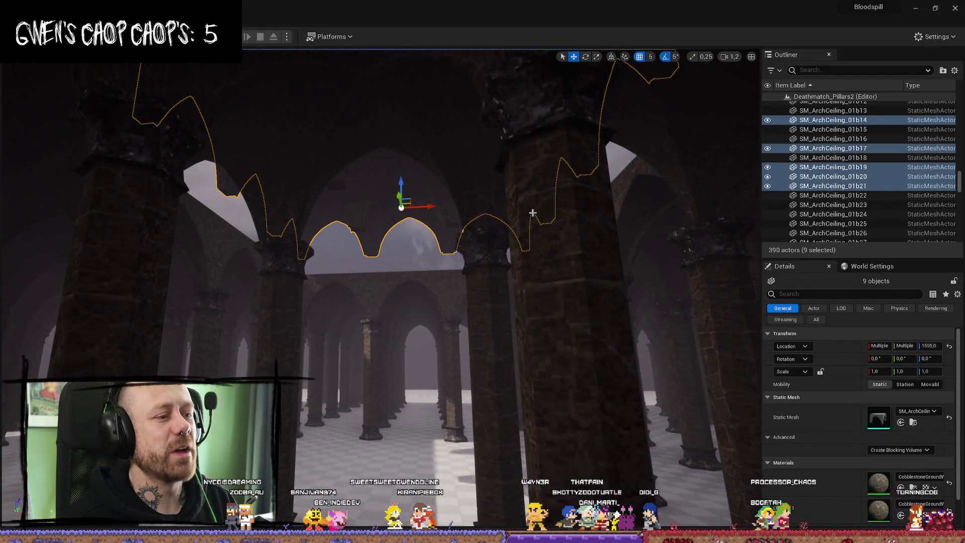
Step: Select SM_ArchCeiling_01b4, fly closer to it, then clear the selection
left_click(438, 291)
left_click_drag(438, 291, 438, 291)
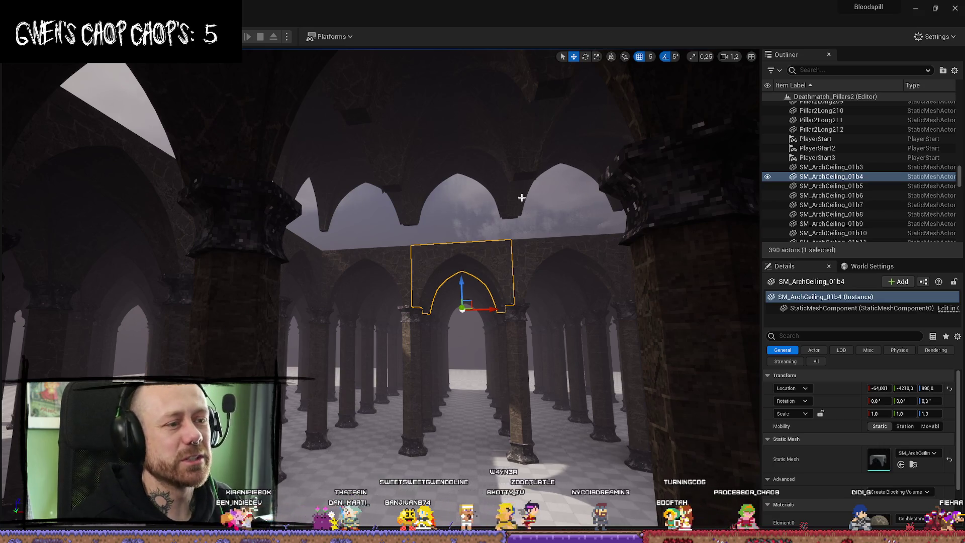
scroll(522, 197, "up", 3)
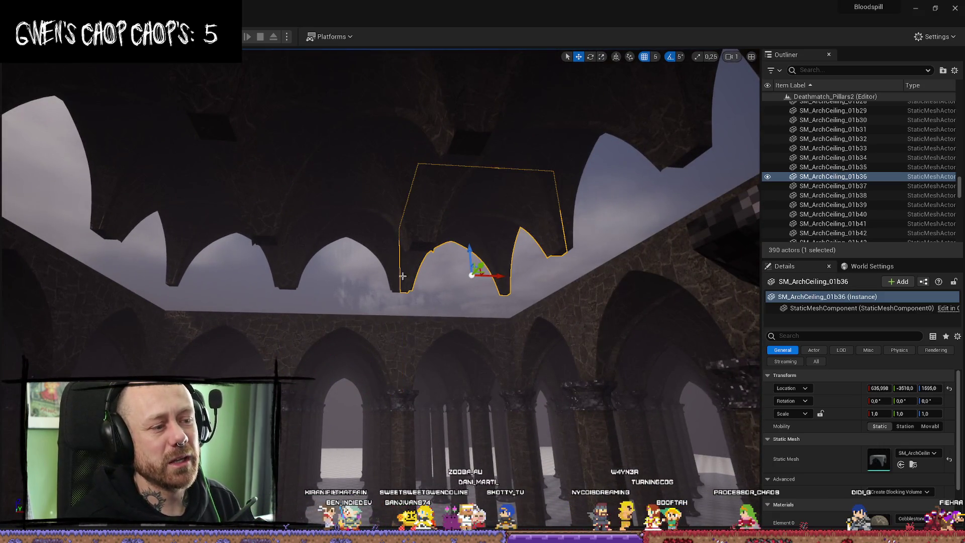
key("Escape")
Step: From below, select nine arch ceiling pieces, including SM_ArchCeiling_01b21
left_click(396, 268)
left_click(475, 250, "ctrl")
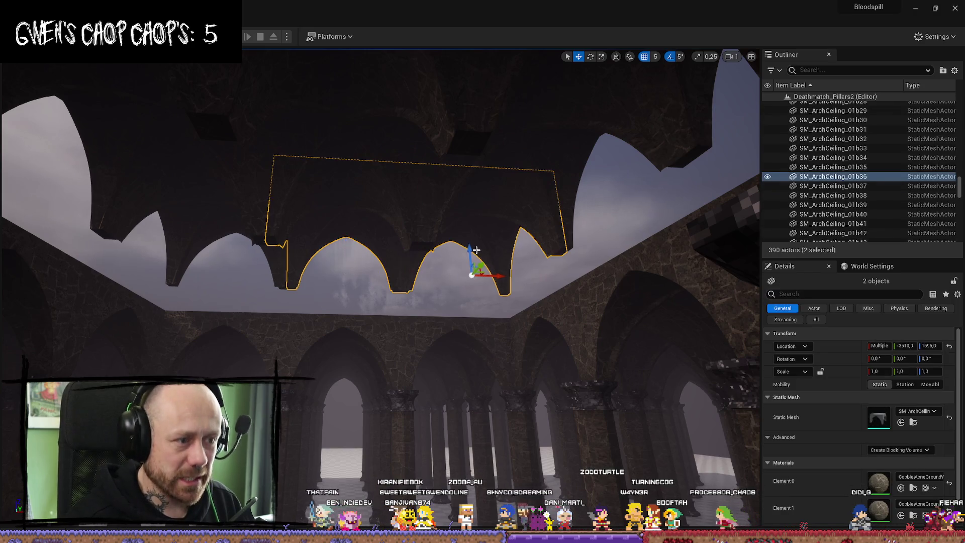
scroll(346, 262, "down", 2)
scroll(312, 243, "up", 3)
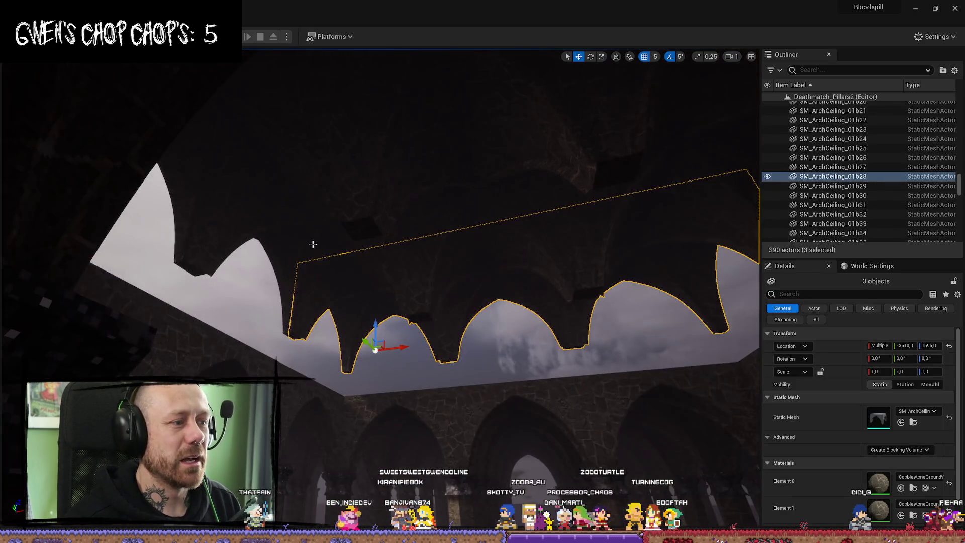
left_click(312, 243, "ctrl")
left_click(341, 248, "ctrl")
scroll(353, 253, "up", 3)
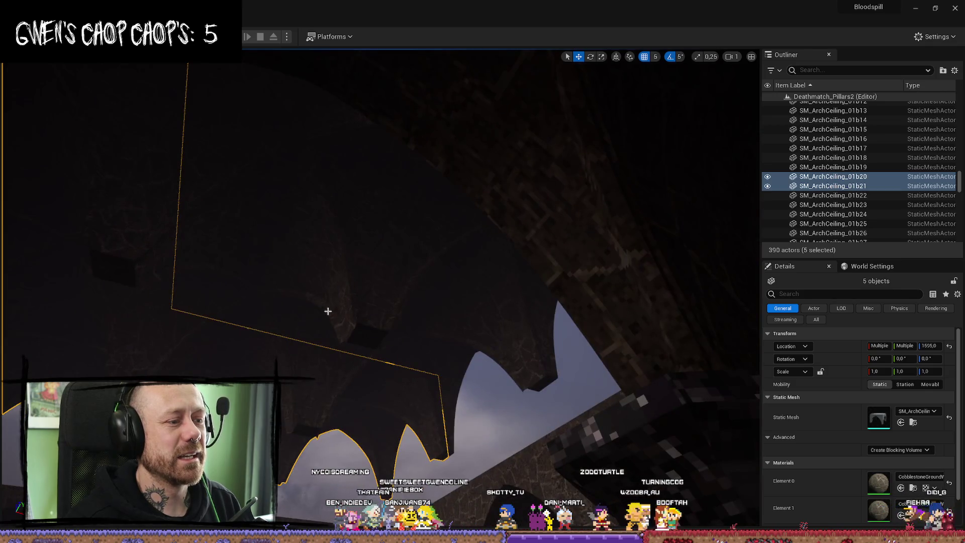
left_click(370, 282, "ctrl")
left_click(452, 312, "ctrl")
left_click(448, 280, "ctrl")
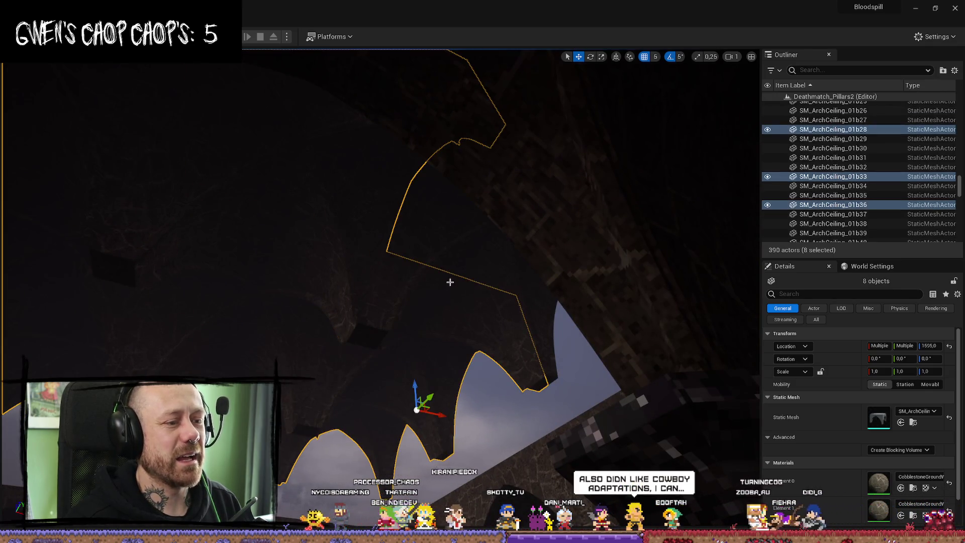
left_click(449, 241, "ctrl")
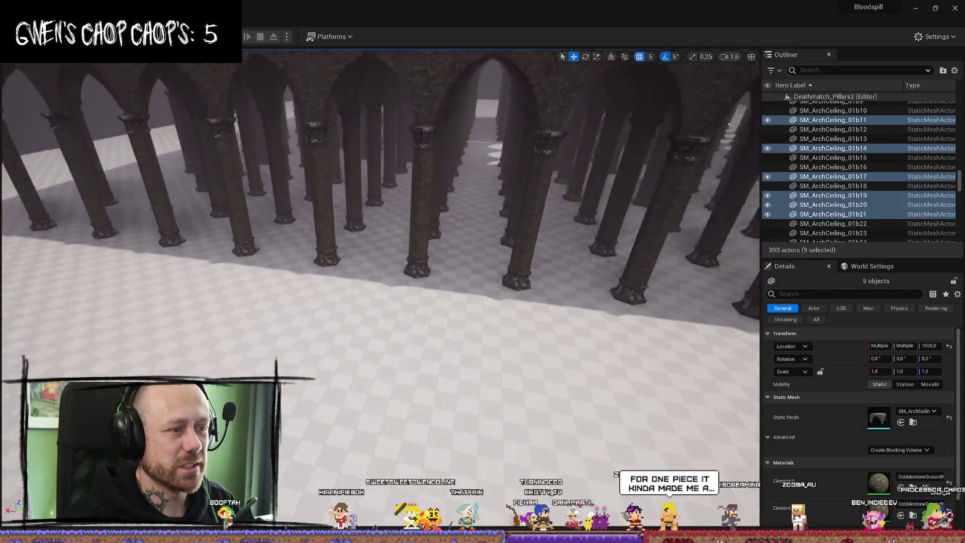
Step: Select the Floor actor and browse the WorldAlign materials in the Content Drawer
left_click(471, 315)
key("ctrl+space")
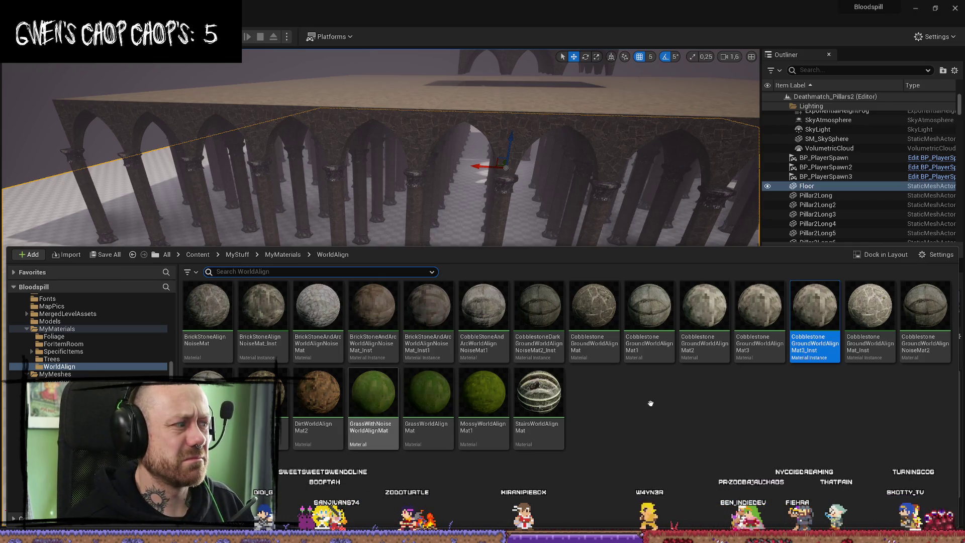
left_click(668, 430)
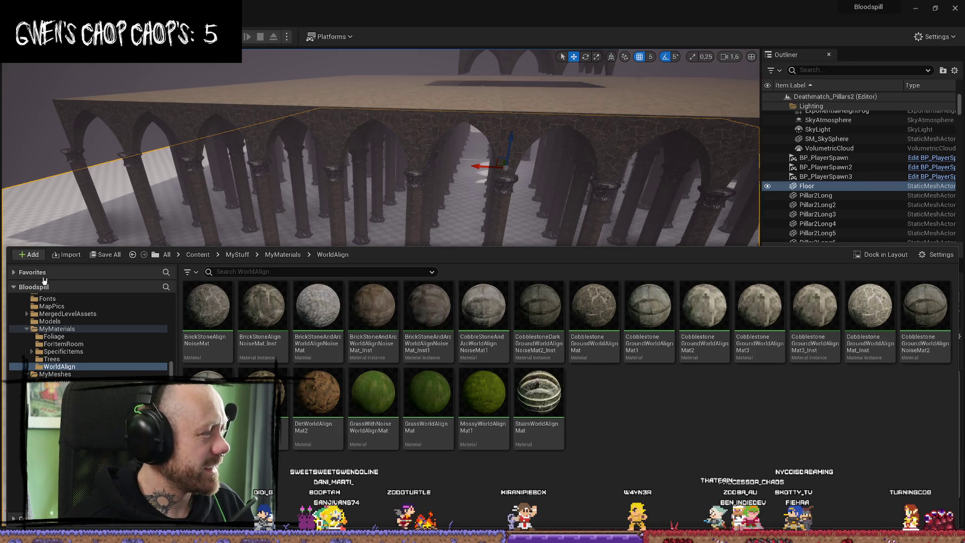
right_click(568, 145)
Step: Close the drawer, select two ceiling pieces above the hall and focus on them
key("w")
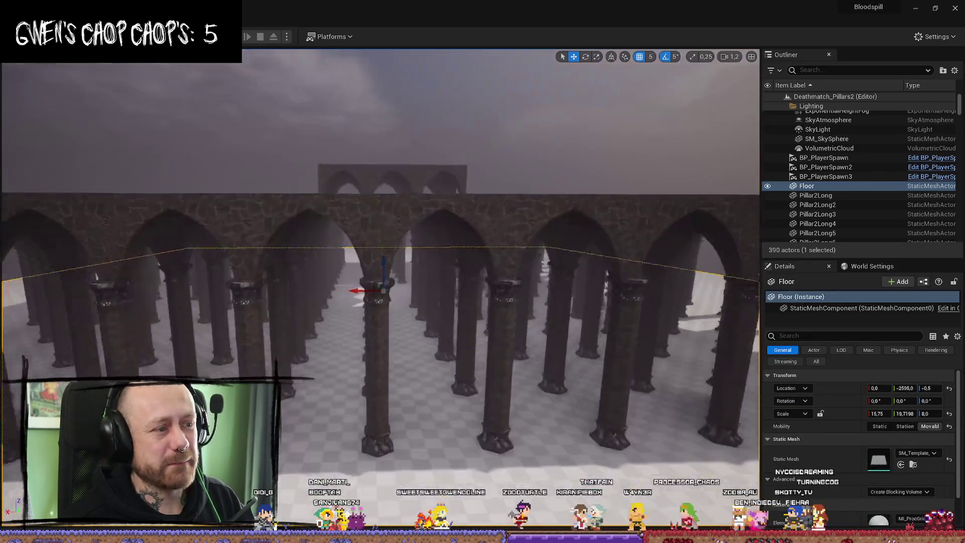
scroll(569, 145, "down", 2)
left_click_drag(473, 288, 398, 430)
left_click(558, 297)
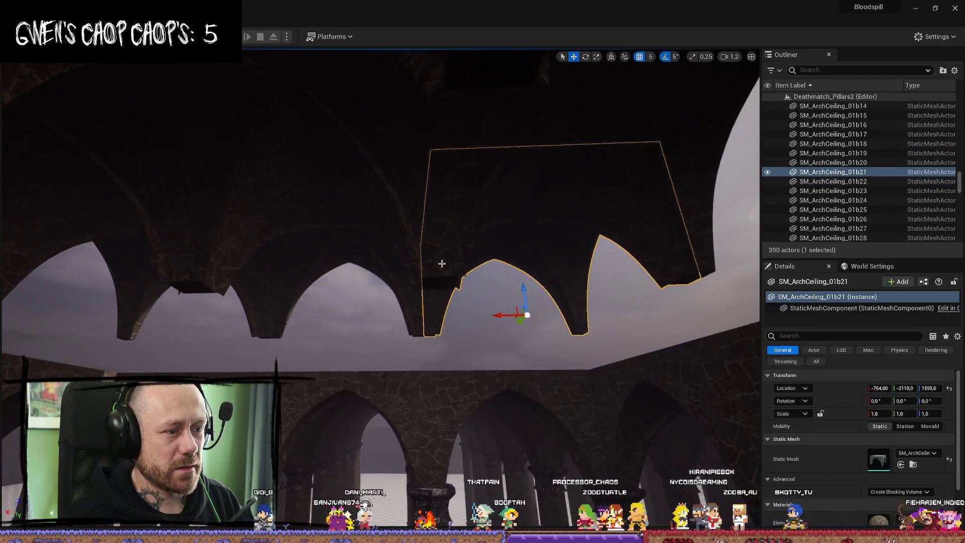
left_click(442, 263, "ctrl")
key("f")
Step: Add more arch pieces, including SM_ArchCeiling_01b19 and 01b14, to make nine selected
mouse_move(482, 251)
left_mouse_down()
mouse_move(446, 247)
mouse_move(552, 236)
left_mouse_up()
left_click(571, 235, "ctrl")
left_click_drag(635, 296, 303, 394)
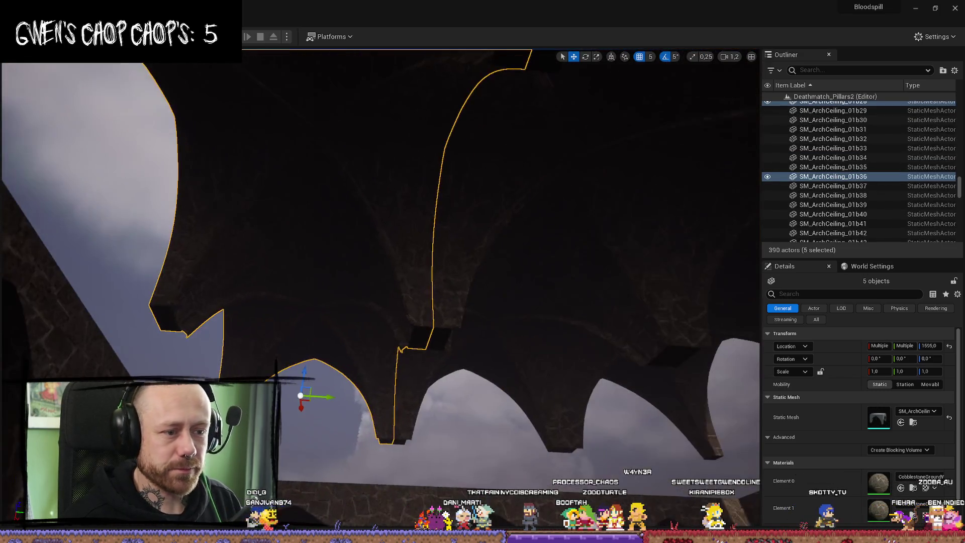
left_click(528, 351, "ctrl")
left_click_drag(528, 352, 417, 412)
left_click(381, 405, "ctrl")
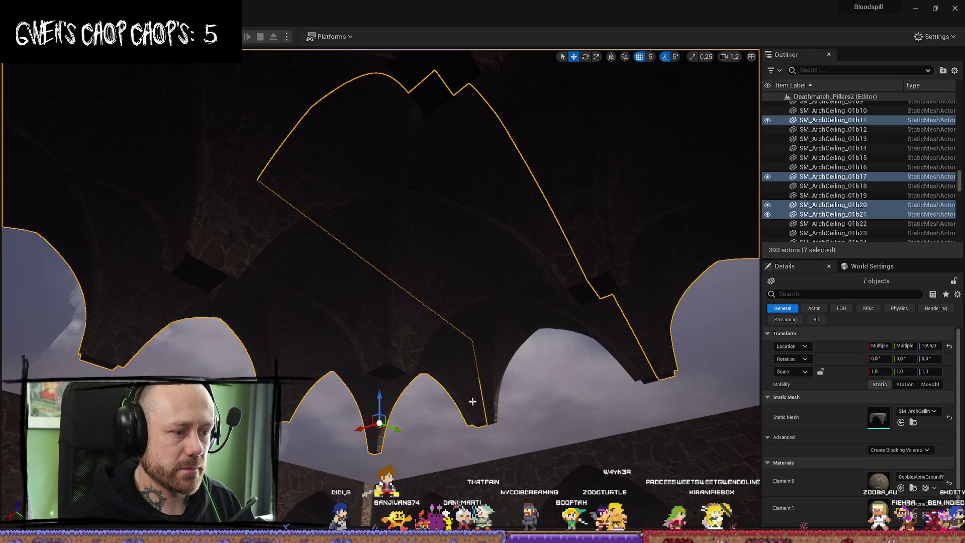
left_click(507, 305, "ctrl")
left_click(425, 182, "ctrl")
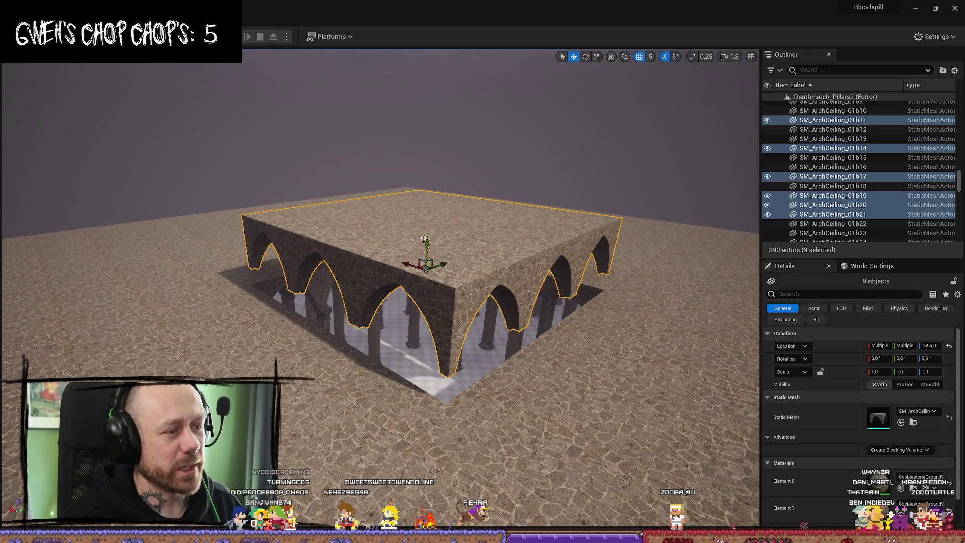
Step: Lower the nine arch ceiling pieces from Z 1595 to Z 1450
mouse_move(427, 242)
left_mouse_down()
mouse_move(427, 303)
mouse_move(435, 175)
mouse_move(430, 261)
mouse_move(437, 267)
mouse_move(439, 185)
mouse_move(443, 341)
left_mouse_up()
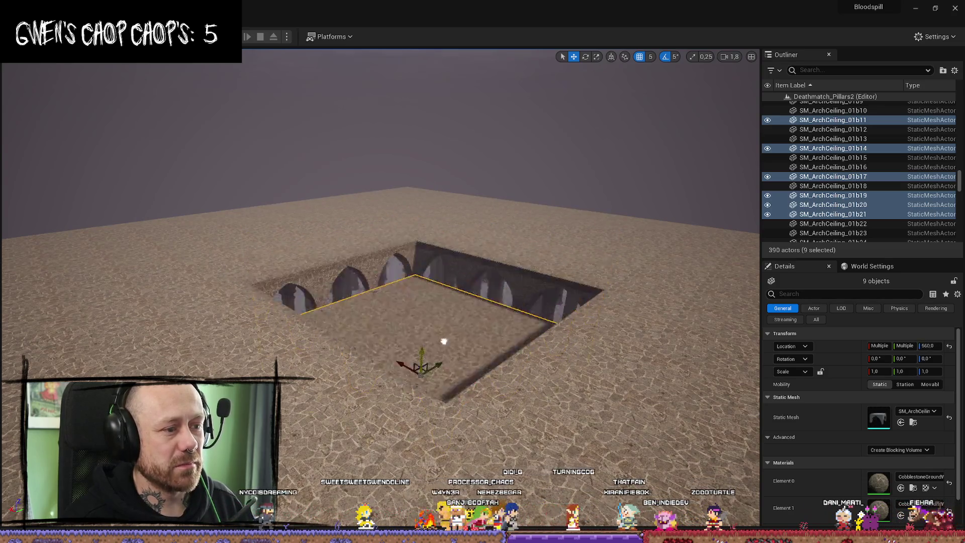
mouse_move(438, 270)
left_mouse_down()
mouse_move(435, 206)
mouse_move(440, 250)
left_mouse_up()
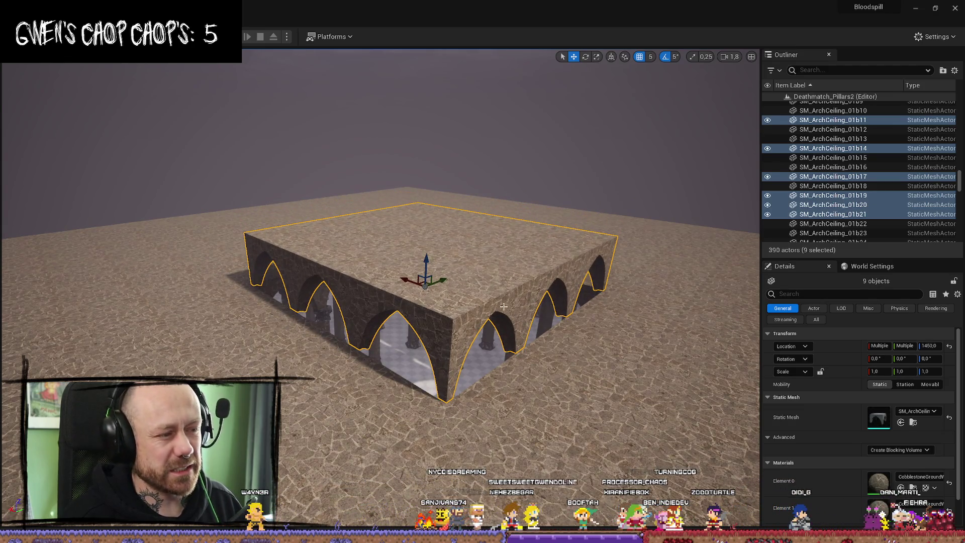
mouse_move(503, 306)
left_mouse_down()
mouse_move(502, 322)
mouse_move(495, 287)
mouse_move(462, 369)
mouse_move(527, 294)
left_mouse_up()
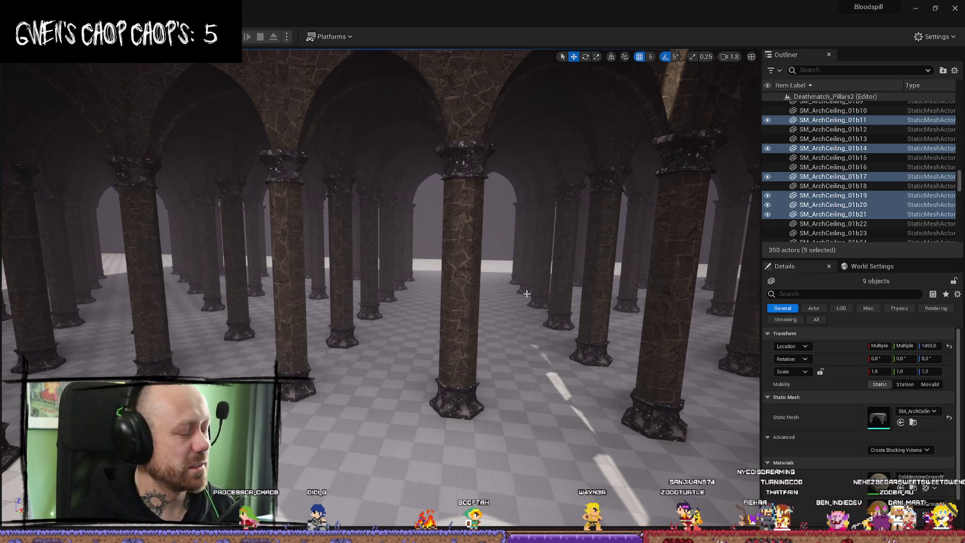
key("f")
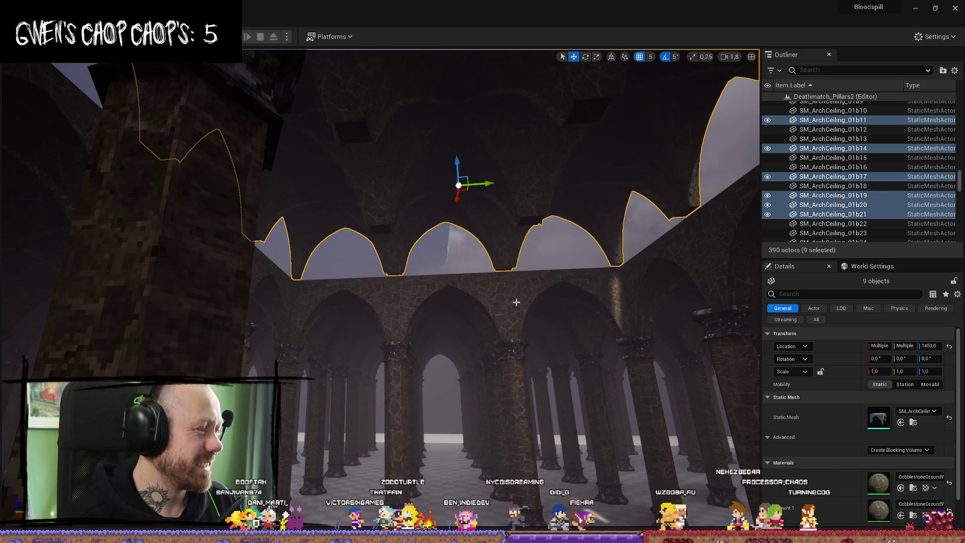
scroll(516, 301, "down", 2)
mouse_move(516, 301)
left_mouse_down()
mouse_move(437, 301)
mouse_move(438, 326)
mouse_move(437, 301)
left_mouse_up()
key("ctrl+space")
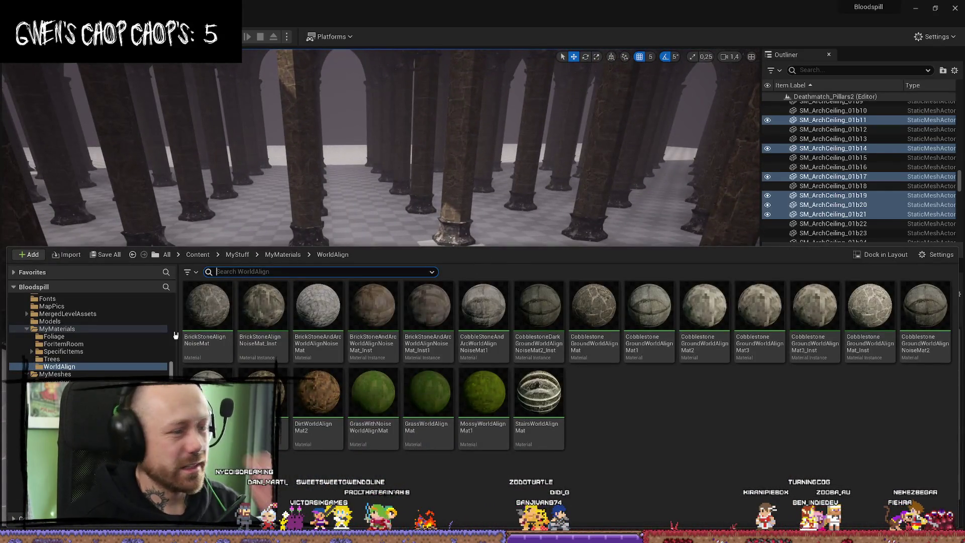
double_click(49, 329)
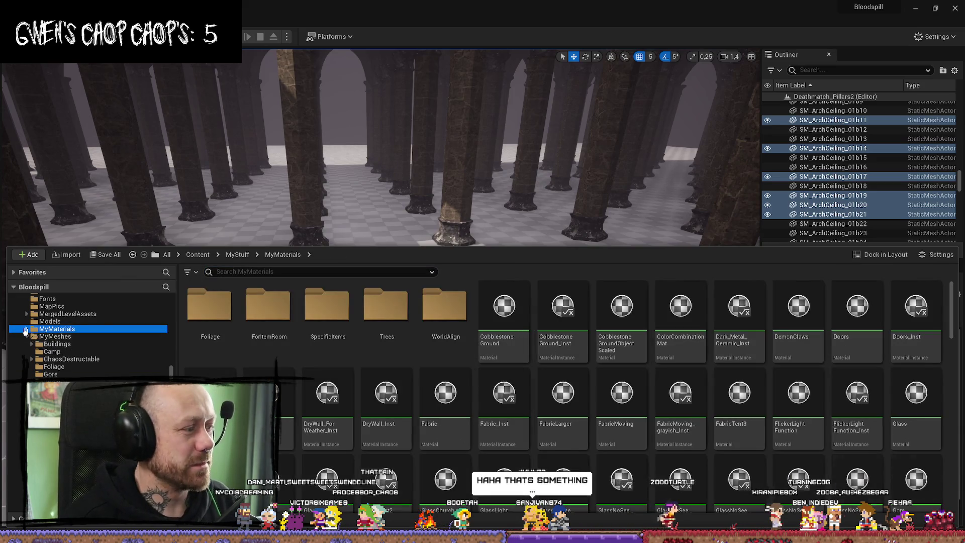
left_click(26, 329)
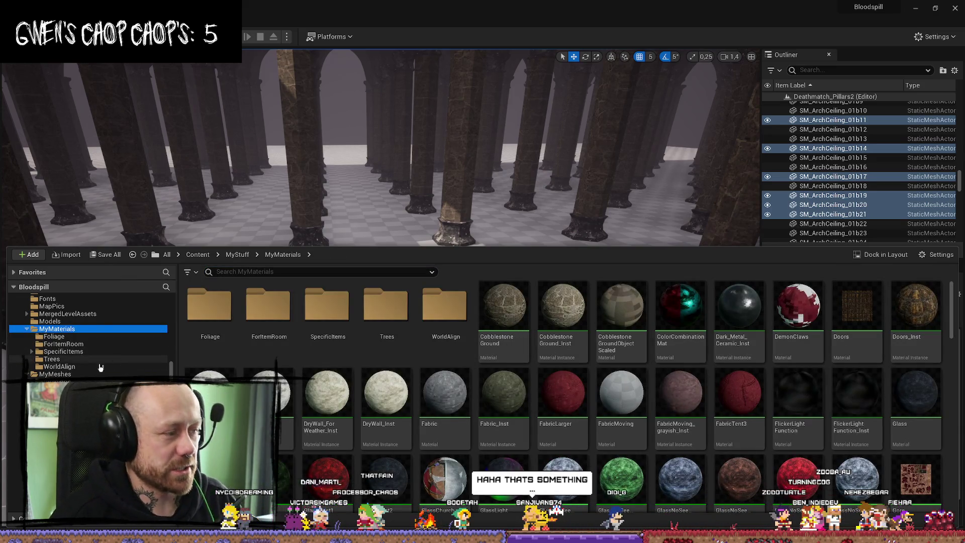
scroll(90, 364, "up", 3)
scroll(59, 352, "up", 2)
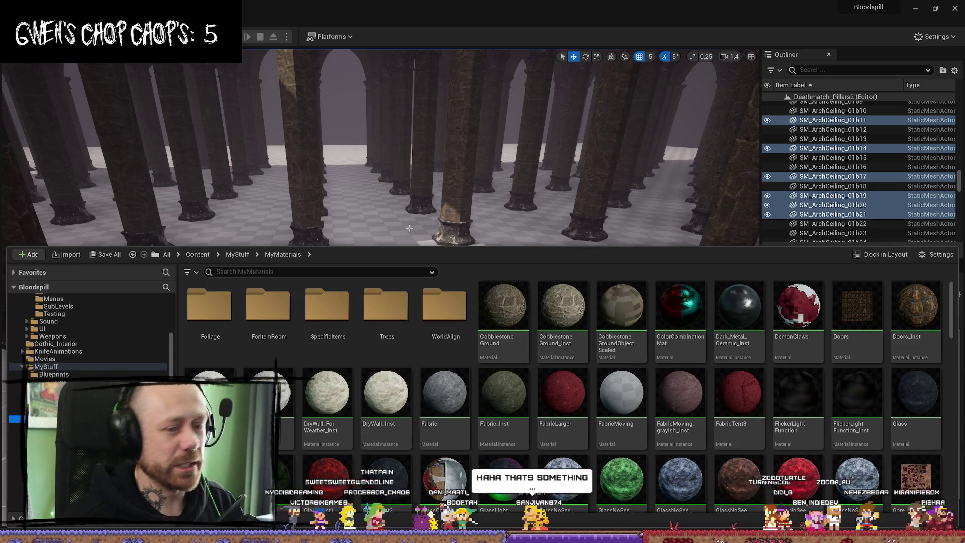
scroll(57, 356, "up", 3)
left_click(162, 337)
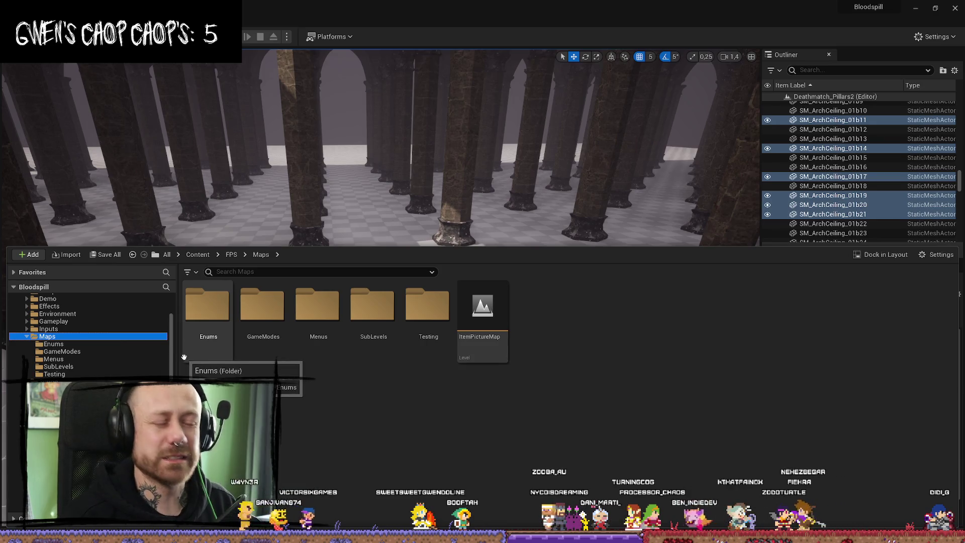
left_click(56, 427)
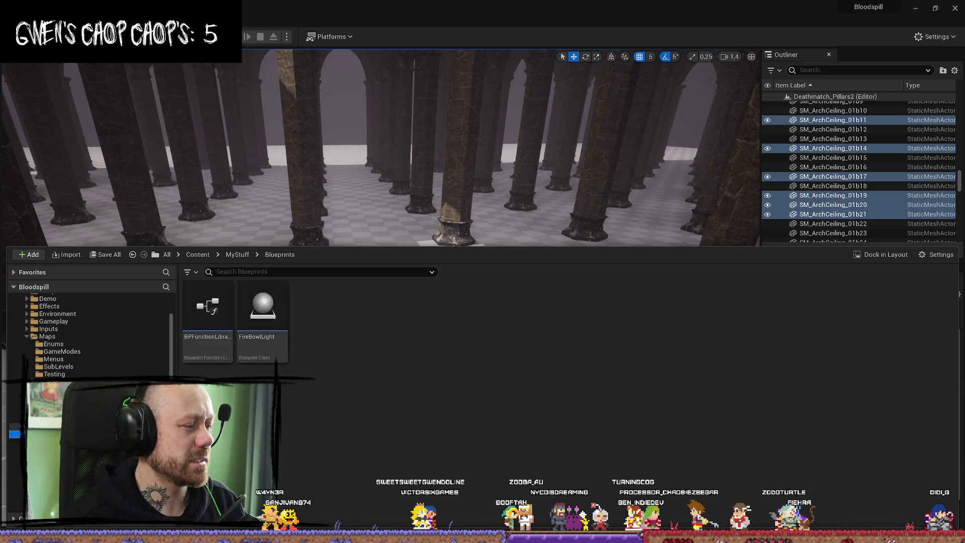
scroll(90, 402, "down", 2)
left_click(55, 449)
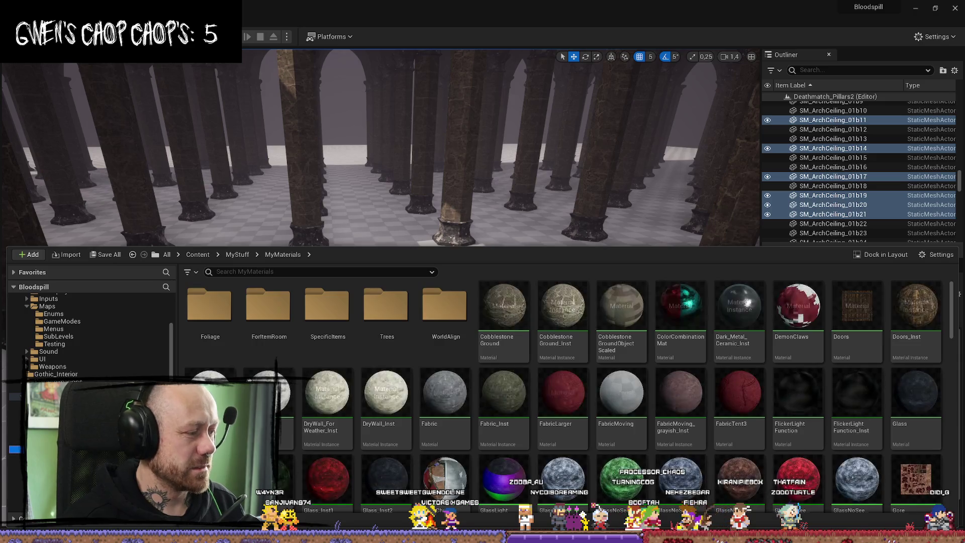
scroll(90, 334, "down", 3)
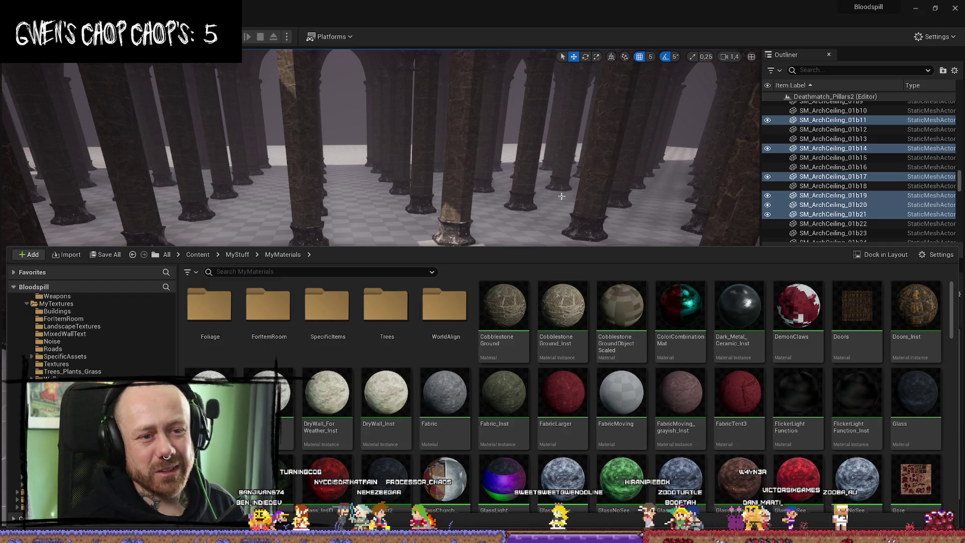
Step: Tilt the view up and frame the vaulted arch ceiling above the pillars
mouse_move(580, 145)
left_mouse_down()
mouse_move(578, 171)
mouse_move(573, 100)
mouse_move(573, 201)
mouse_move(572, 146)
left_mouse_up()
left_click_drag(466, 215, 466, 215)
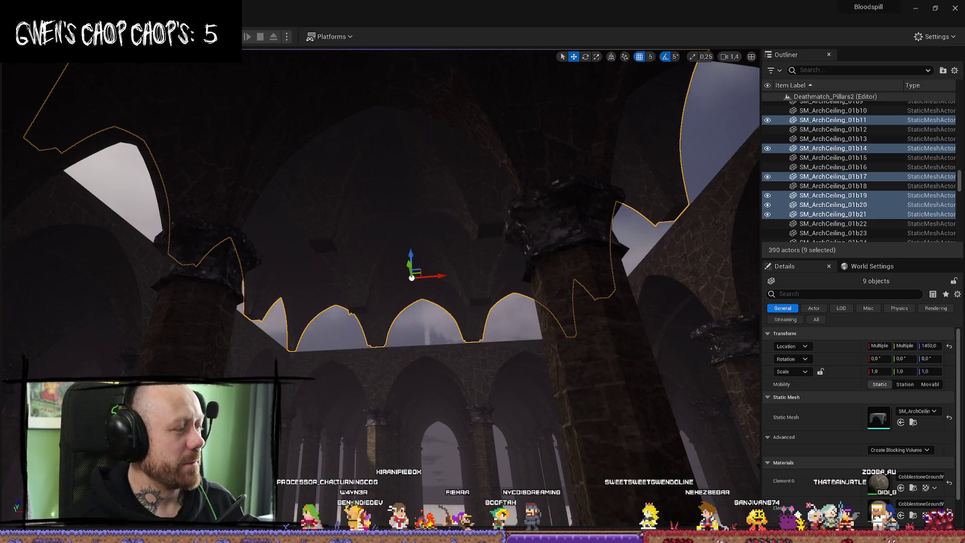
Step: Test-lower the arch ceilings, undo back to Z 1450, and look up at them again
mouse_move(382, 271)
left_mouse_down()
mouse_move(382, 372)
mouse_move(382, 291)
left_mouse_up()
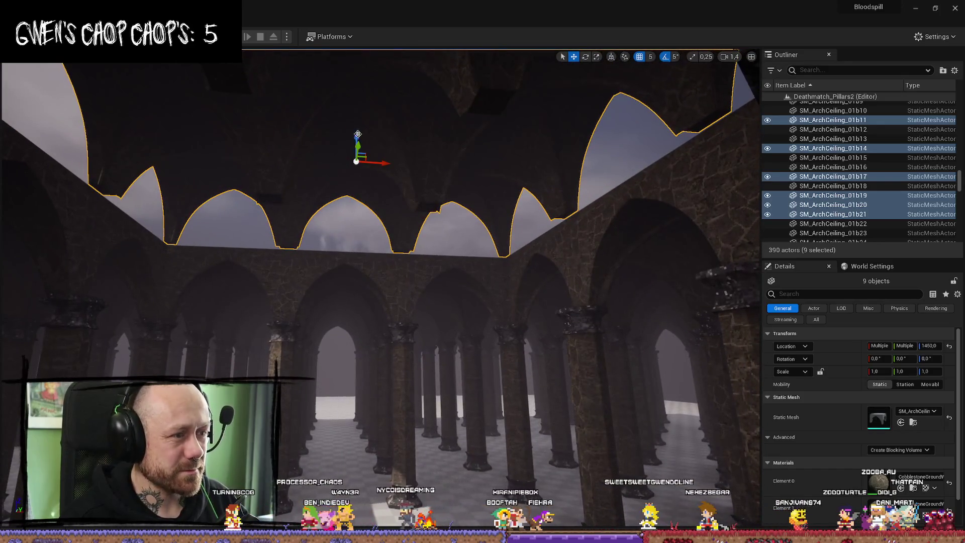
mouse_move(356, 135)
left_mouse_down()
mouse_move(360, 326)
mouse_move(345, 224)
mouse_move(353, 221)
mouse_move(352, 337)
mouse_move(353, 216)
left_mouse_up()
key("ctrl+z")
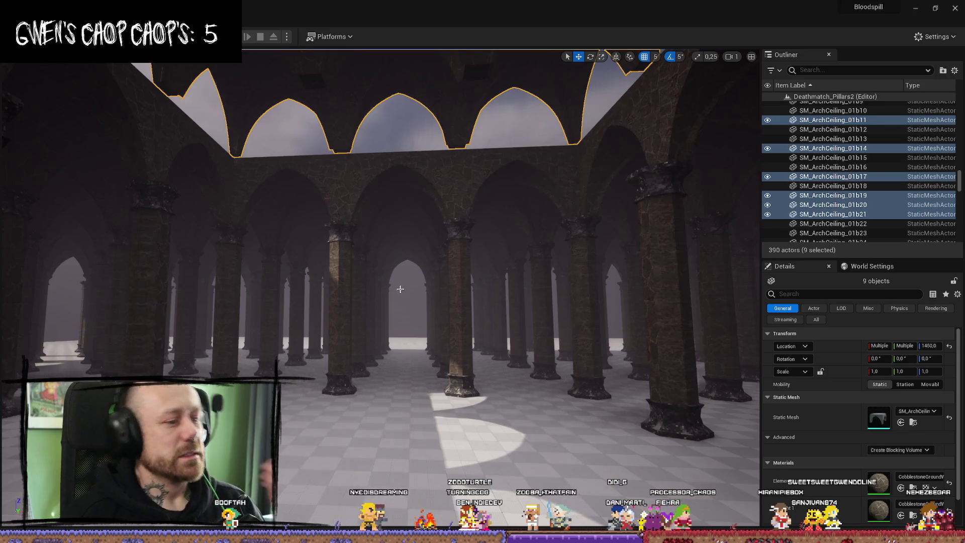
mouse_move(419, 317)
left_mouse_down()
mouse_move(419, 251)
mouse_move(475, 266)
mouse_move(477, 327)
mouse_move(379, 286)
left_mouse_up()
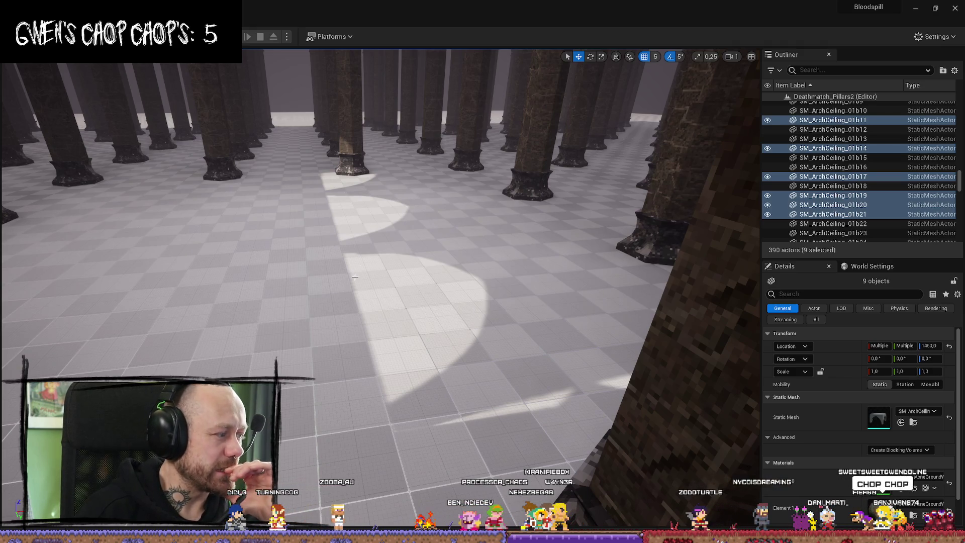
Step: Pitch up and move back to see the full height of the pillar hall
left_click_drag(416, 298, 415, 256)
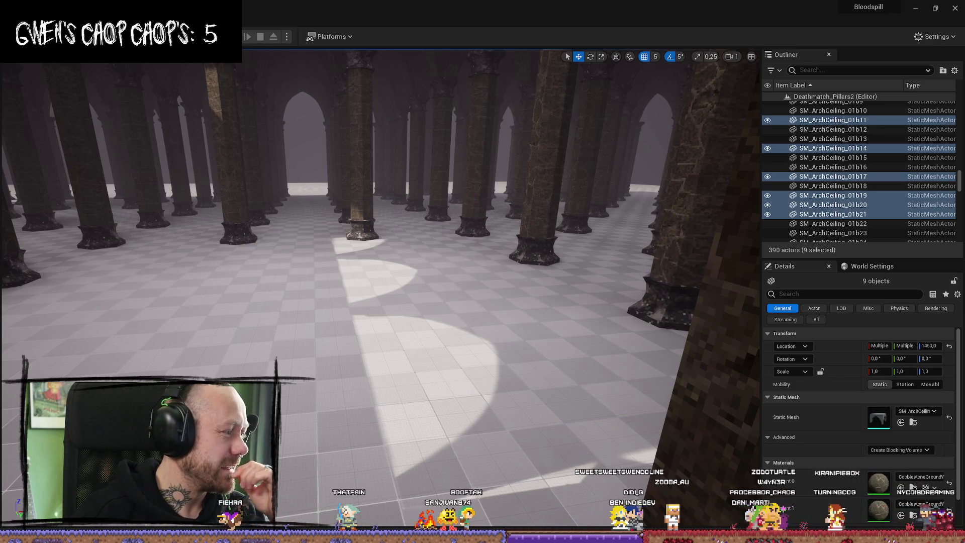
Step: Focus on the ceiling arches and swing down to a level view of the hall
key("f")
mouse_move(286, 306)
left_mouse_down()
mouse_move(321, 261)
mouse_move(321, 211)
mouse_move(352, 211)
mouse_move(332, 216)
mouse_move(332, 261)
mouse_move(322, 274)
mouse_move(409, 276)
left_mouse_up()
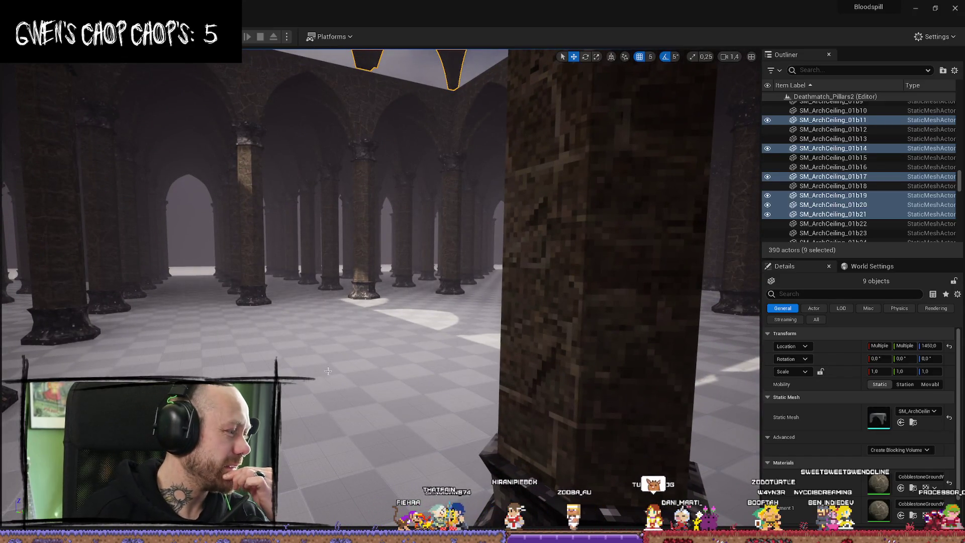
key("f")
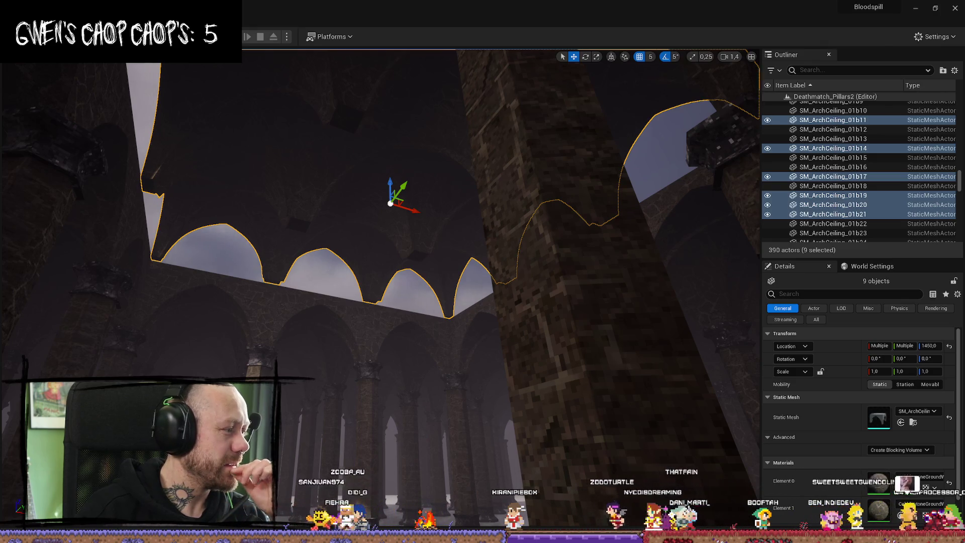
left_click_drag(487, 389, 482, 442)
Step: Fly over the sunlit floor and pillars, then show the MyMaterials assets
mouse_move(494, 306)
left_mouse_down()
mouse_move(494, 322)
mouse_move(494, 296)
mouse_move(494, 327)
mouse_move(494, 305)
left_mouse_up()
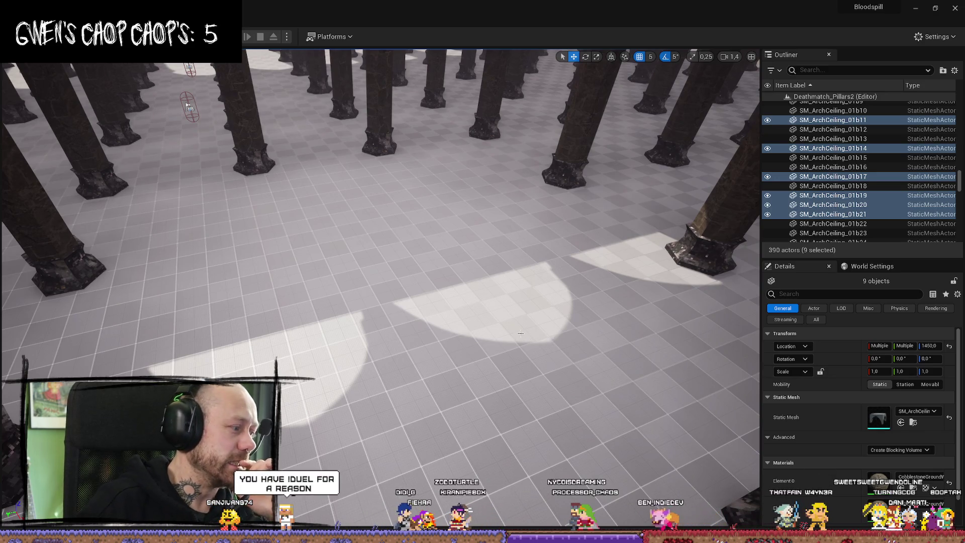
left_click_drag(496, 394, 495, 387)
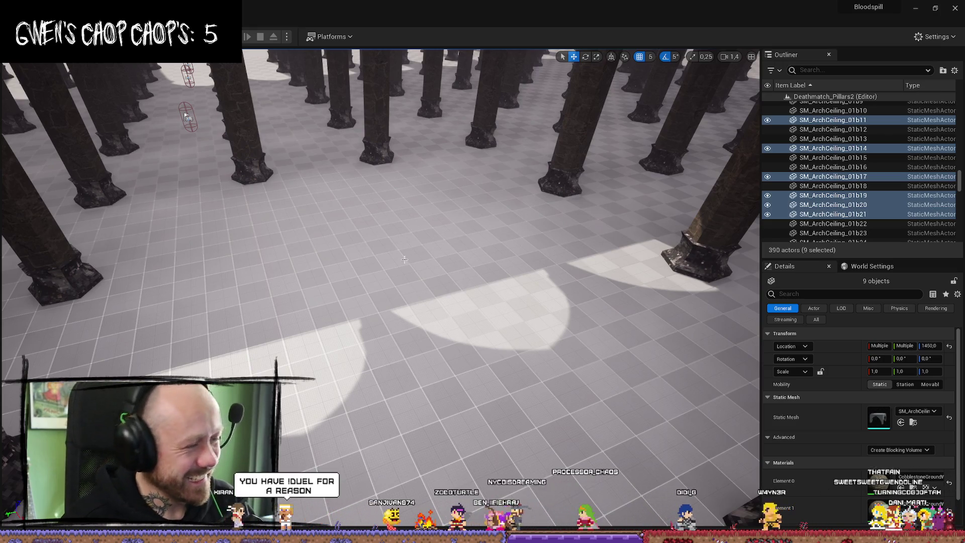
left_click_drag(374, 220, 355, 215)
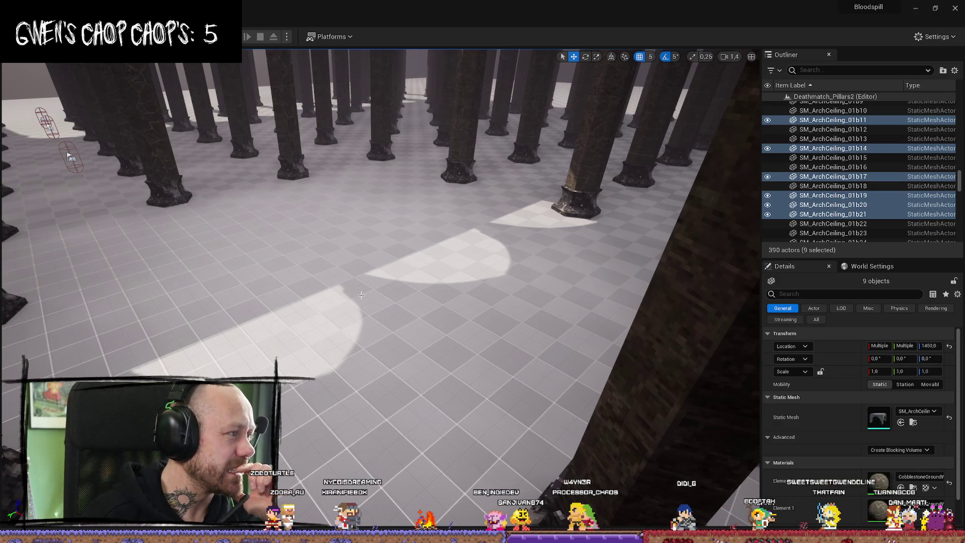
left_click_drag(361, 295, 361, 271)
key("ctrl+space")
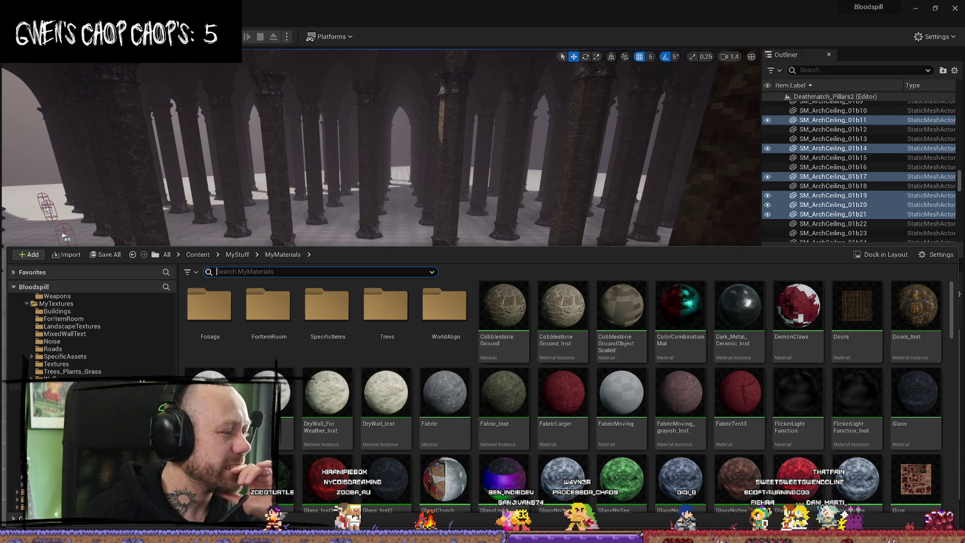
Step: Scroll the folder tree and select the MyMeshes folder
scroll(211, 322, "down", 2)
scroll(211, 321, "up", 2)
scroll(64, 349, "up", 2)
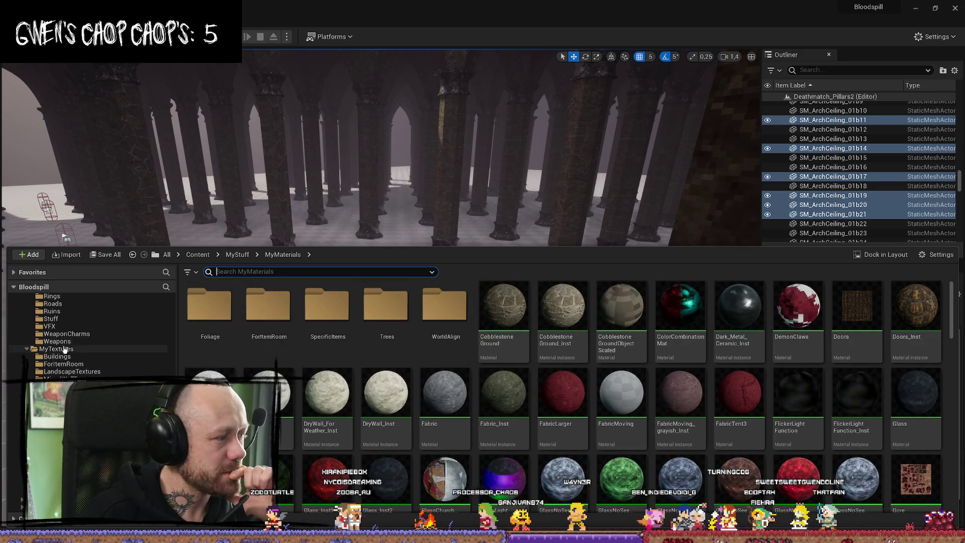
scroll(64, 349, "up", 5)
left_click(65, 357)
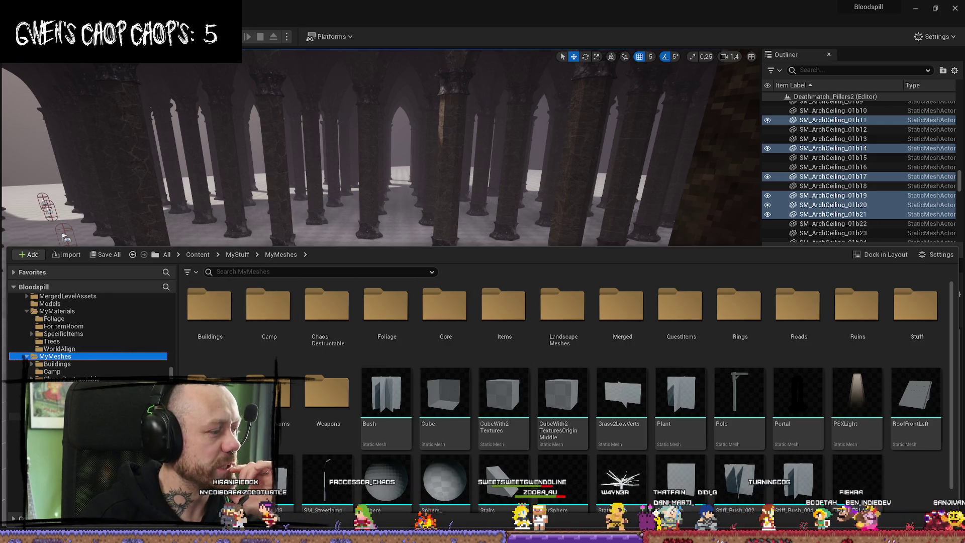
left_click(55, 355)
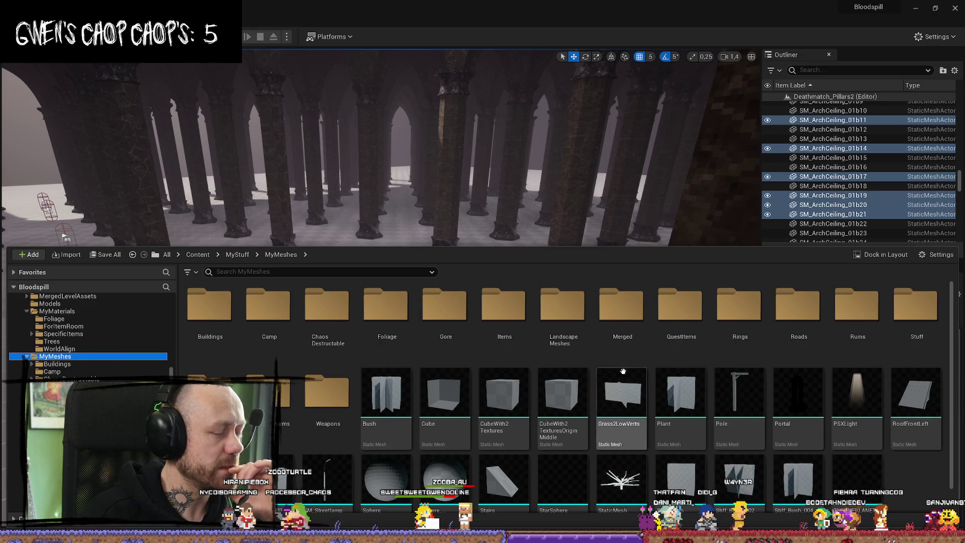
Step: Browse the Merged meshes folder, then return to MyMeshes
double_click(622, 309)
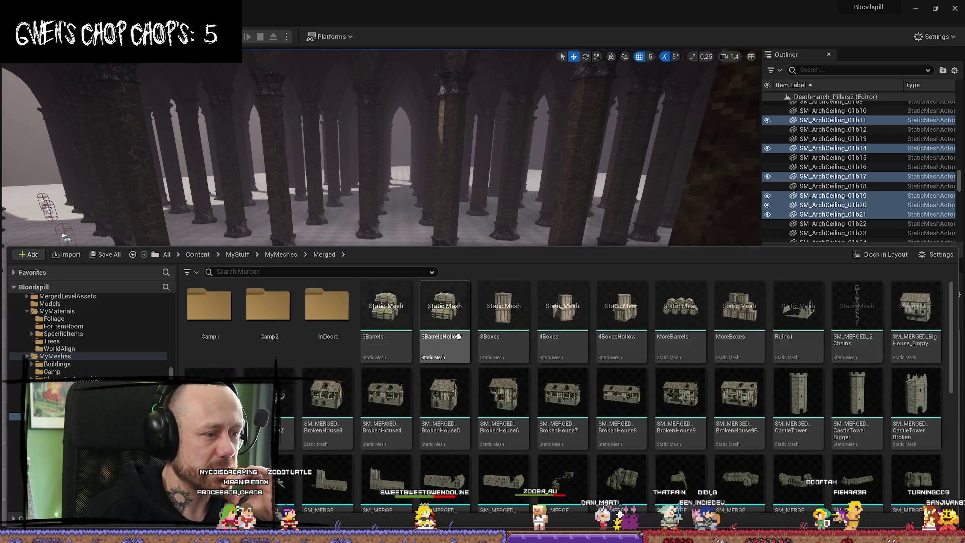
scroll(458, 335, "down", 5)
scroll(419, 384, "up", 4)
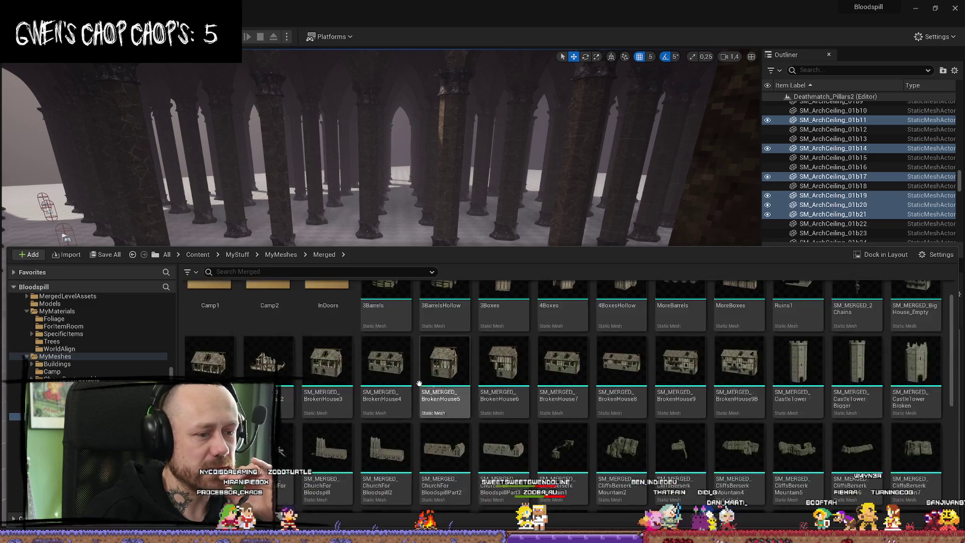
scroll(419, 383, "up", 1)
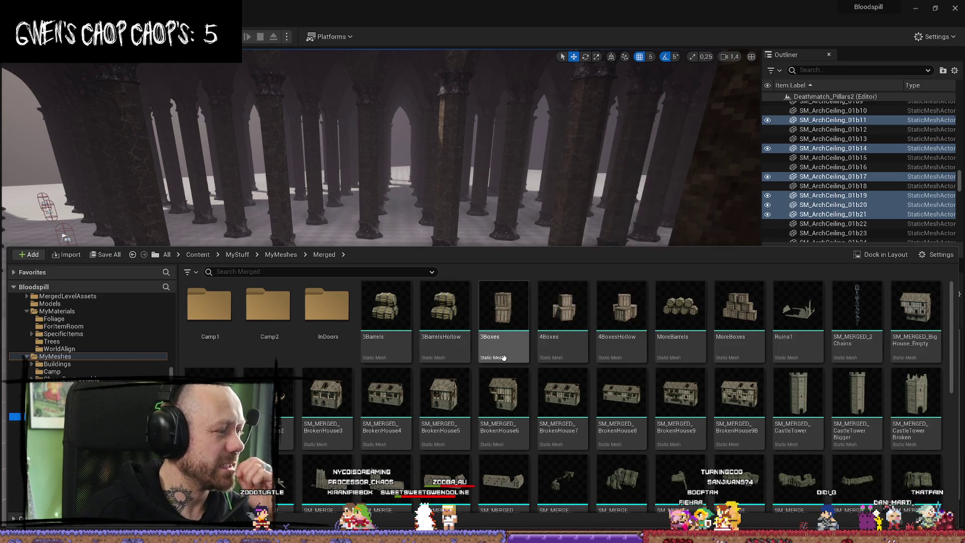
mouse_move(497, 357)
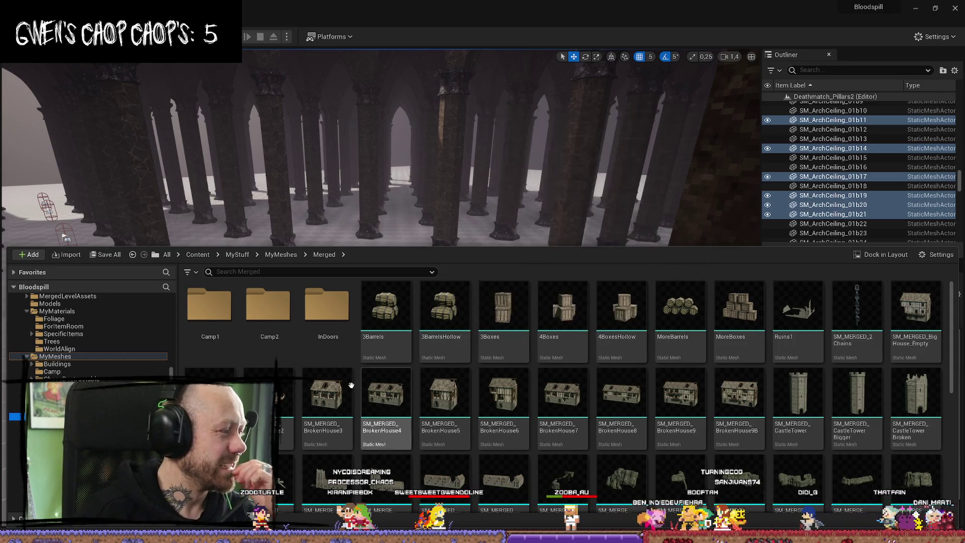
mouse_move(453, 344)
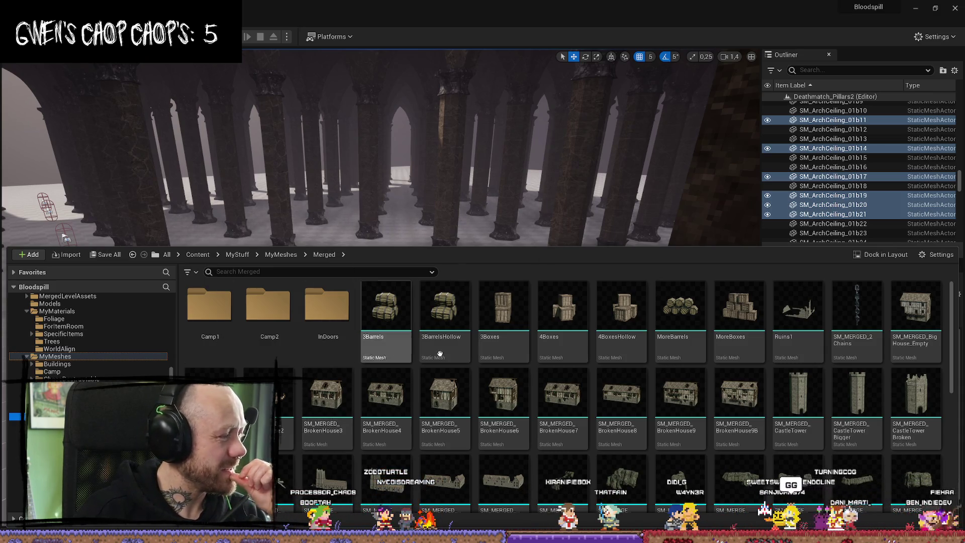
scroll(498, 341, "down", 3)
scroll(572, 370, "down", 3)
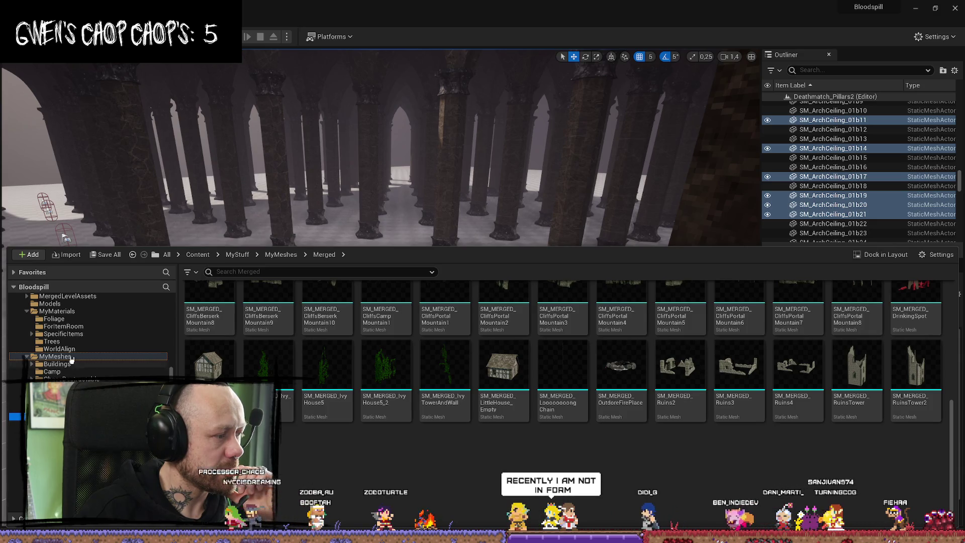
left_click(55, 356)
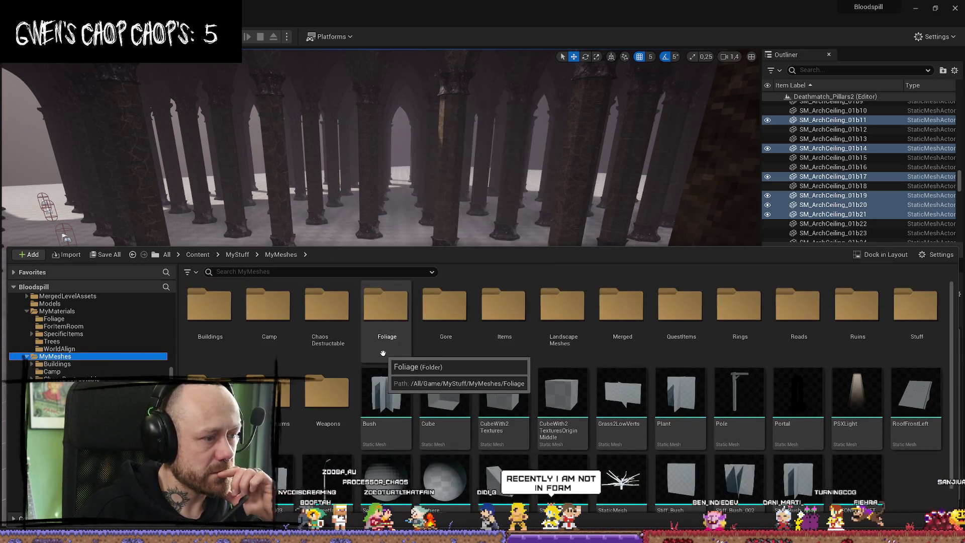
double_click(210, 319)
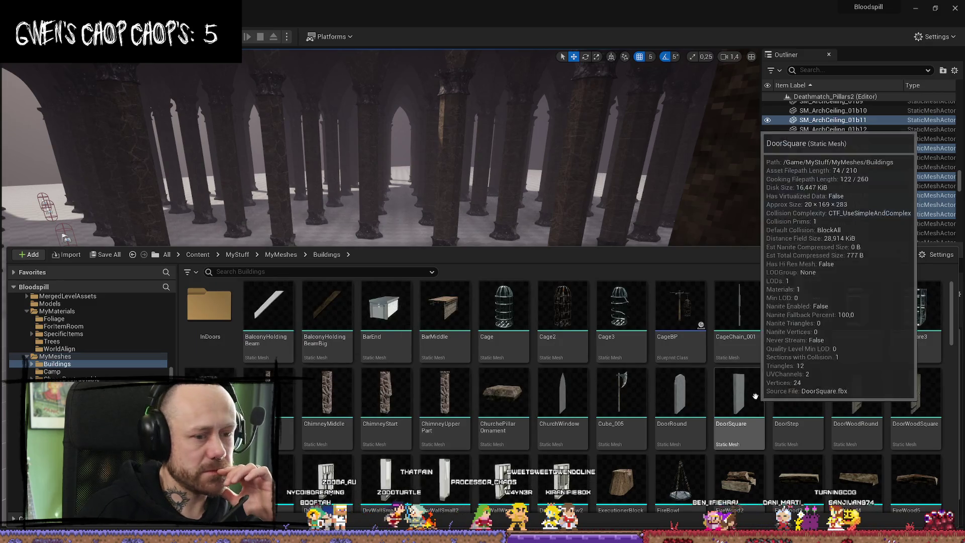
scroll(709, 403, "down", 1)
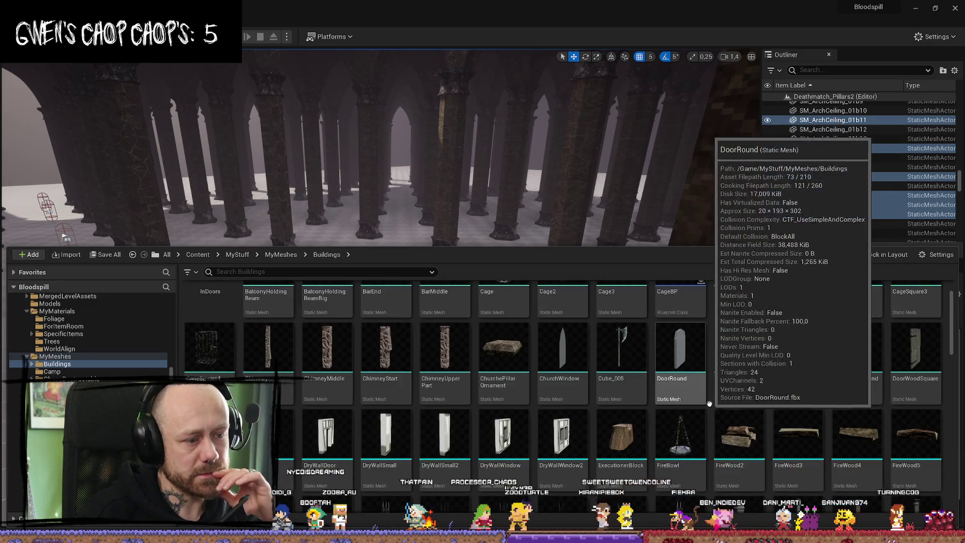
scroll(708, 403, "down", 10)
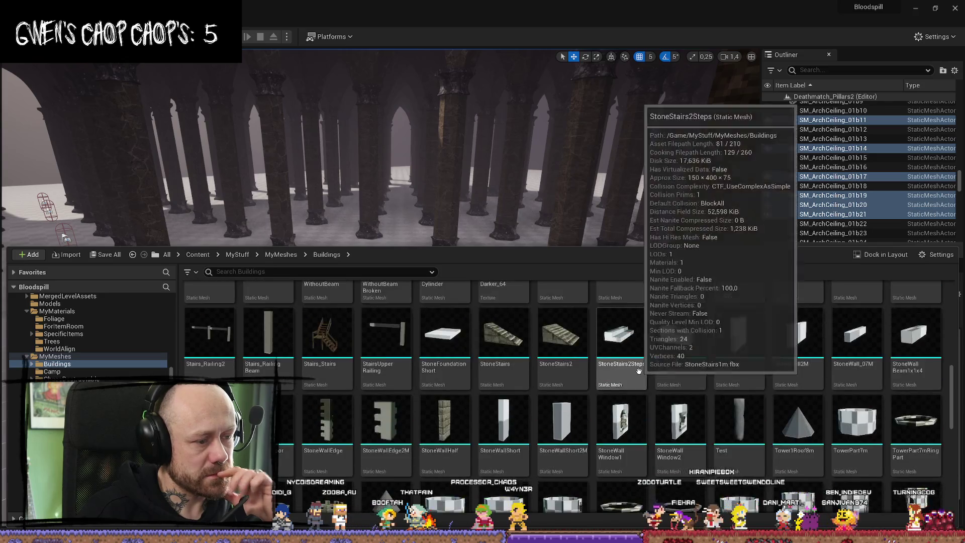
scroll(639, 371, "down", 6)
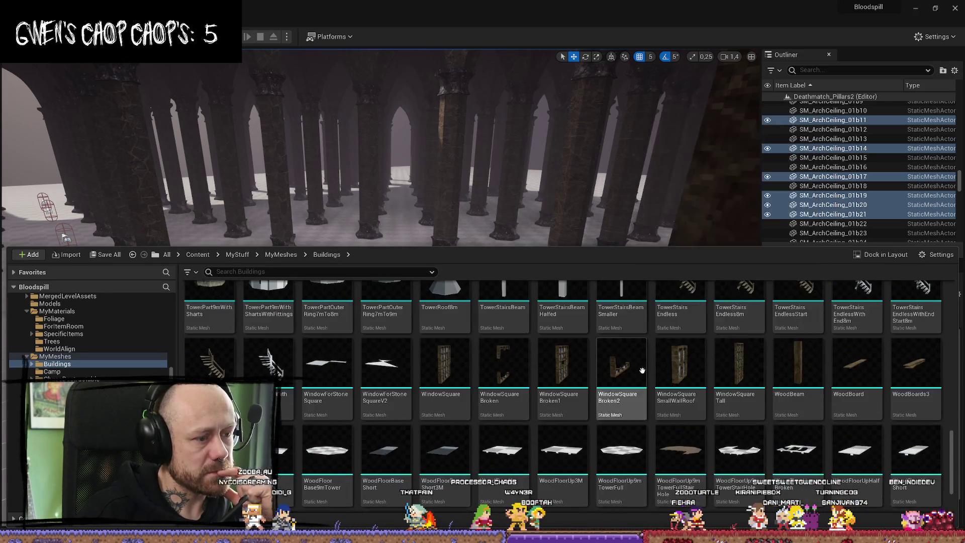
scroll(641, 370, "down", 2)
scroll(850, 359, "up", 8)
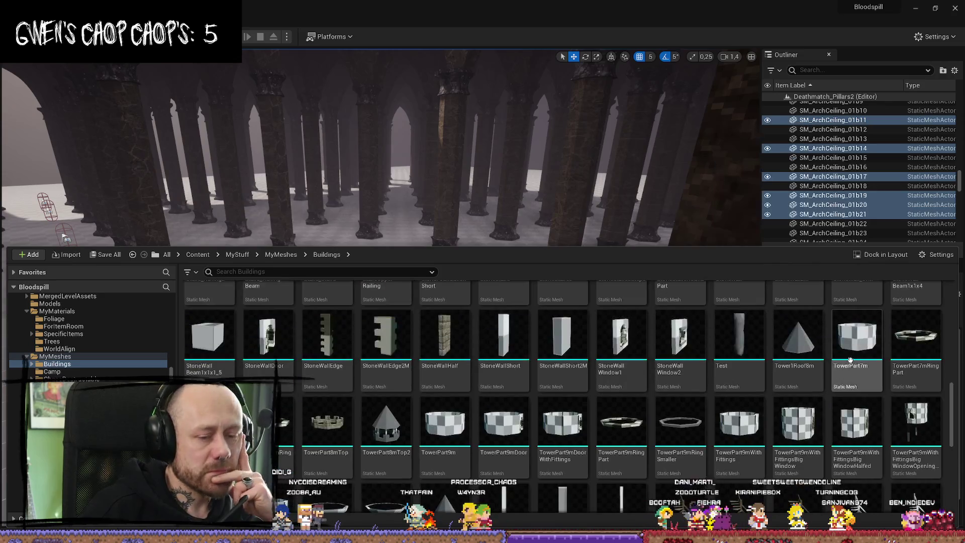
scroll(850, 359, "up", 10)
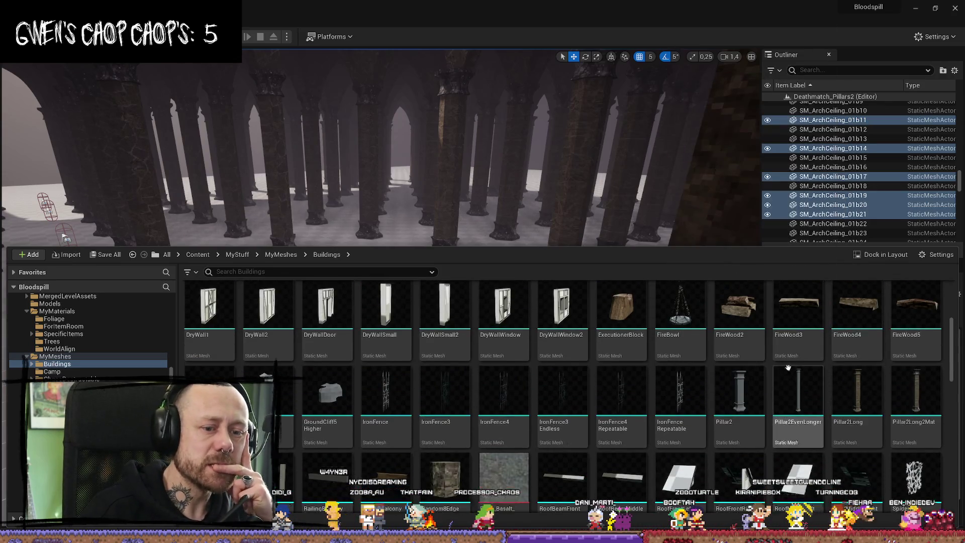
scroll(787, 367, "up", 4)
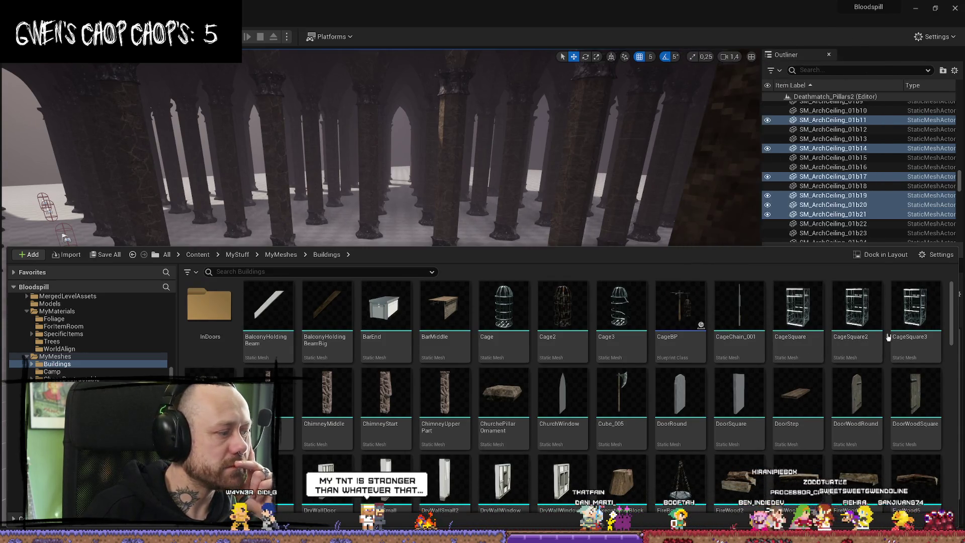
scroll(719, 372, "down", 4)
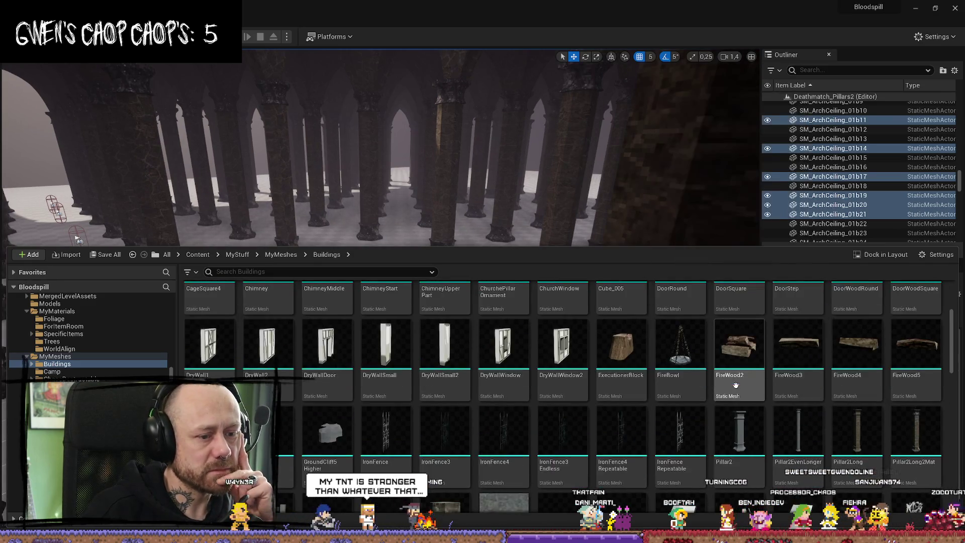
scroll(791, 384, "down", 2)
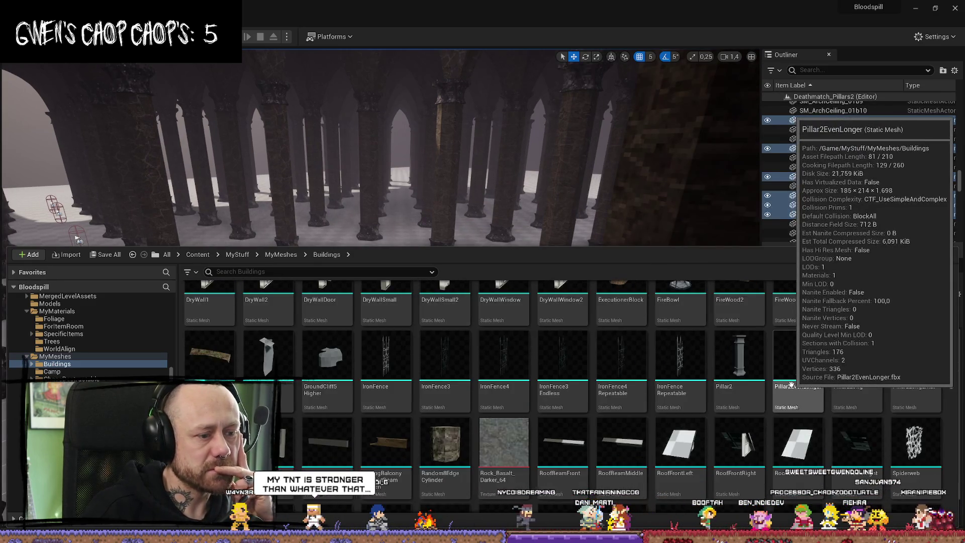
scroll(789, 382, "down", 4)
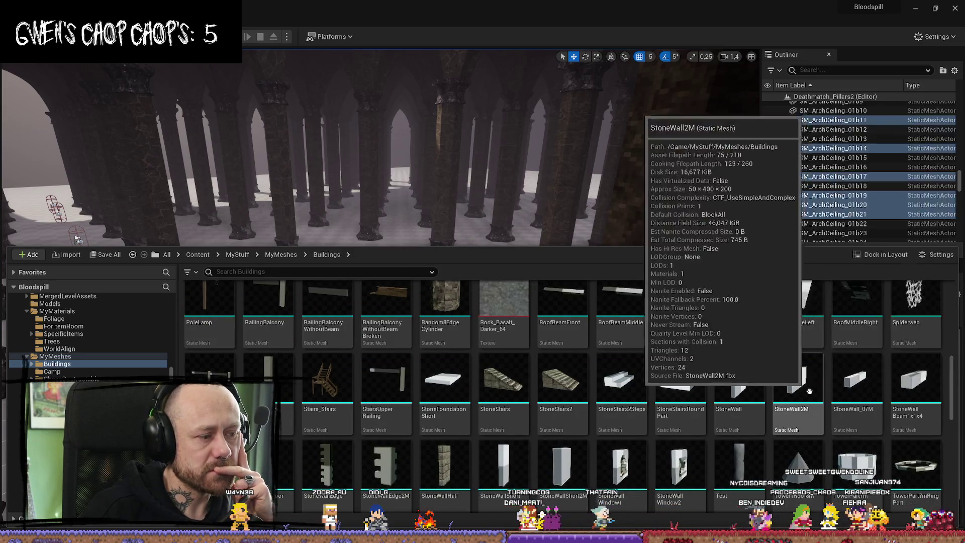
scroll(786, 378, "down", 5)
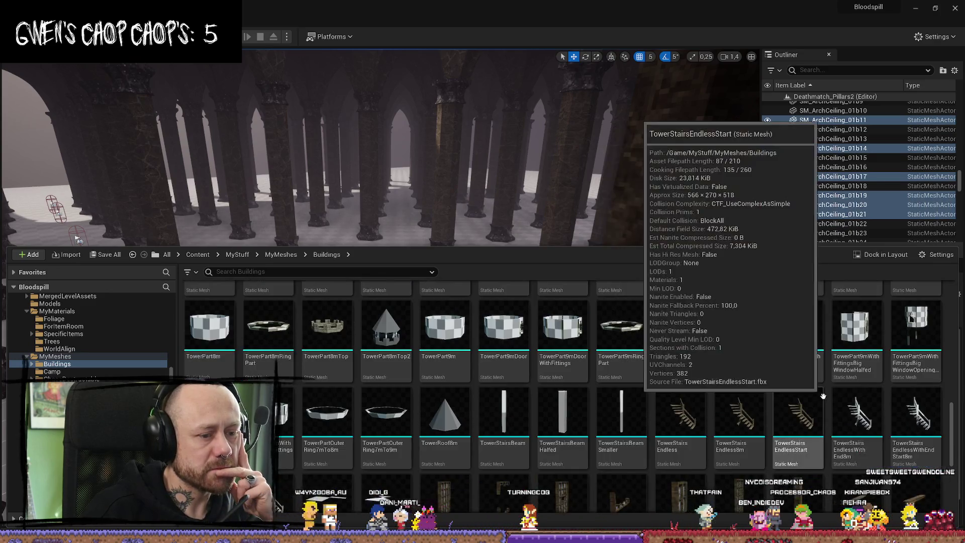
scroll(819, 397, "down", 6)
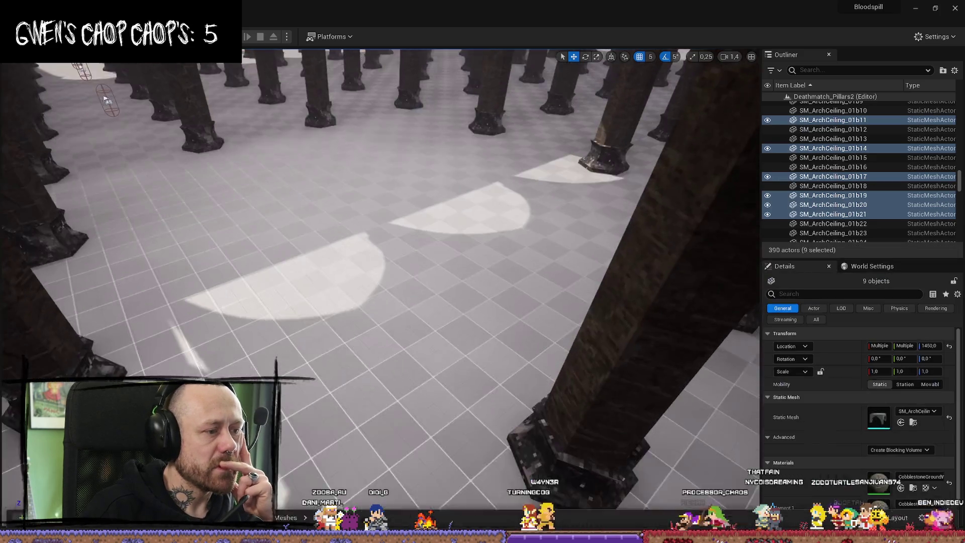
Step: Fly around the pillar hall's arches, columns and checkered floor, then switch to the Miro board
left_click_drag(105, 100, 106, 100)
left_click_drag(475, 284, 476, 284)
left_click_drag(425, 386, 414, 358)
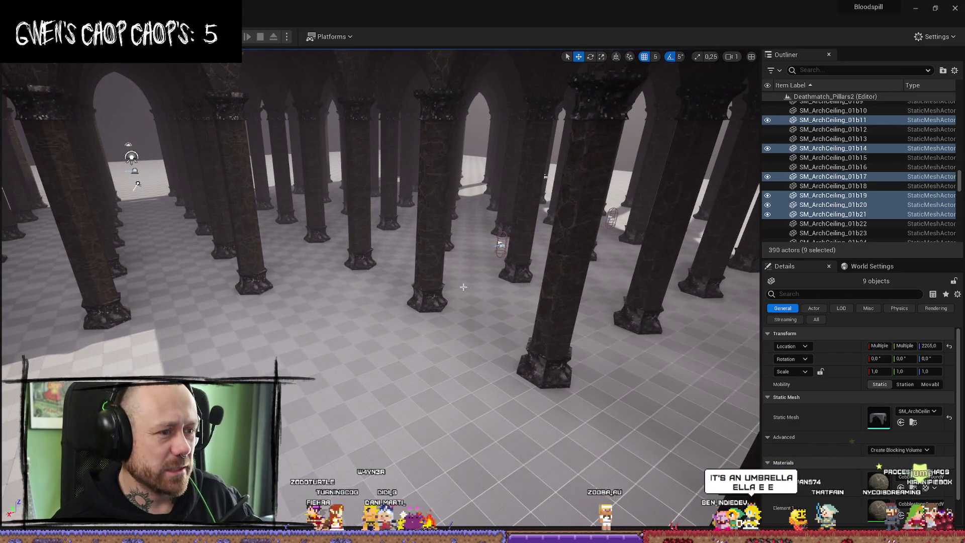
left_click_drag(402, 282, 402, 282)
mouse_move(504, 175)
left_mouse_down()
mouse_move(468, 193)
mouse_move(176, 152)
left_mouse_up()
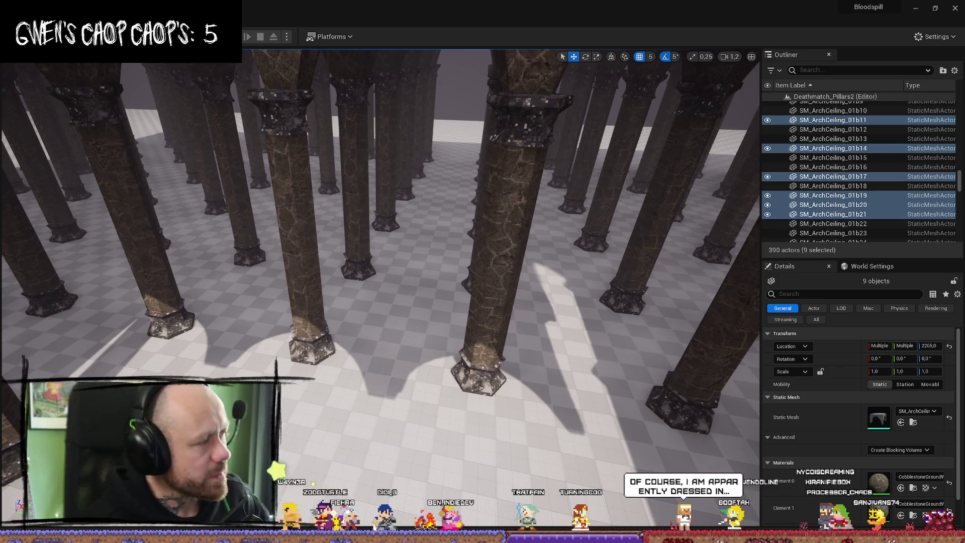
key("alt+Tab")
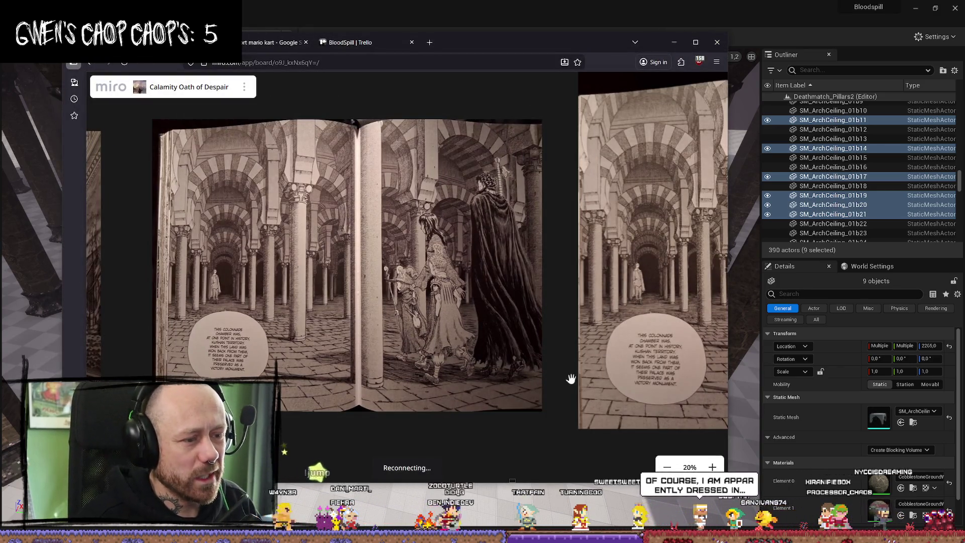
Step: Scroll through the tavern and hanging-cage images and pan to other clusters
scroll(566, 313, "down", 5)
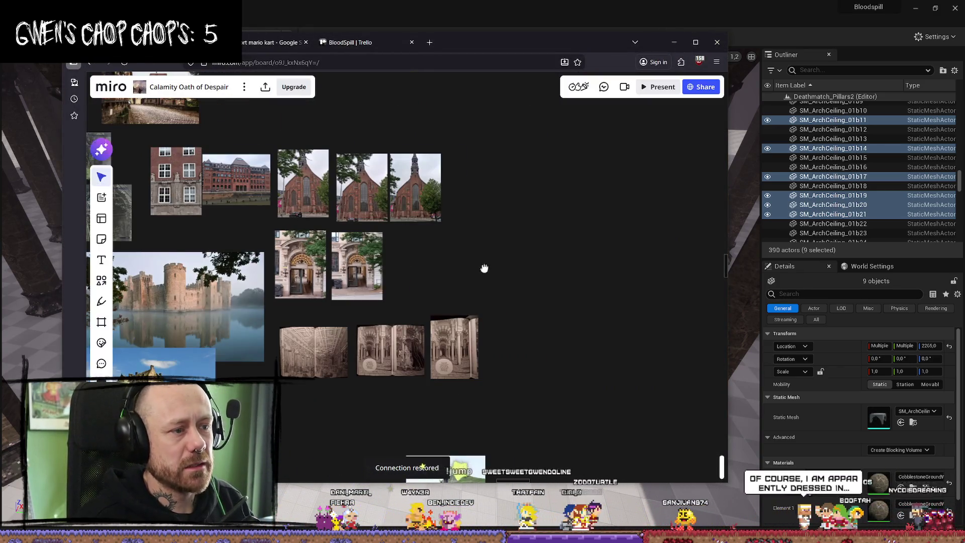
scroll(523, 287, "down", 3)
scroll(432, 272, "up", 5)
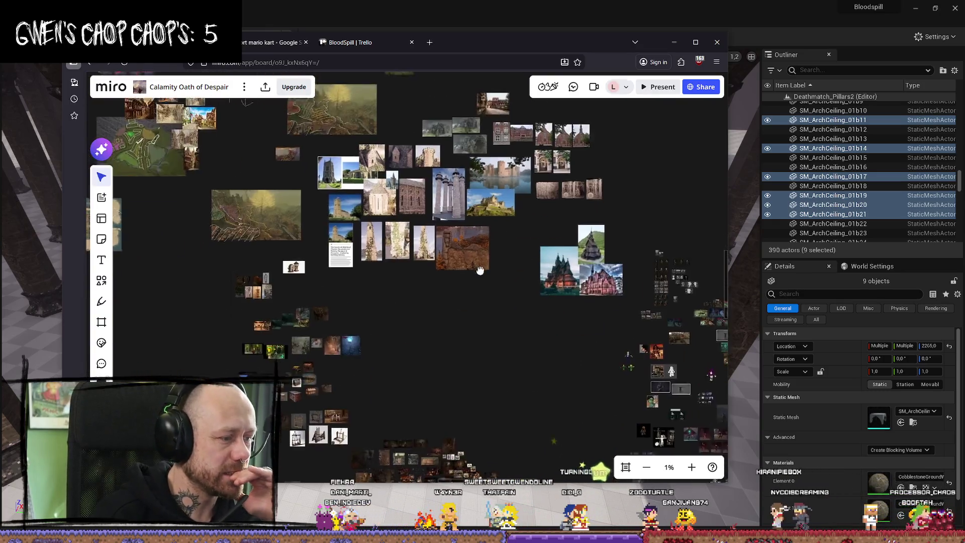
scroll(271, 253, "up", 5)
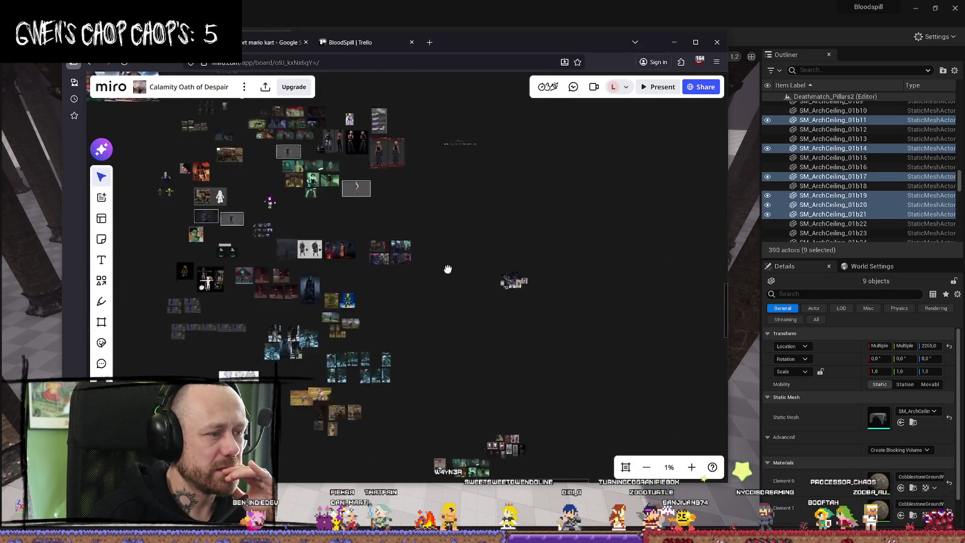
scroll(397, 255, "down", 5)
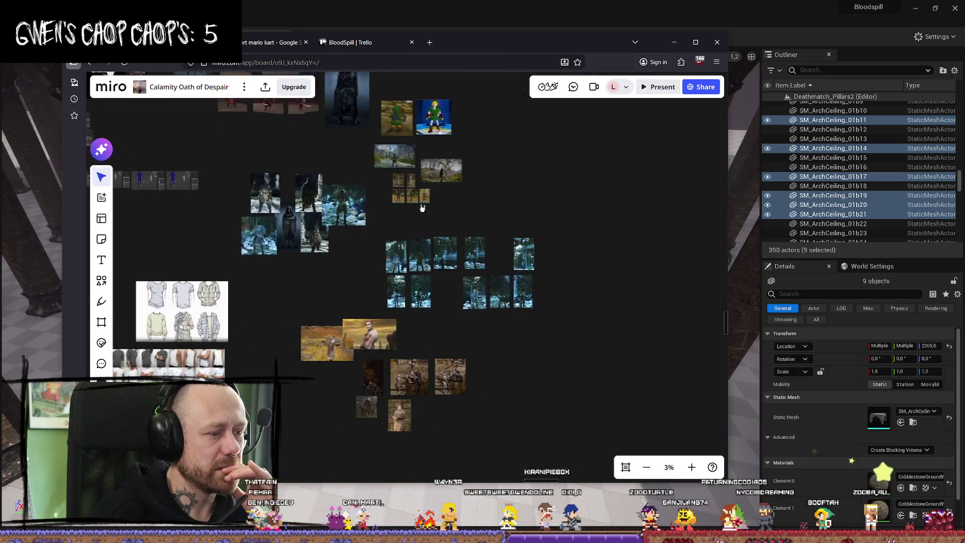
scroll(450, 348, "up", 2)
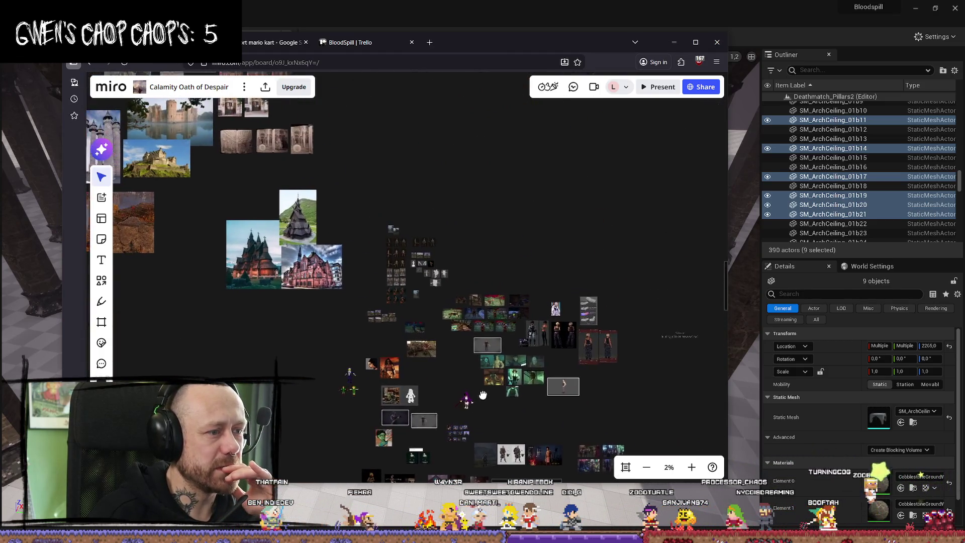
scroll(503, 324, "up", 4)
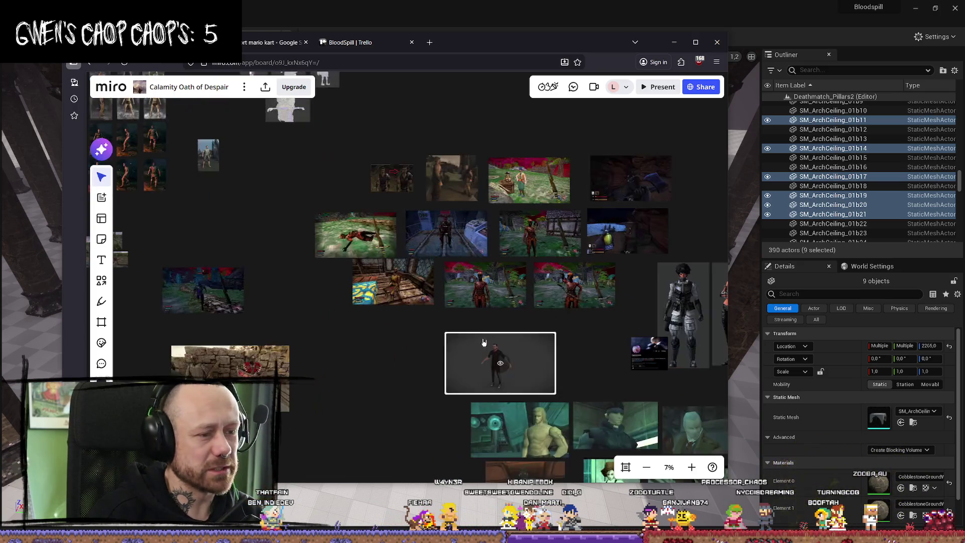
scroll(580, 331, "down", 6)
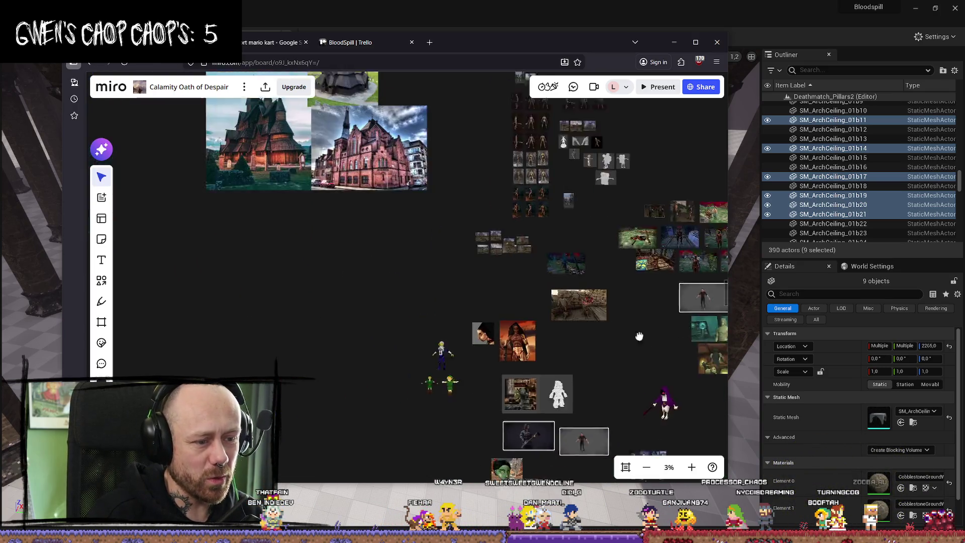
left_click_drag(396, 337, 361, 222)
Step: Zoom out to 1% to see all the fireplace, chest, cage and church-tower clusters
scroll(361, 222, "up", 4)
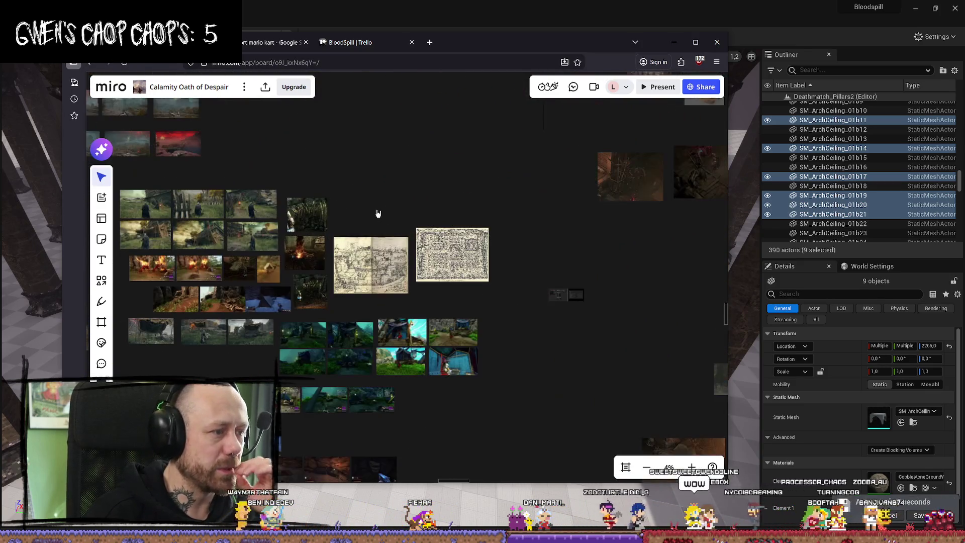
scroll(415, 243, "down", 3)
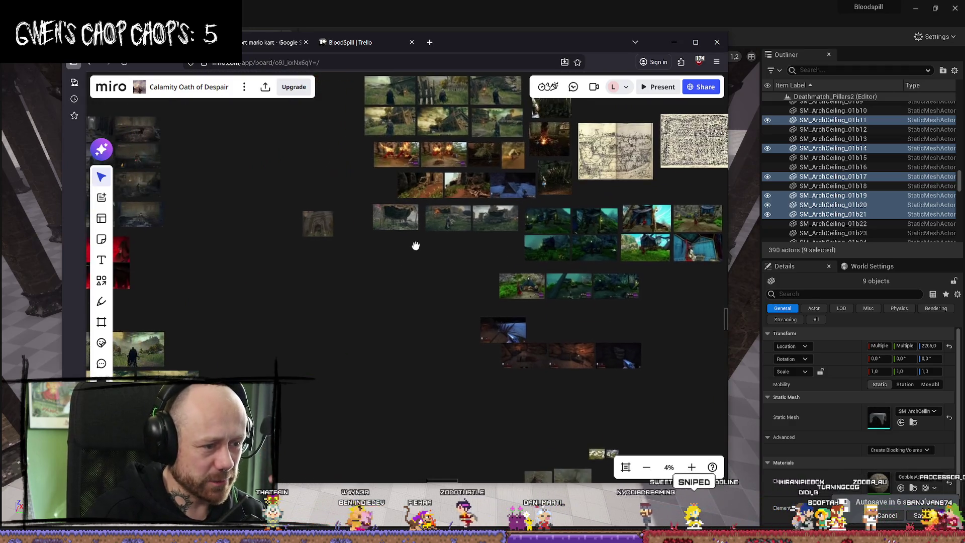
scroll(476, 319, "up", 4)
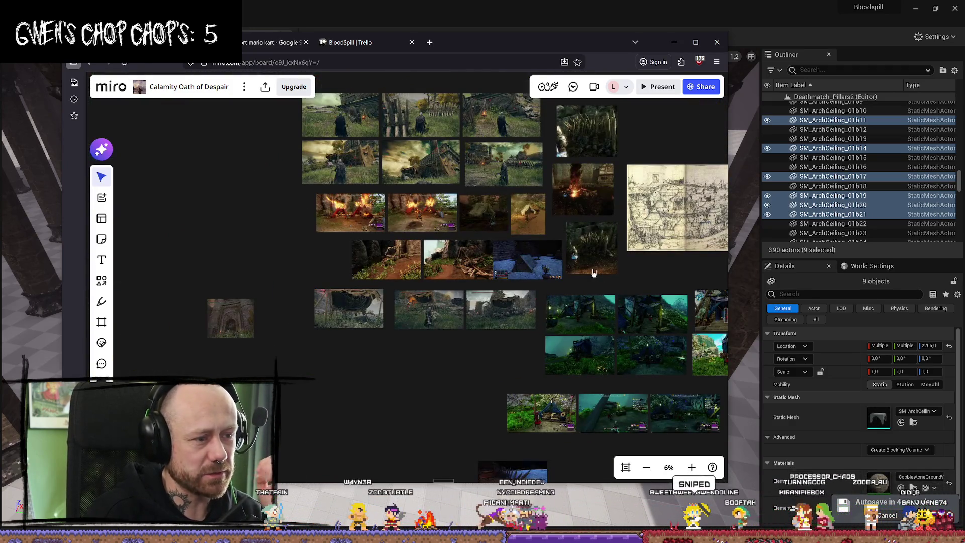
scroll(593, 273, "down", 5)
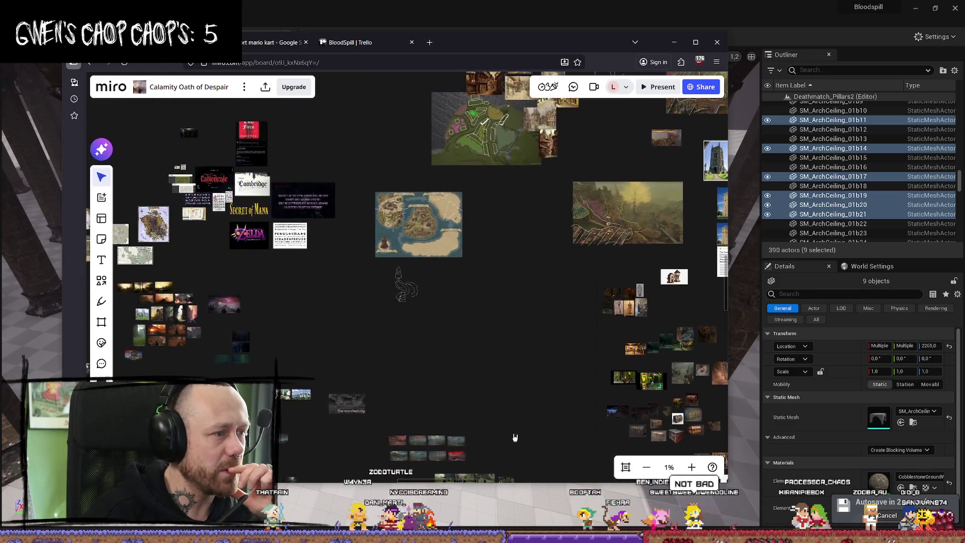
scroll(514, 437, "up", 5)
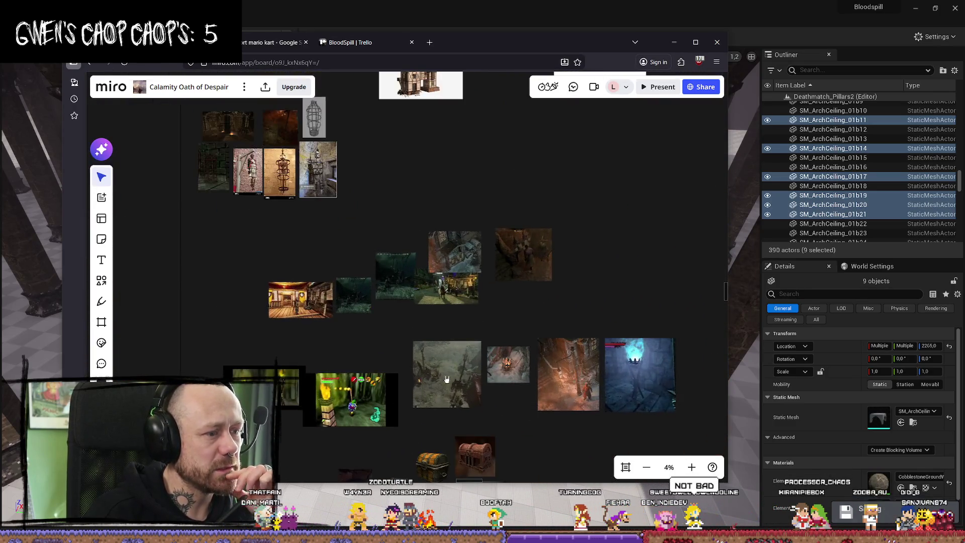
scroll(439, 275, "up", 2)
scroll(409, 200, "down", 5)
scroll(580, 280, "down", 3)
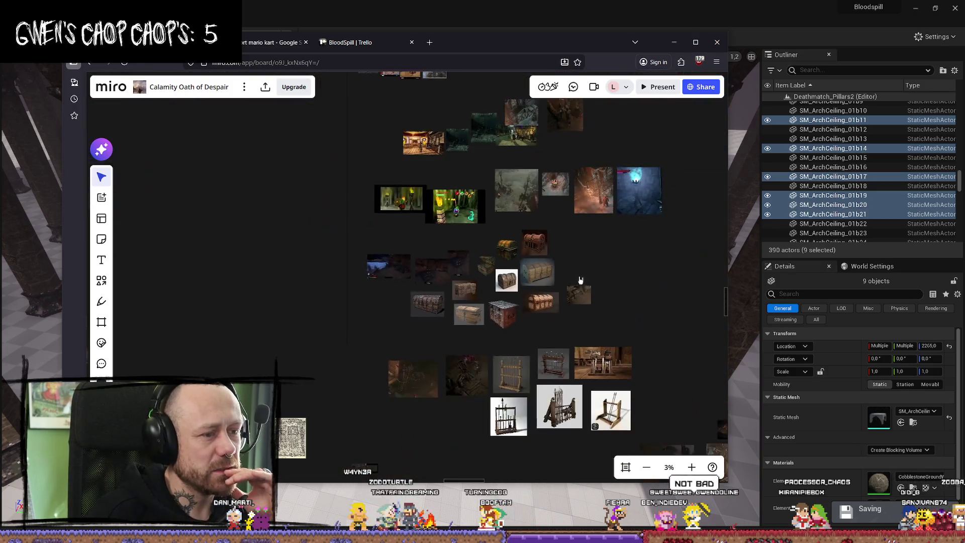
scroll(580, 279, "down", 2)
scroll(493, 269, "down", 5)
scroll(342, 234, "up", 2)
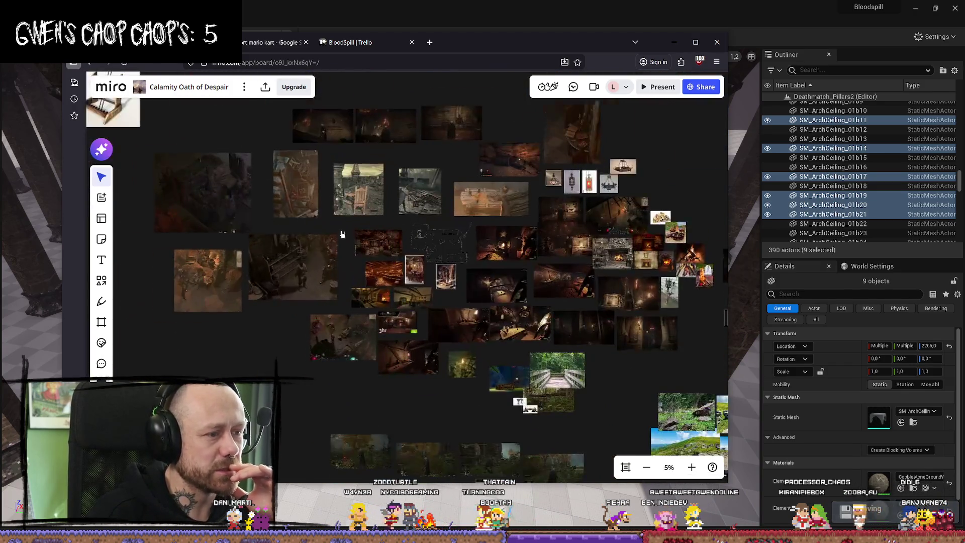
scroll(342, 234, "up", 2)
scroll(533, 200, "up", 5)
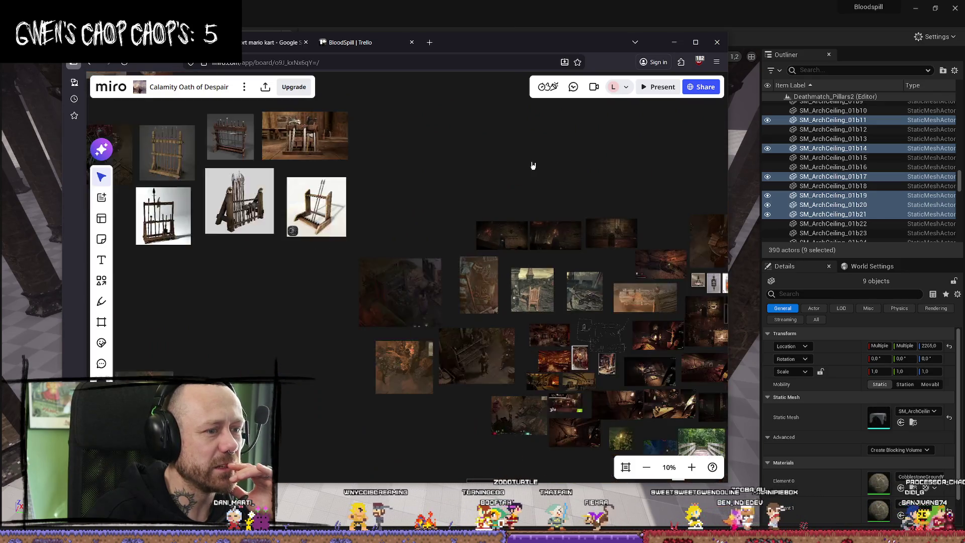
scroll(462, 226, "down", 5)
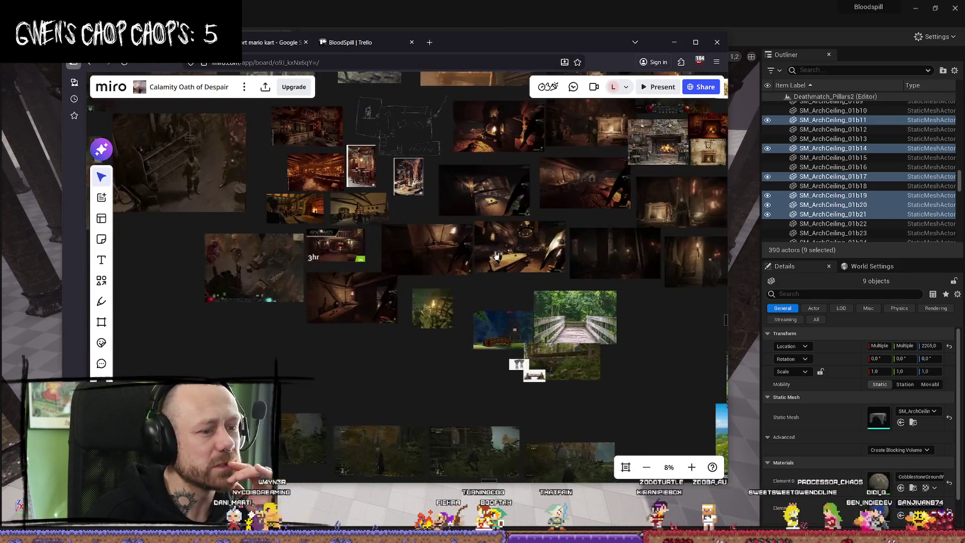
scroll(536, 256, "down", 5)
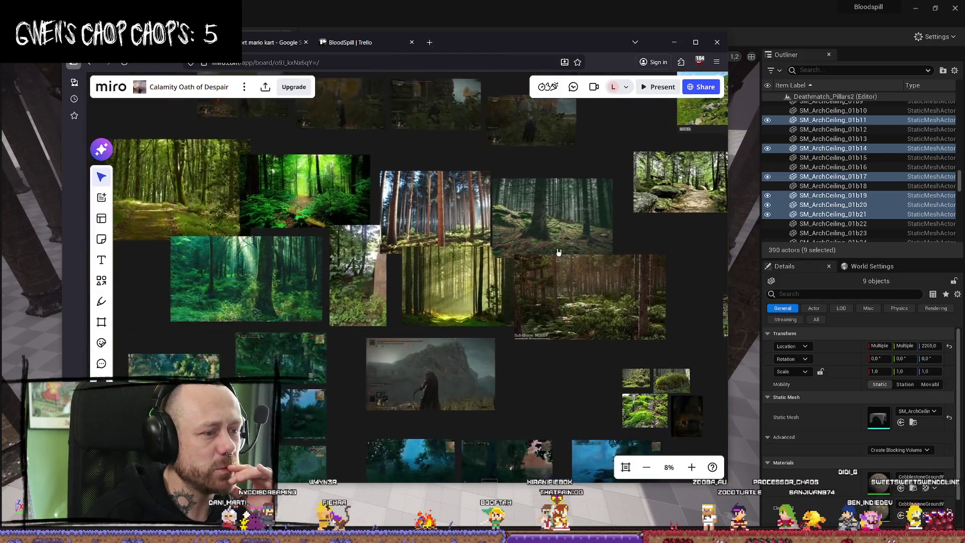
scroll(571, 253, "down", 5)
scroll(571, 253, "up", 5)
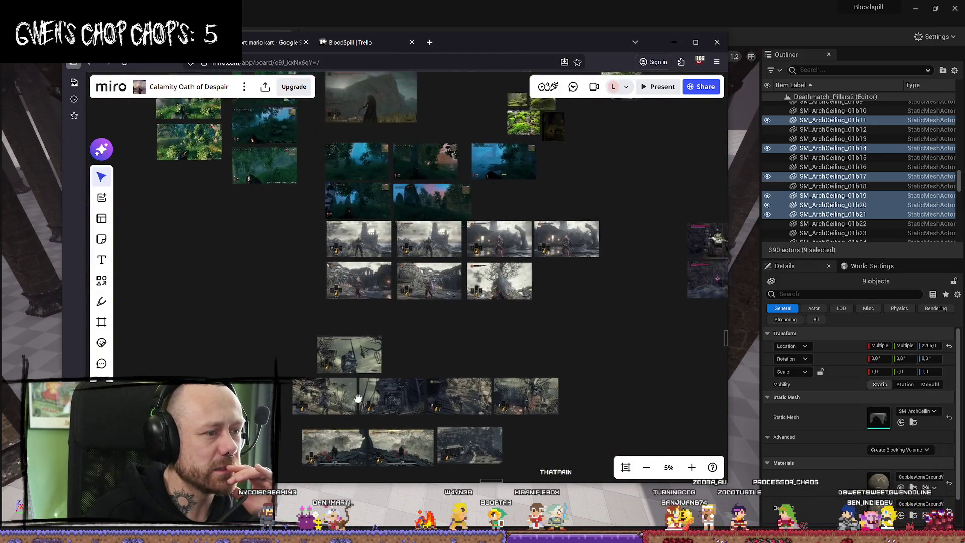
scroll(414, 267, "down", 4)
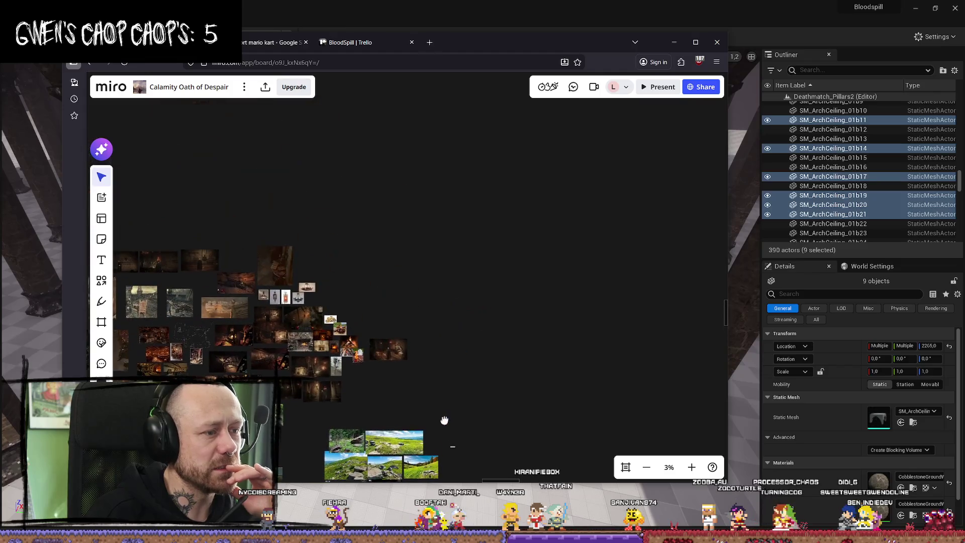
scroll(312, 352, "up", 10)
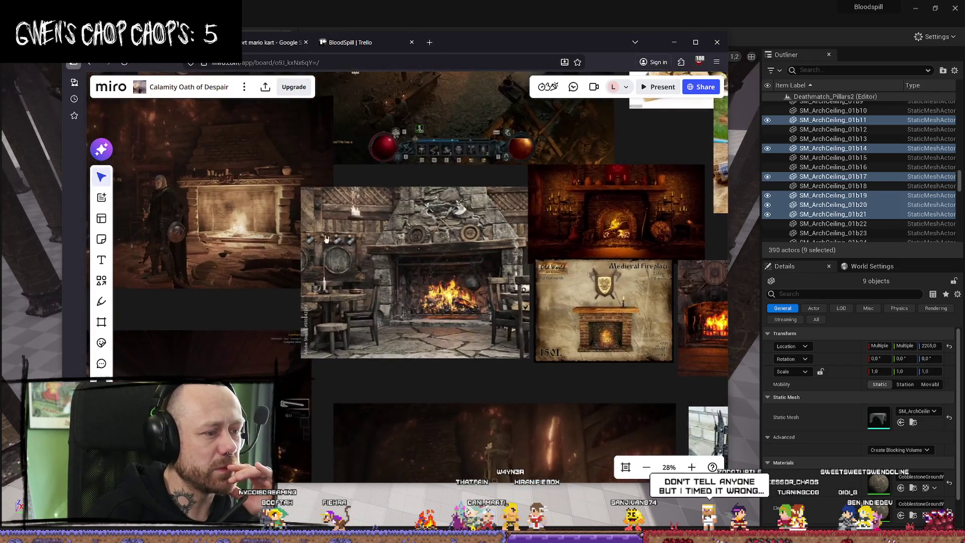
scroll(325, 239, "down", 8)
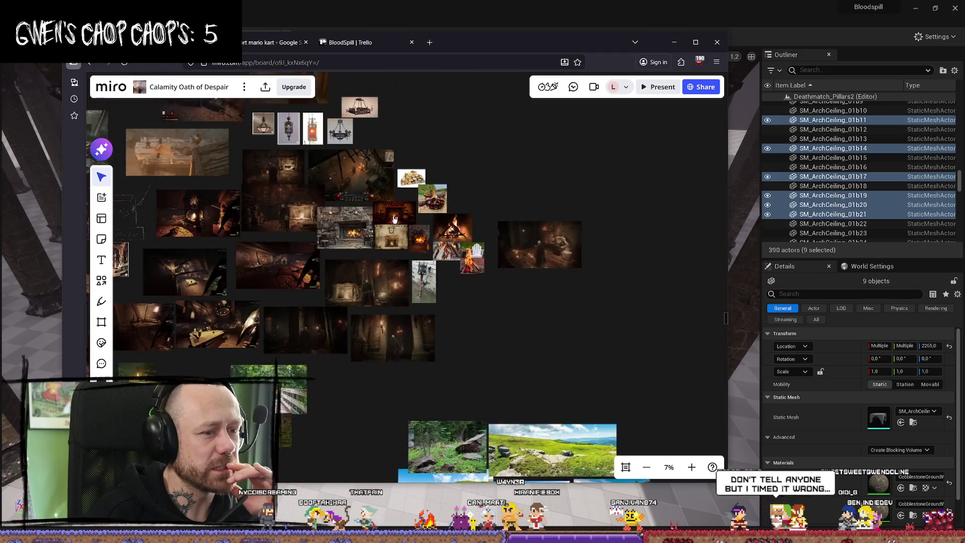
scroll(395, 219, "down", 1)
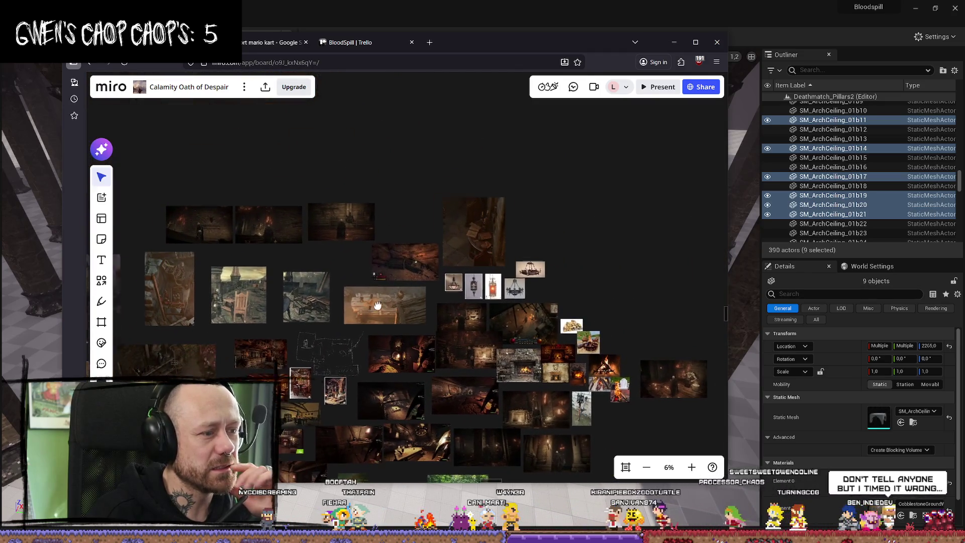
scroll(377, 305, "up", 10)
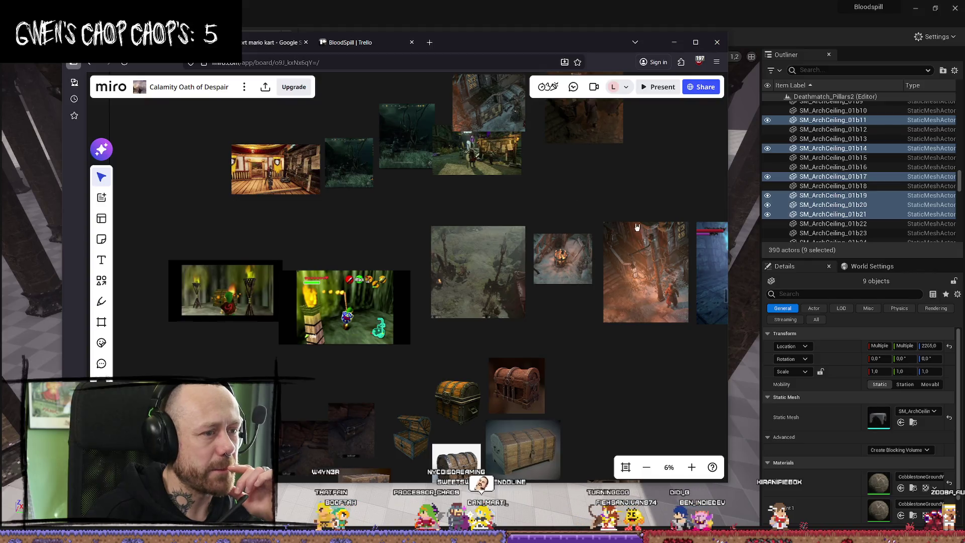
scroll(637, 227, "up", 3)
scroll(438, 329, "down", 3)
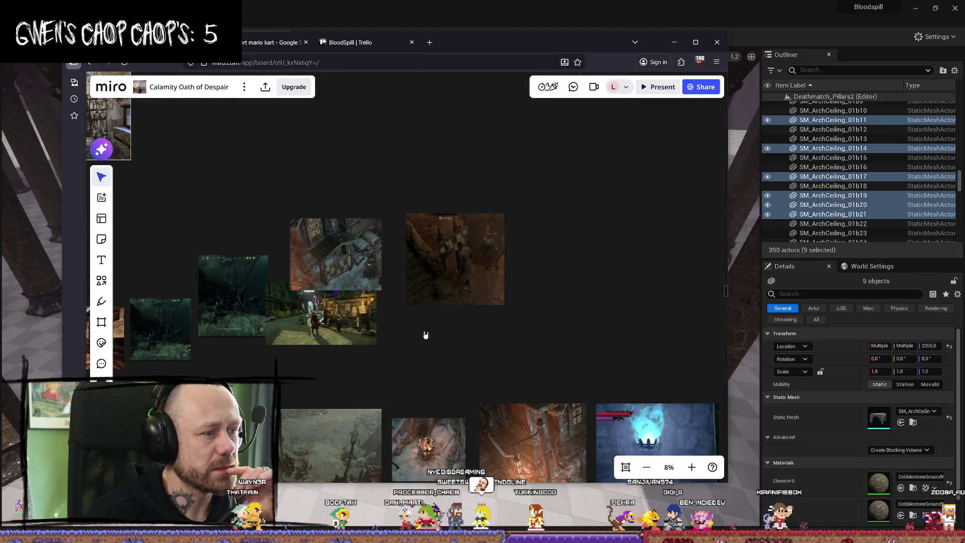
scroll(425, 334, "left", 5)
scroll(414, 275, "up", 3)
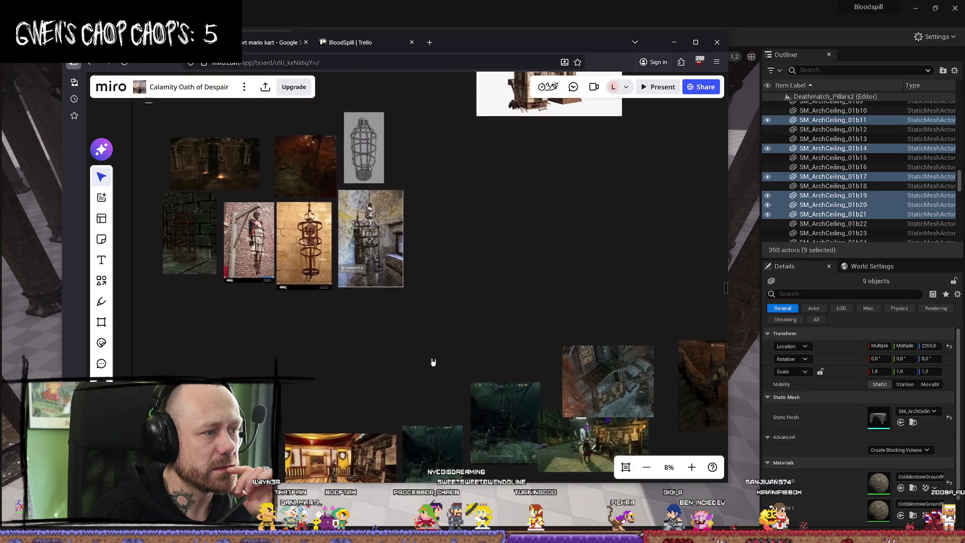
scroll(458, 332, "down", 3)
scroll(456, 315, "up", 5)
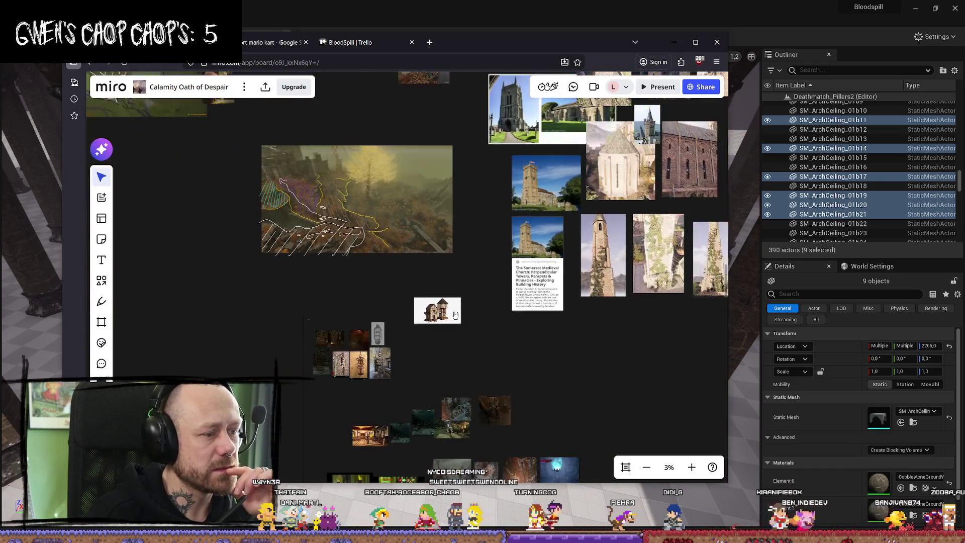
scroll(467, 304, "down", 3)
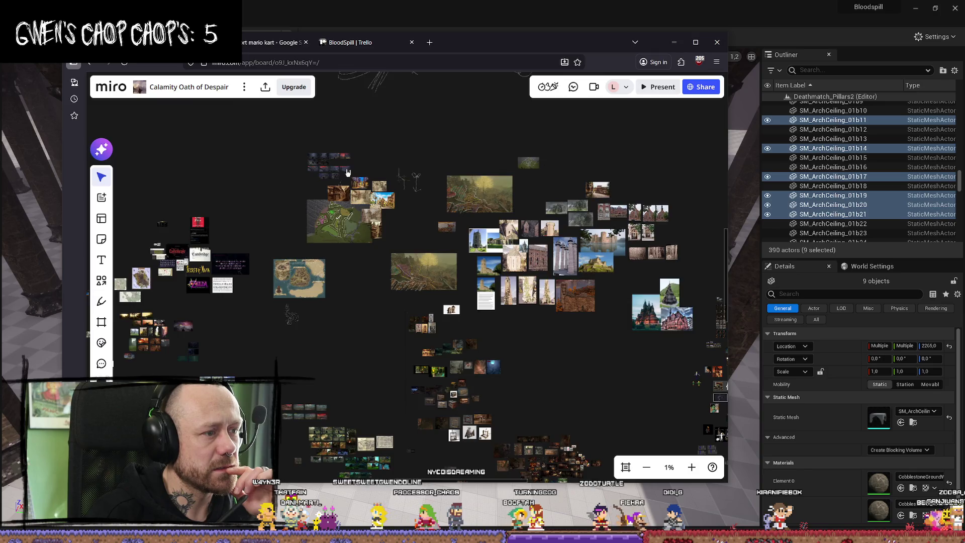
Step: Zoom around and pan the character images into view
scroll(347, 172, "up", 5)
scroll(407, 199, "down", 5)
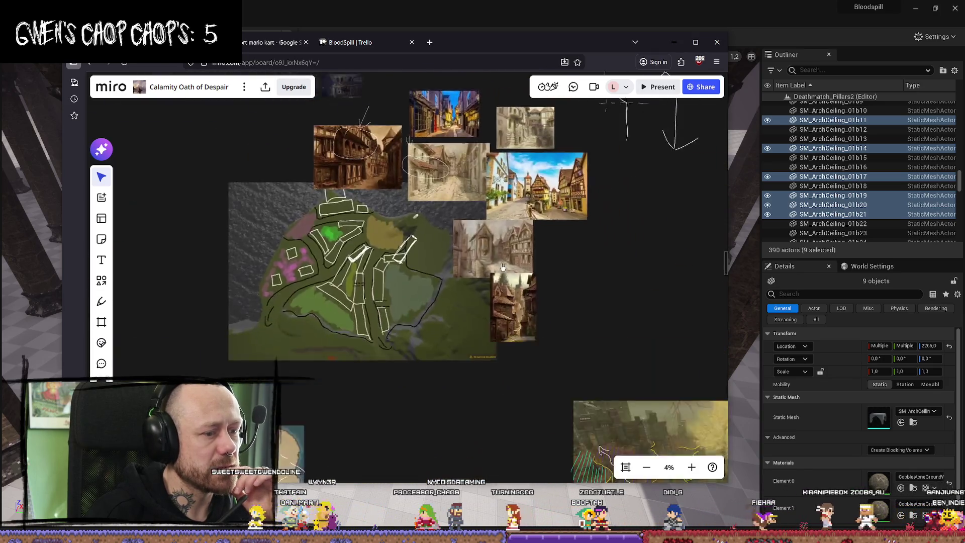
scroll(551, 250, "up", 2)
scroll(552, 250, "down", 1)
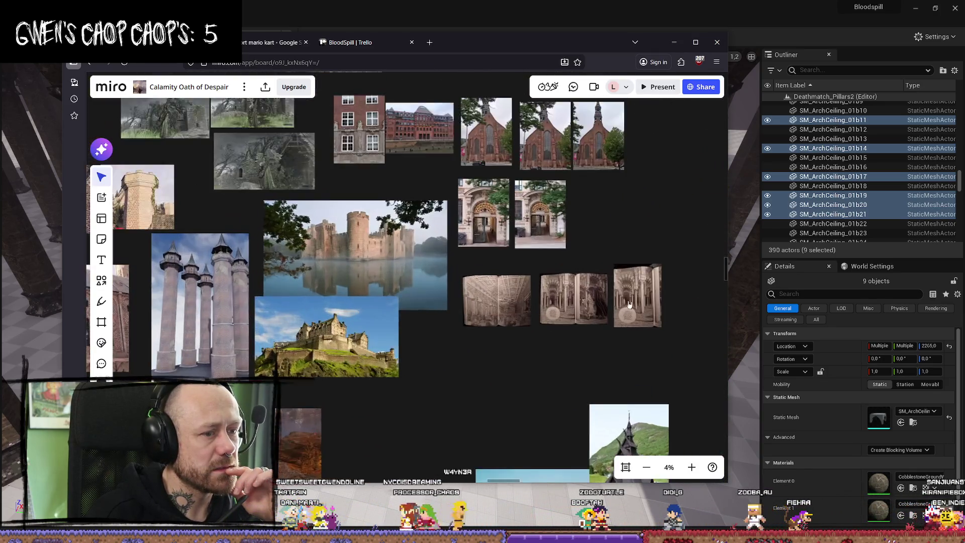
mouse_move(604, 335)
left_mouse_down()
mouse_move(527, 264)
mouse_move(437, 227)
left_mouse_up()
scroll(436, 227, "down", 5)
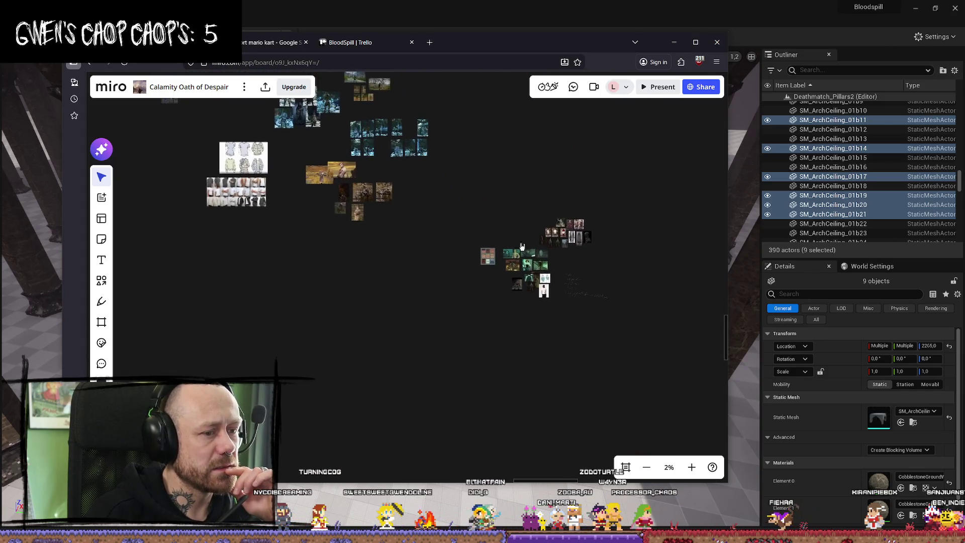
scroll(547, 242, "down", 6)
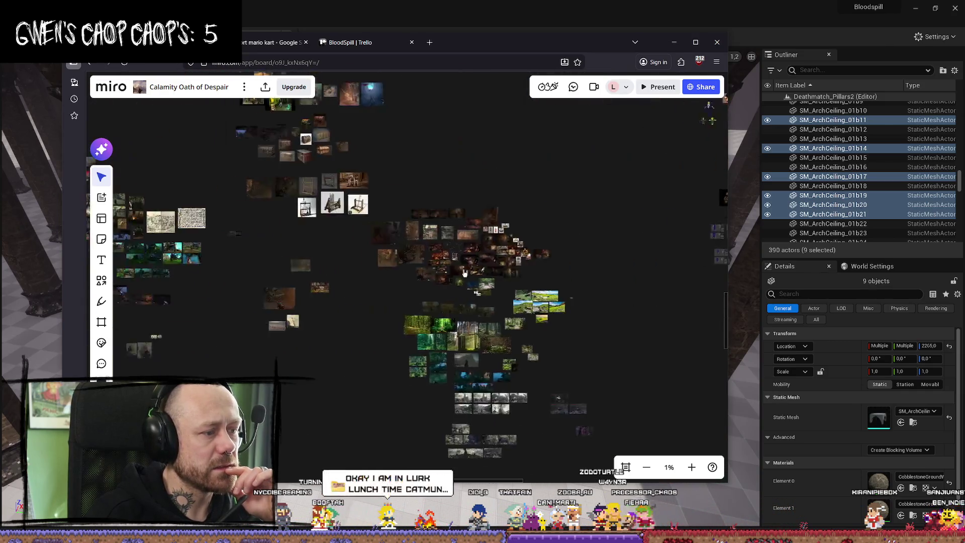
scroll(274, 239, "up", 5)
Step: Pan past the maps, logo, and forest and snow images to the sketch line and creature clusters
left_click_drag(241, 221, 429, 243)
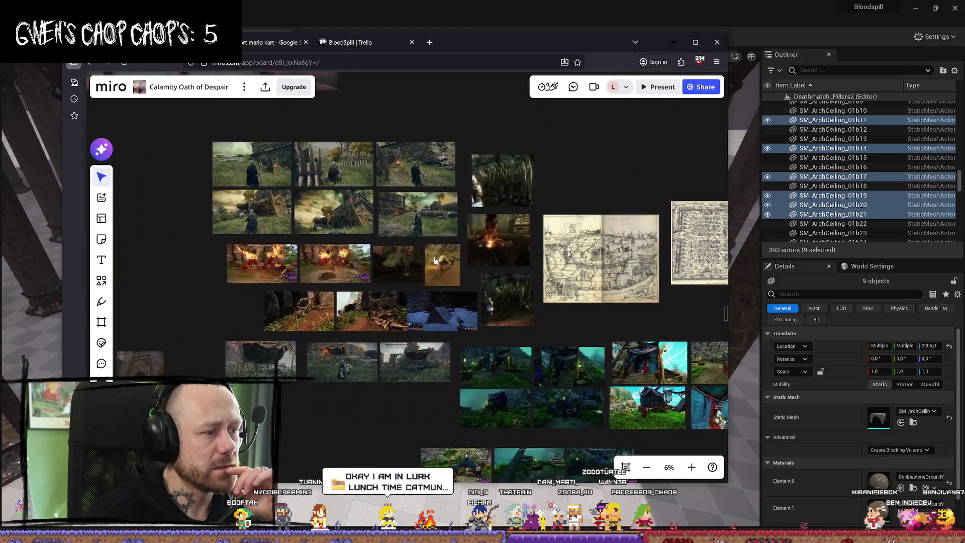
scroll(438, 208, "down", 3)
mouse_move(438, 208)
left_mouse_down()
mouse_move(396, 288)
mouse_move(549, 355)
left_mouse_up()
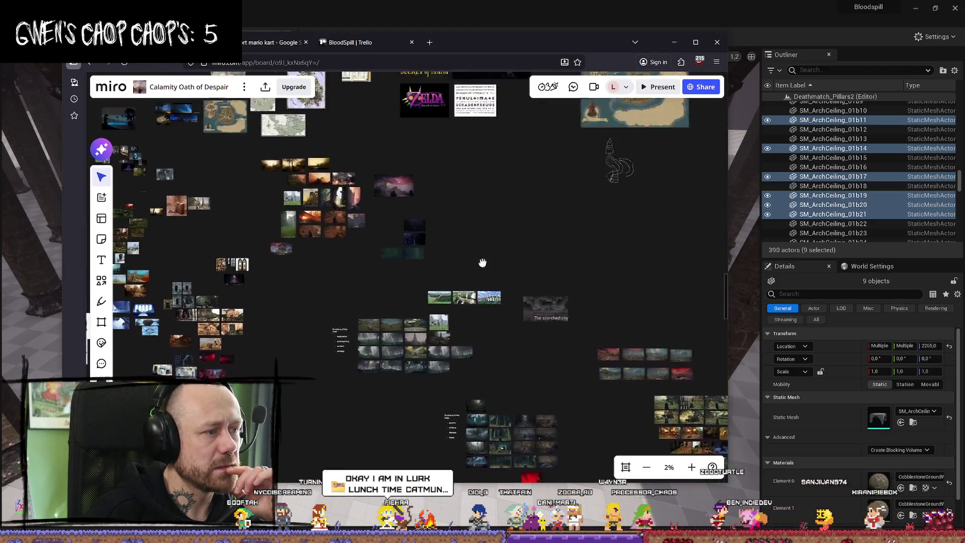
left_click_drag(482, 263, 507, 395)
scroll(311, 261, "up", 3)
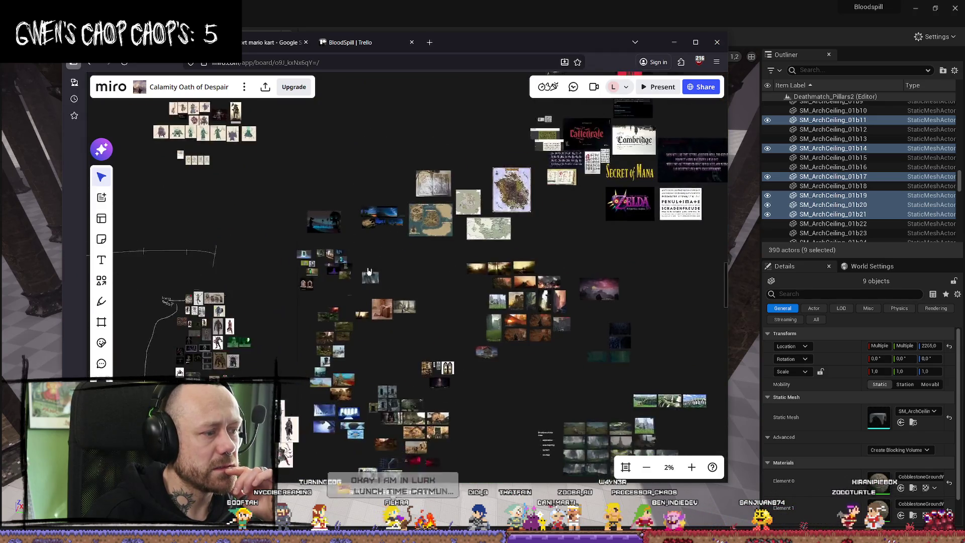
left_click_drag(311, 261, 391, 360)
scroll(340, 224, "up", 5)
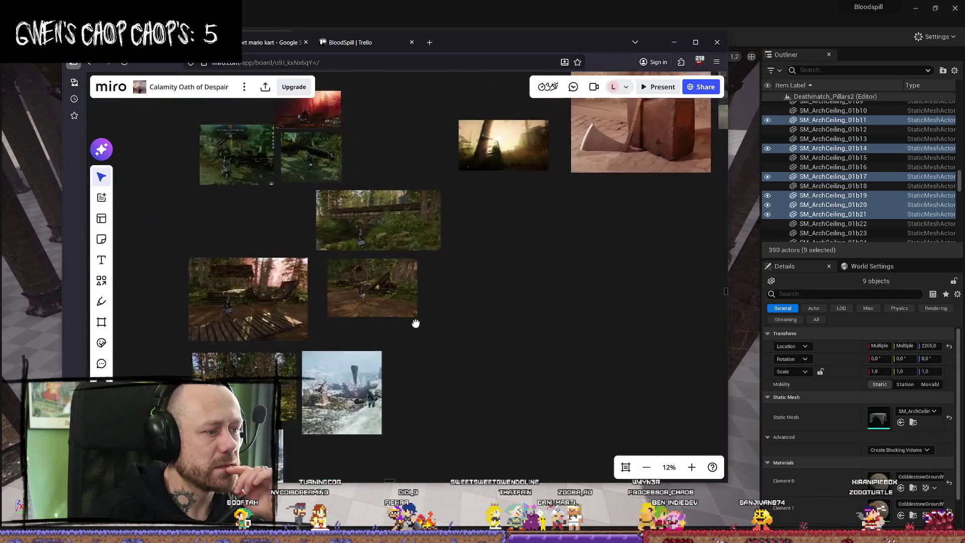
left_click_drag(415, 318, 418, 228)
scroll(419, 228, "down", 5)
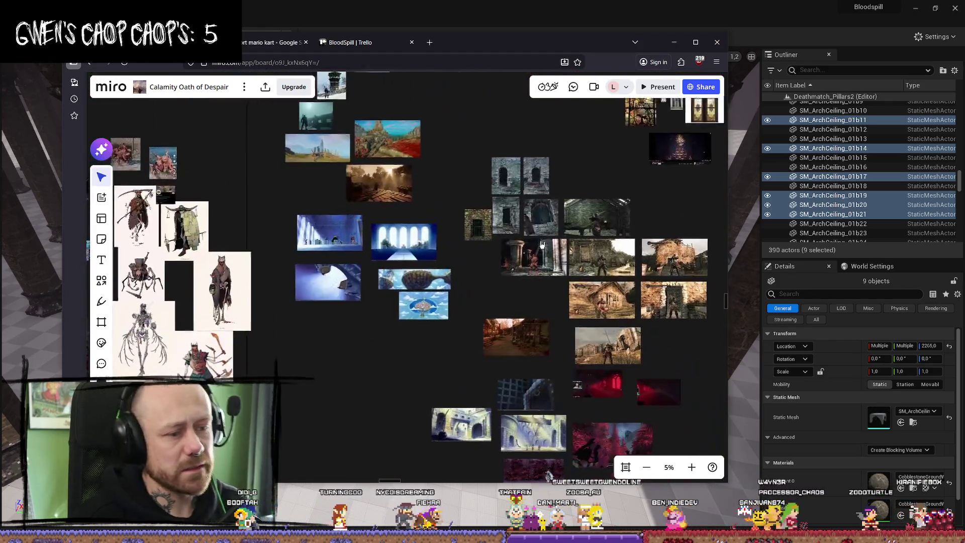
scroll(623, 317, "down", 3)
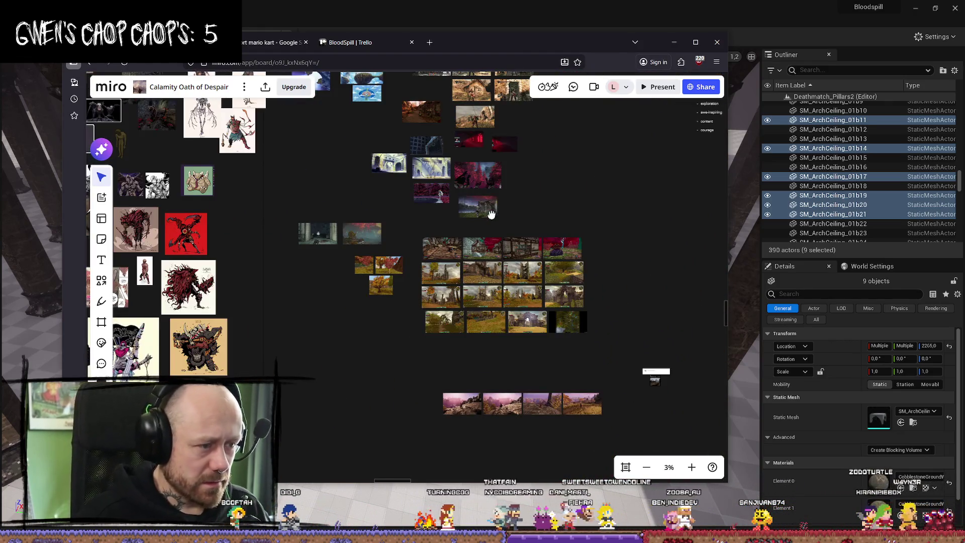
left_click_drag(347, 151, 452, 256)
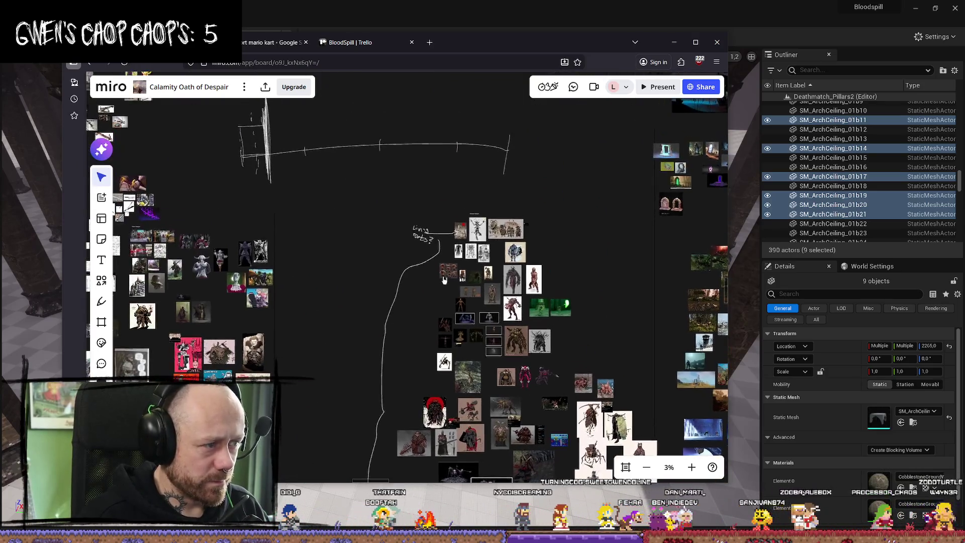
Step: Shift the view across the creature references beside the sketch line
mouse_move(452, 141)
left_mouse_down()
mouse_move(555, 245)
mouse_move(469, 145)
left_mouse_up()
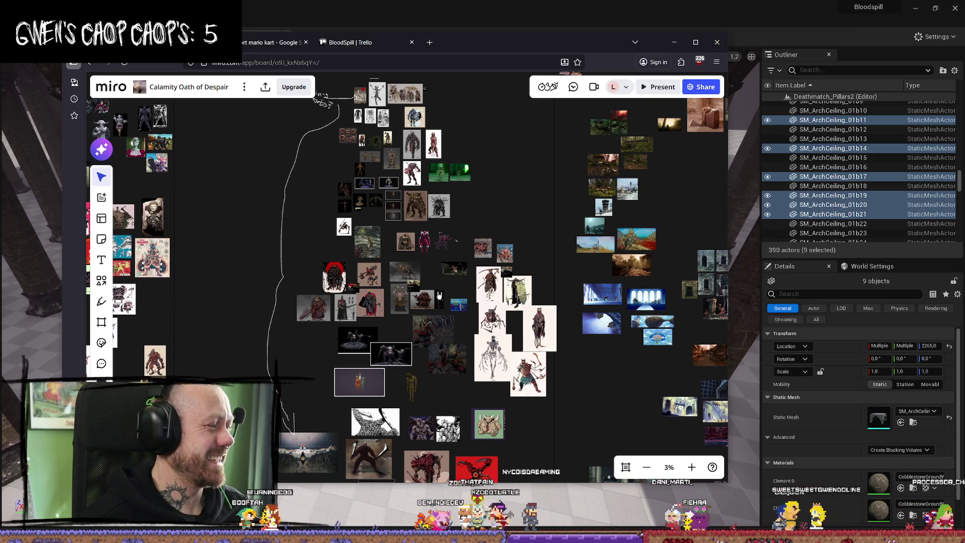
left_click_drag(533, 277, 481, 316)
scroll(480, 316, "up", 5)
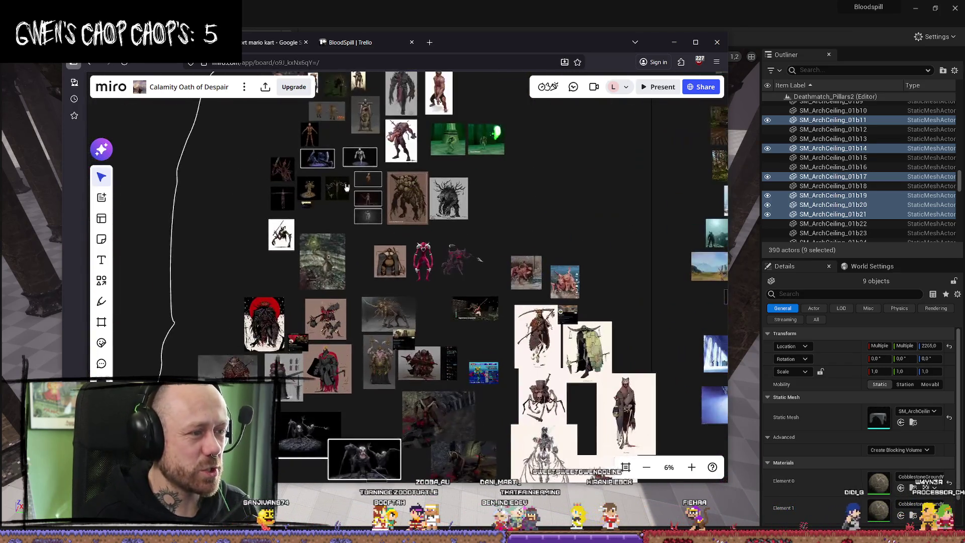
scroll(400, 258, "down", 3)
scroll(427, 201, "up", 5)
scroll(458, 150, "down", 6)
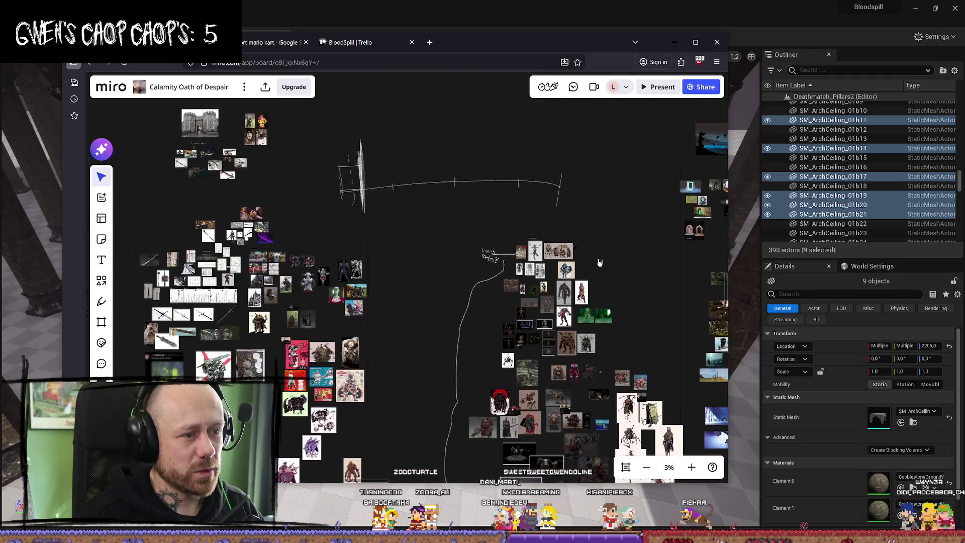
scroll(565, 228, "up", 5)
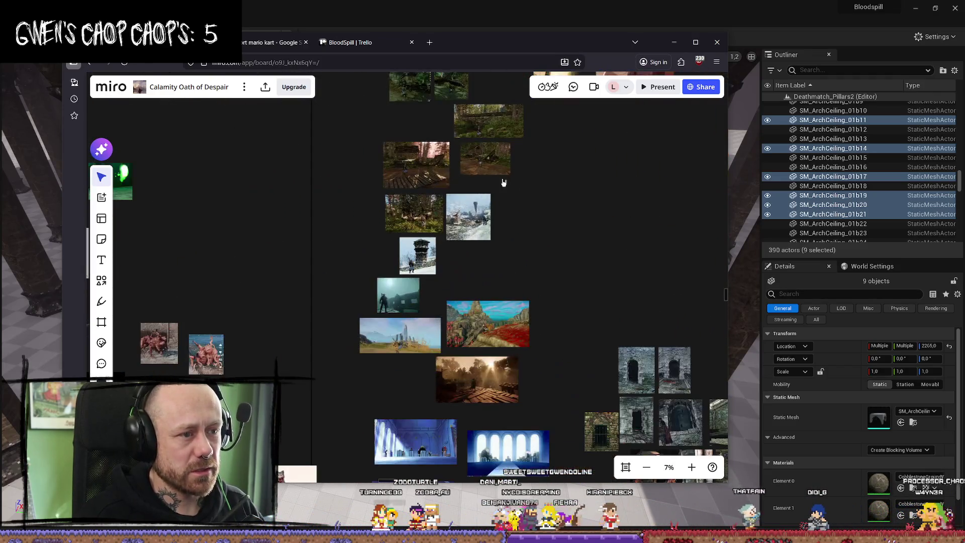
Step: Pan past the sky scenes and maps to the yellow landscape sketch and church photos at 2%
mouse_move(435, 423)
left_mouse_down()
mouse_move(531, 290)
mouse_move(687, 380)
mouse_move(465, 501)
left_mouse_up()
scroll(571, 405, "down", 4)
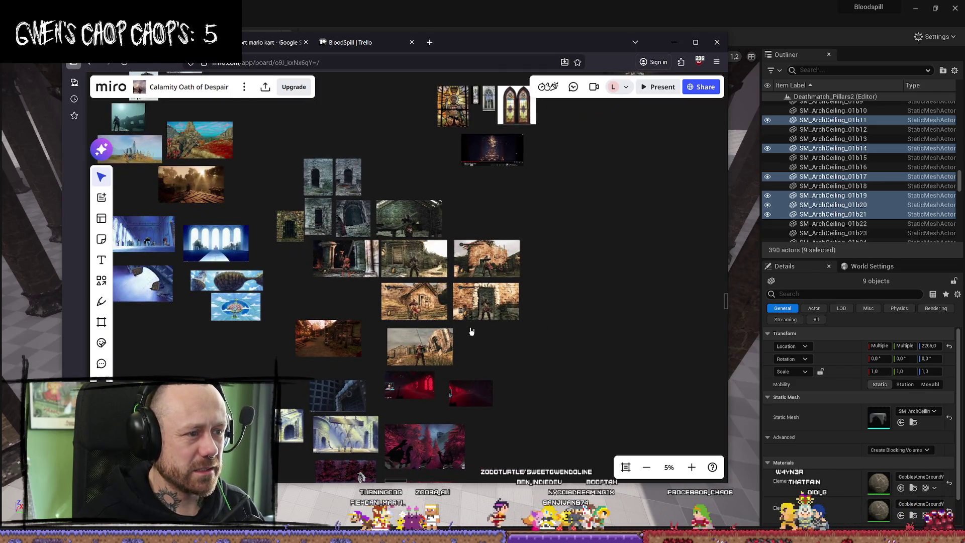
scroll(461, 257, "down", 5)
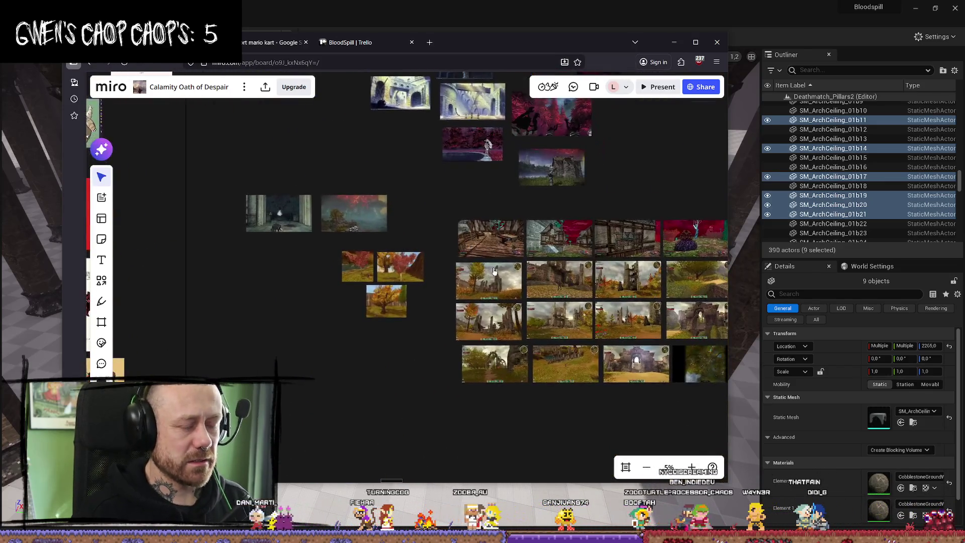
scroll(536, 278, "down", 5)
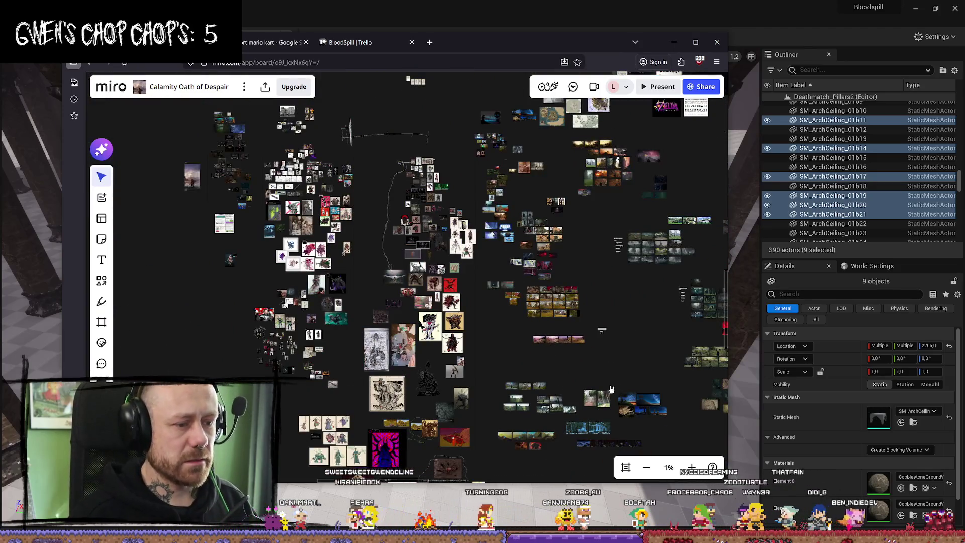
scroll(552, 318, "up", 3)
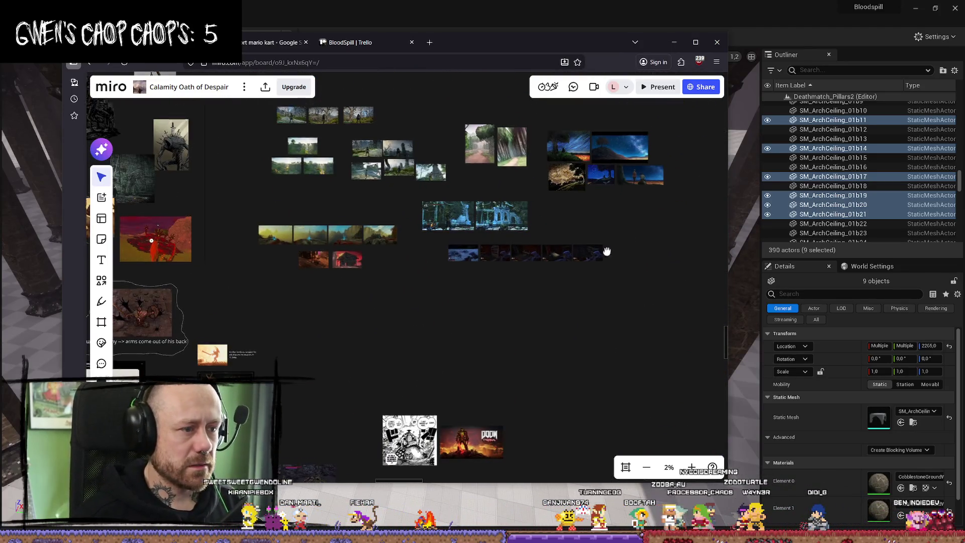
scroll(583, 392, "up", 10)
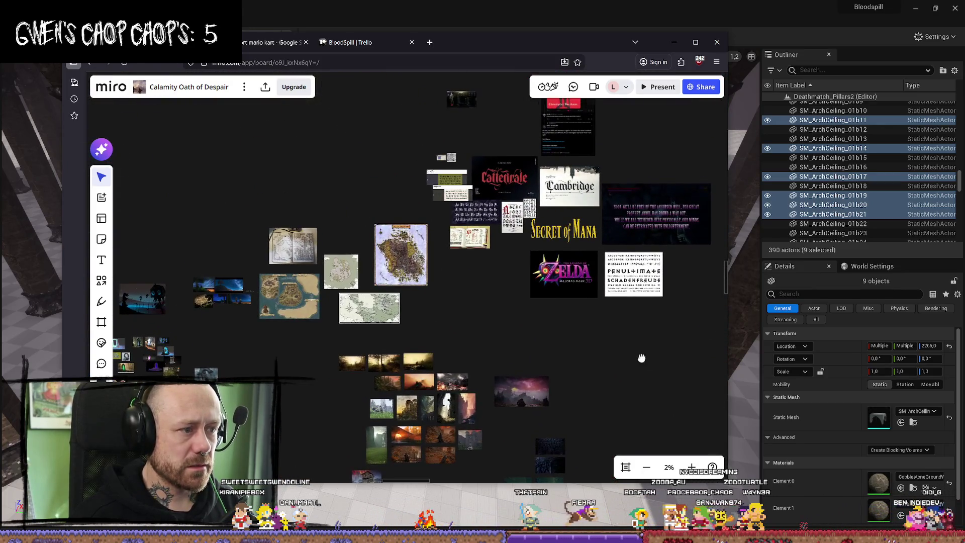
scroll(530, 366, "right", 5)
scroll(512, 392, "up", 3)
scroll(523, 412, "right", 5)
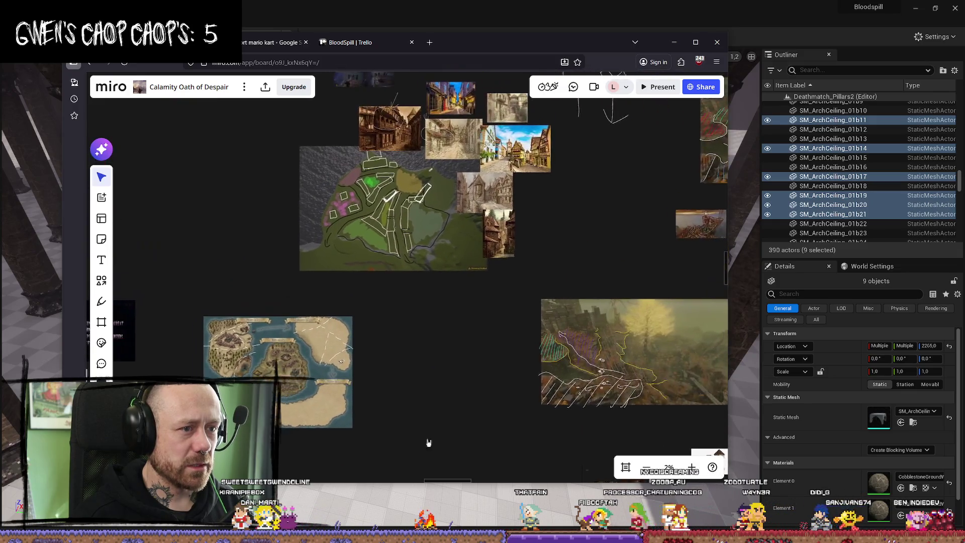
scroll(432, 452, "up", 5)
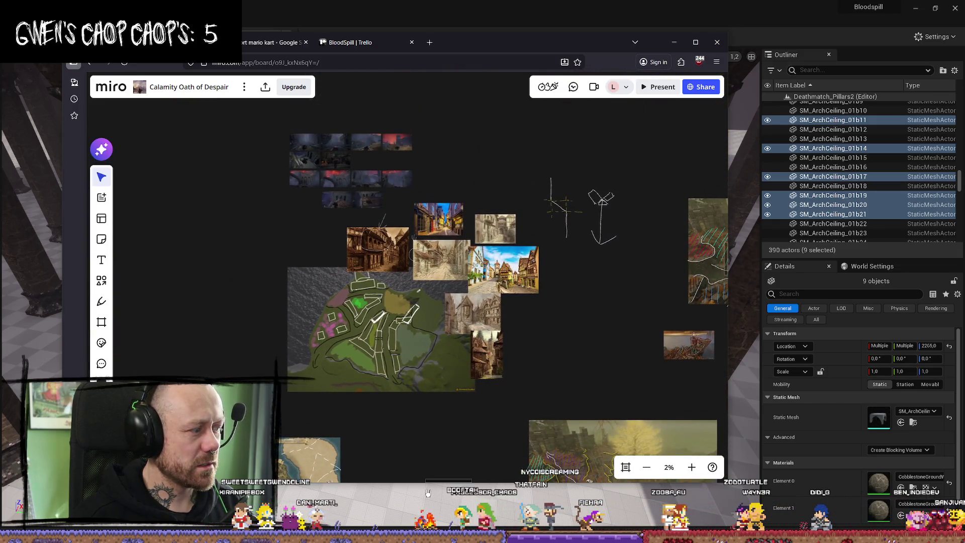
scroll(371, 387, "down", 5)
scroll(370, 387, "right", 3)
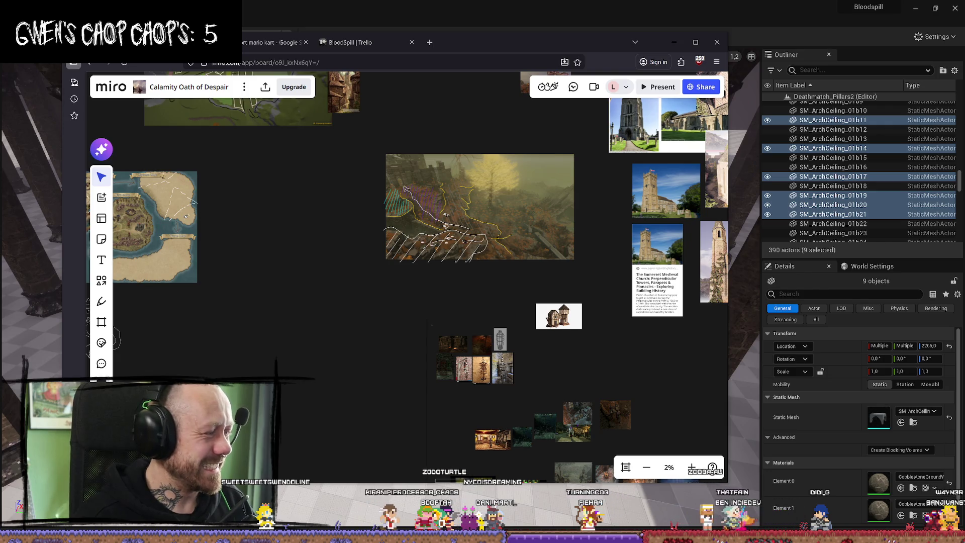
mouse_move(621, 349)
left_mouse_down()
mouse_move(542, 254)
mouse_move(523, 279)
left_mouse_up()
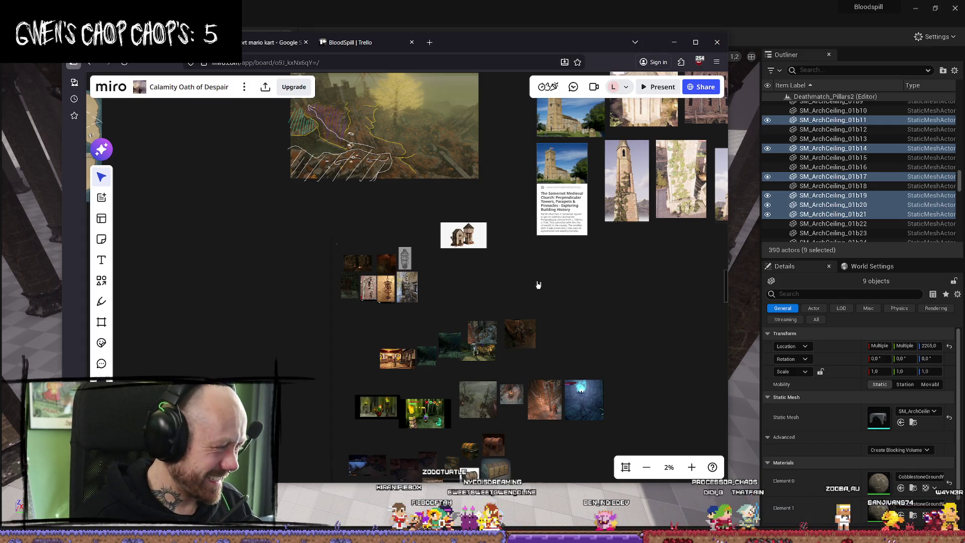
mouse_move(538, 285)
left_mouse_down()
mouse_move(500, 353)
mouse_move(519, 320)
mouse_move(561, 298)
left_mouse_up()
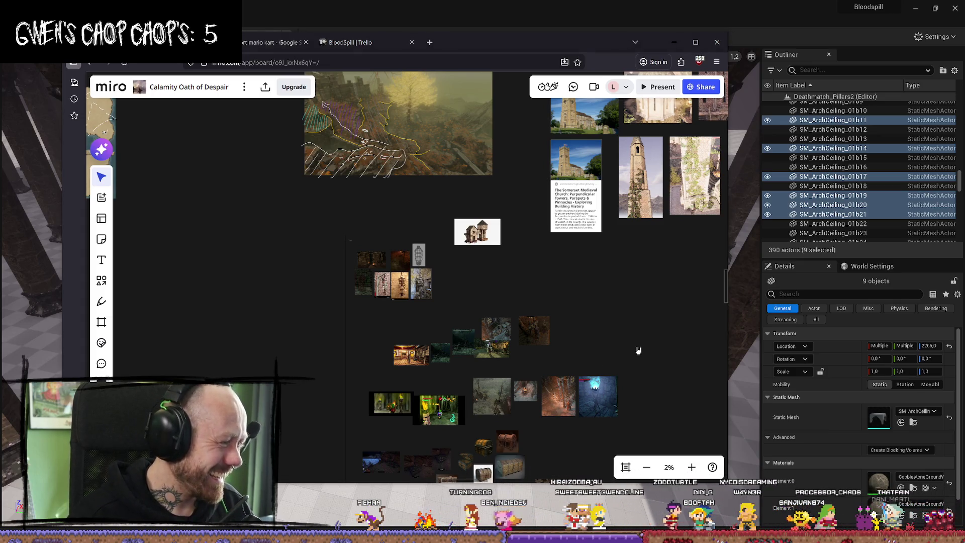
Step: Zoom into the tavern interior cluster around the hand-drawn floor-plan sketch
scroll(555, 211, "down", 10)
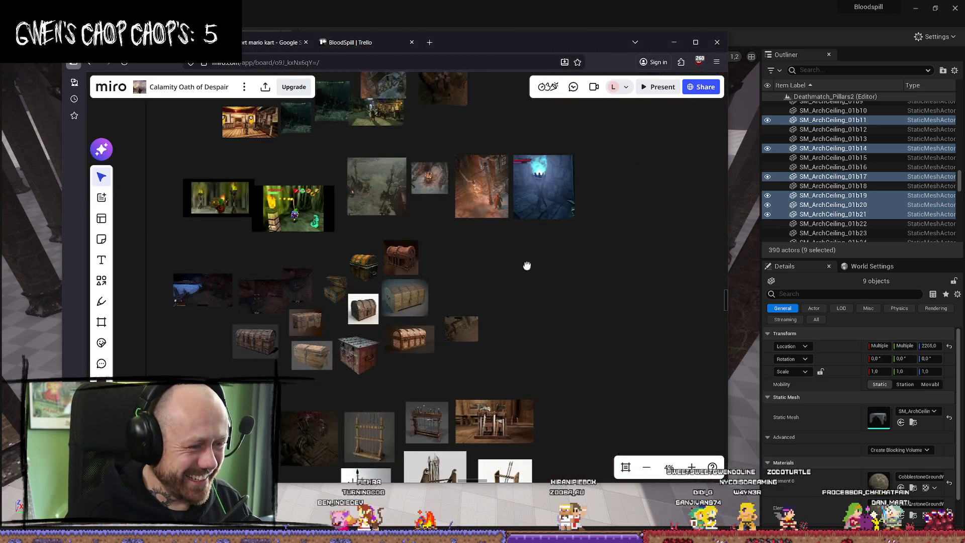
scroll(507, 341, "down", 10)
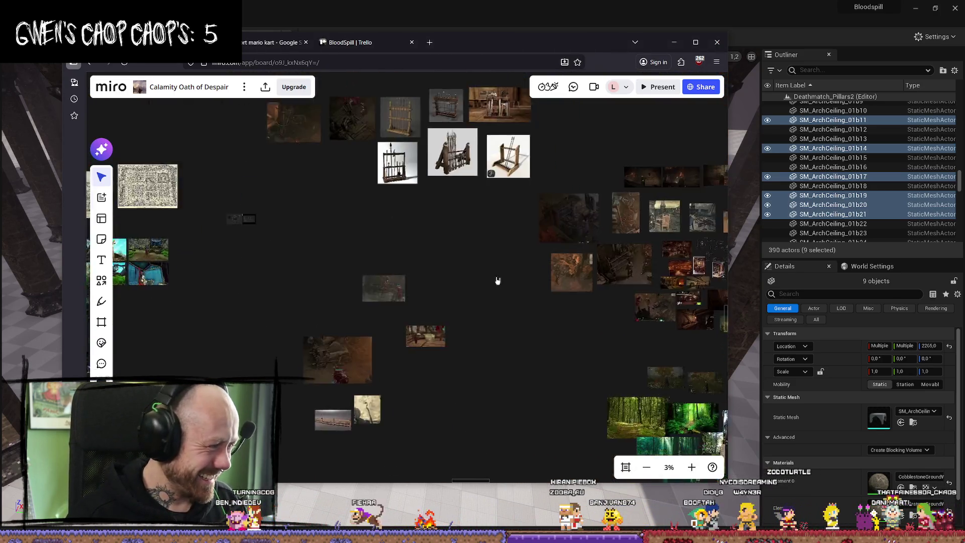
scroll(527, 281, "up", 5)
scroll(527, 282, "right", 5)
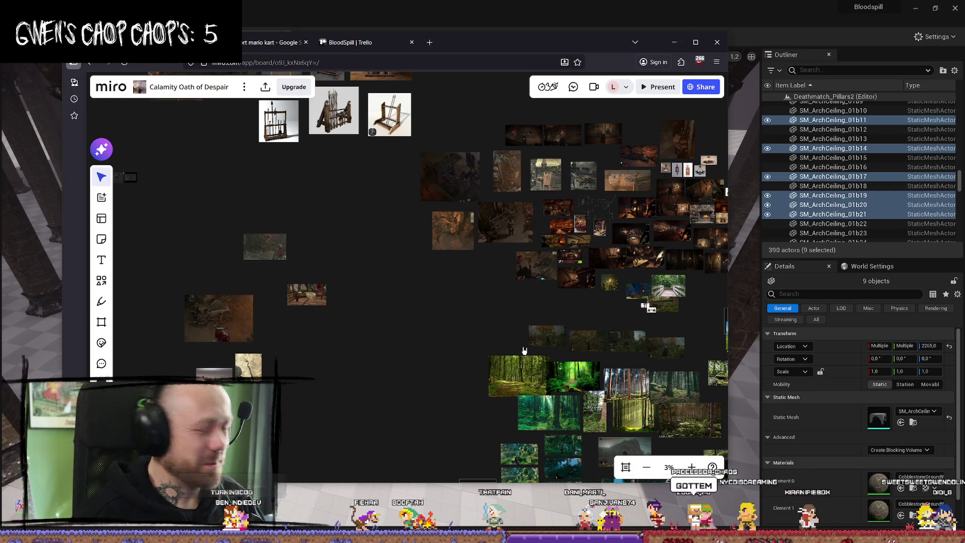
scroll(523, 351, "up", 5)
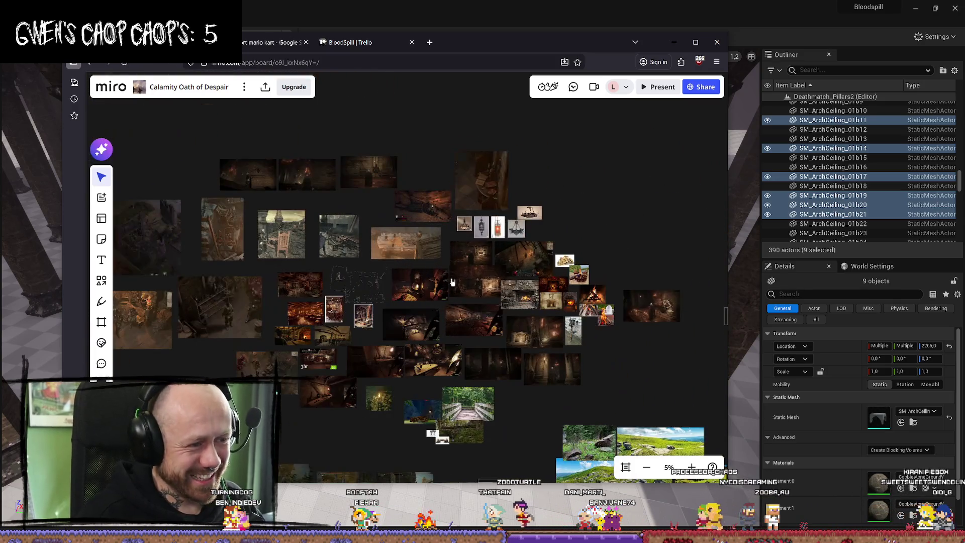
scroll(452, 282, "up", 3)
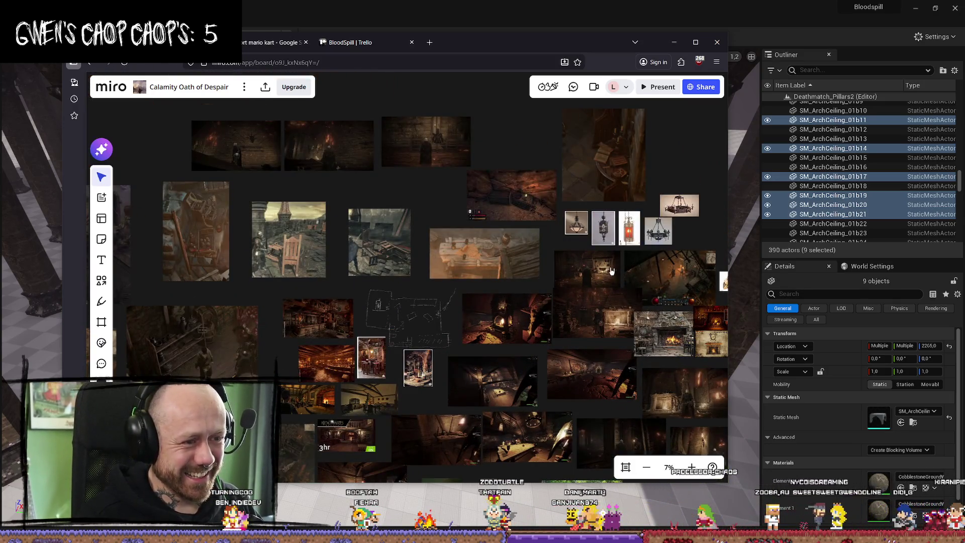
scroll(472, 230, "up", 5)
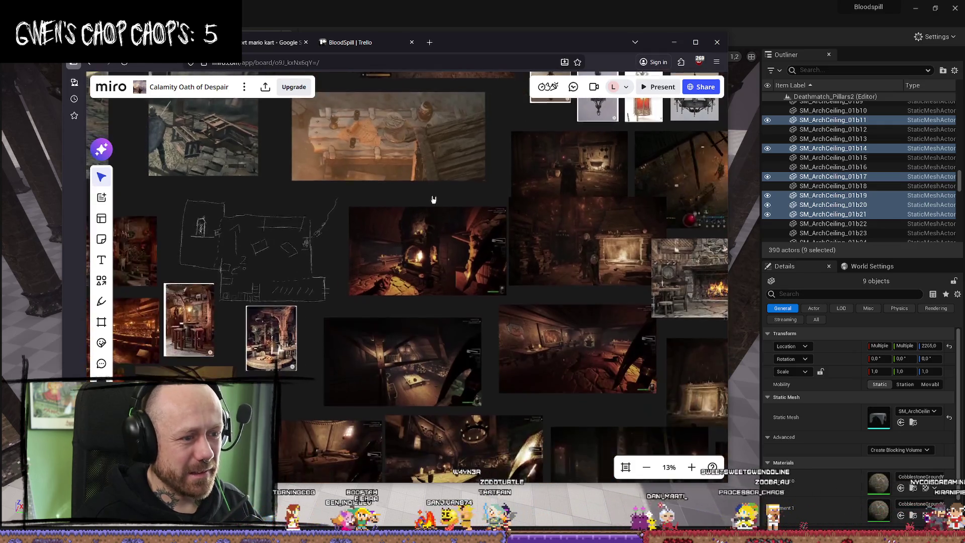
Step: Pan across the fireplace and forest images and zoom out to about 7%
scroll(471, 318, "down", 3)
scroll(442, 301, "up", 4)
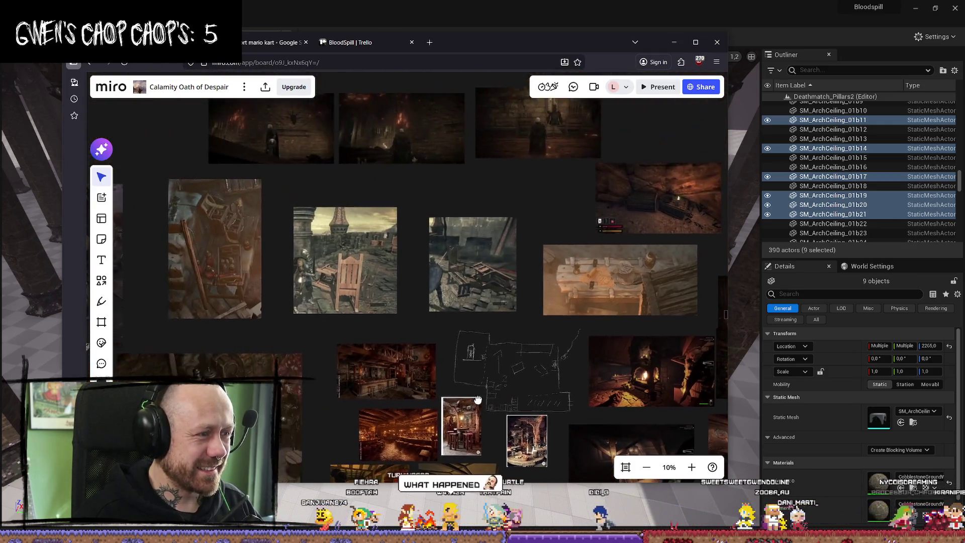
scroll(509, 323, "down", 4)
scroll(509, 323, "right", 10)
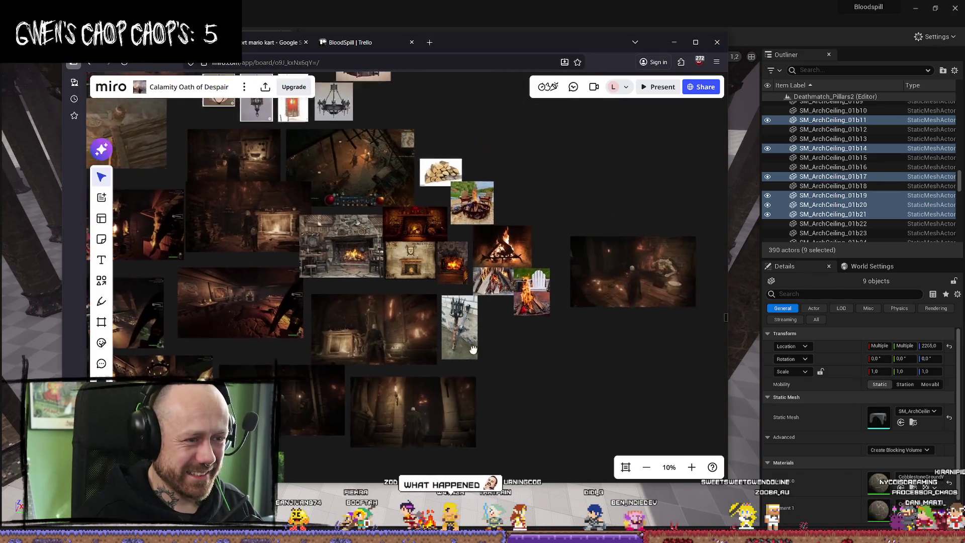
scroll(430, 259, "right", 5)
scroll(652, 282, "down", 2)
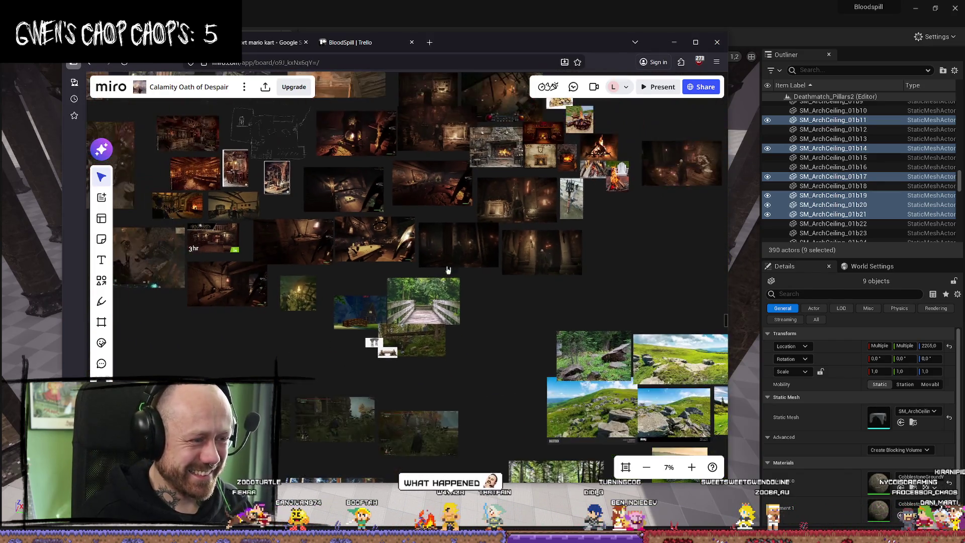
scroll(579, 242, "left", 3)
Step: Zoom in on the red-sky landscape images
scroll(580, 241, "down", 10)
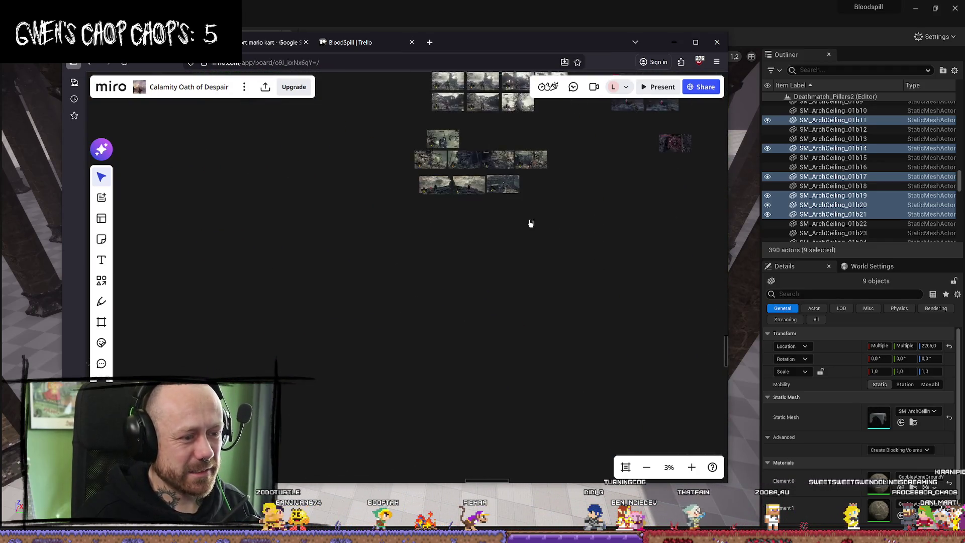
scroll(455, 156, "down", 5)
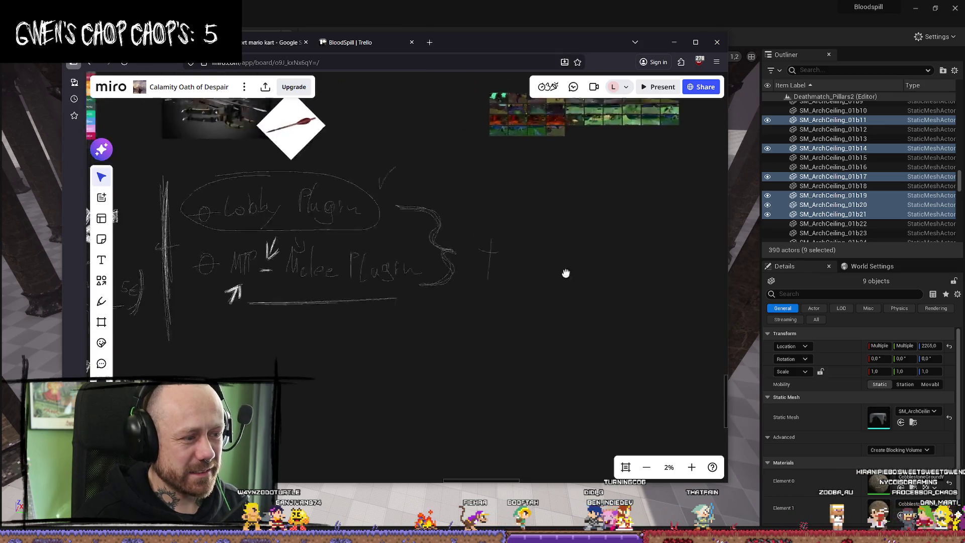
scroll(479, 352, "up", 4)
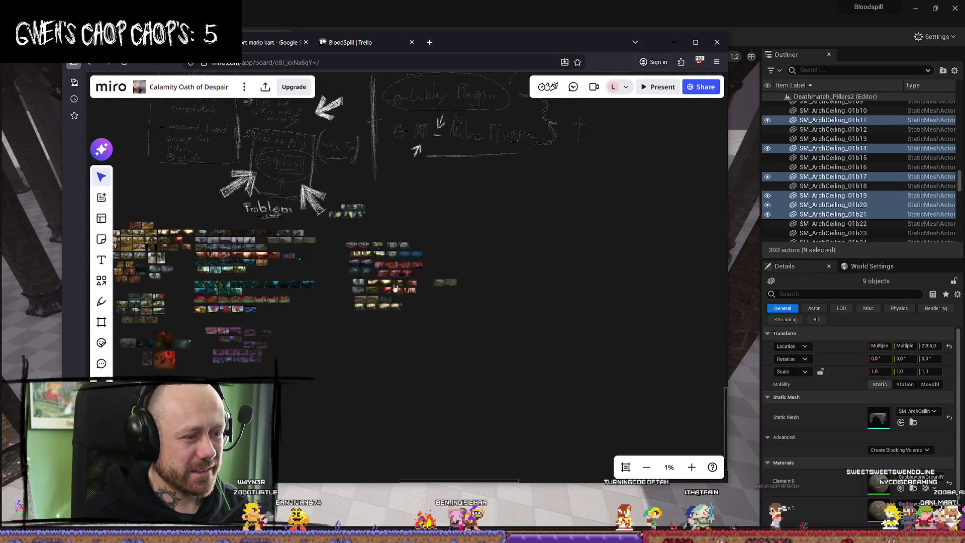
scroll(344, 242, "up", 5)
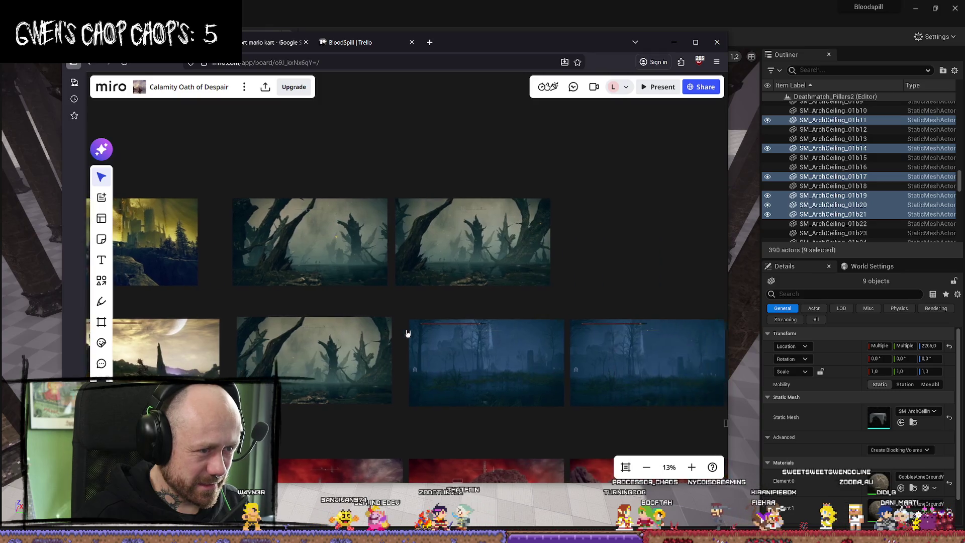
scroll(461, 258, "down", 5)
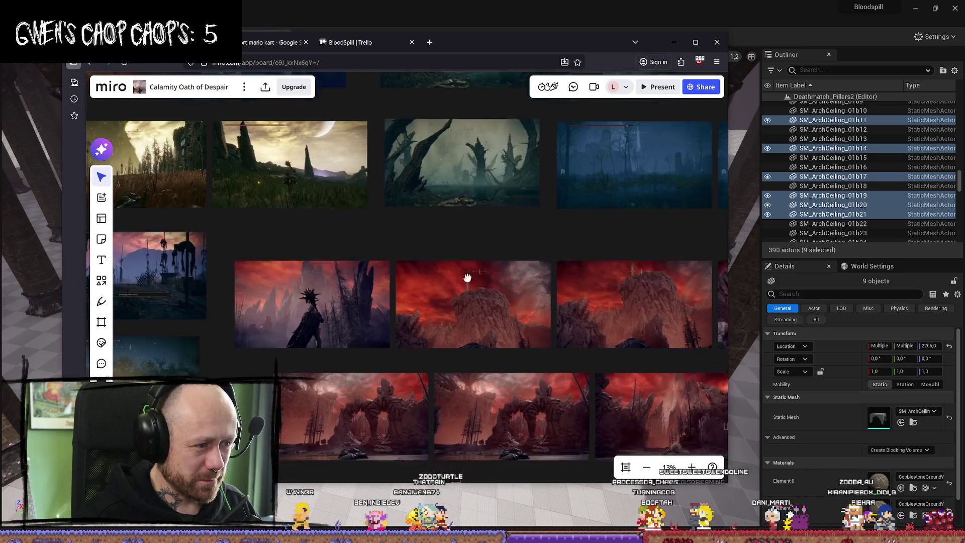
scroll(378, 270, "up", 3)
scroll(378, 270, "up", 5)
scroll(382, 282, "down", 2)
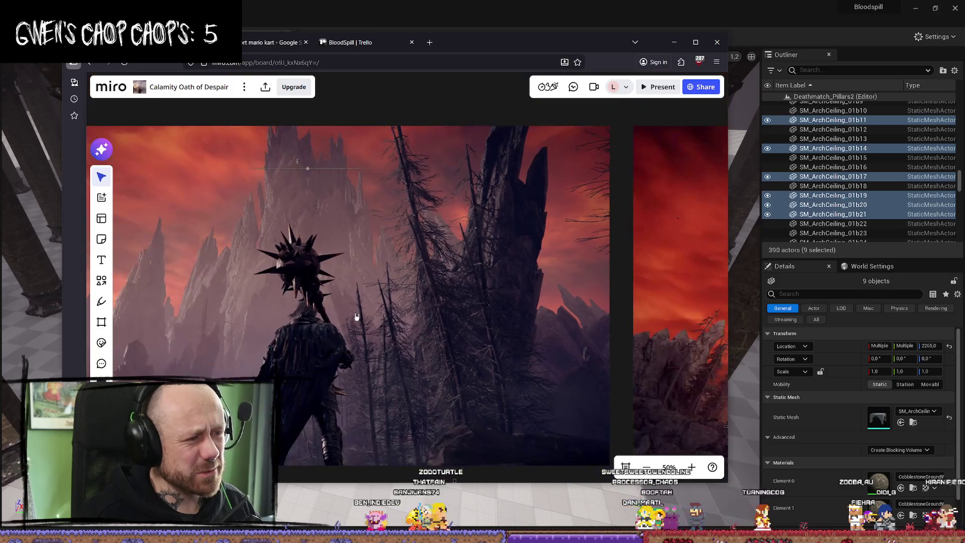
scroll(397, 296, "up", 2)
scroll(413, 310, "down", 2)
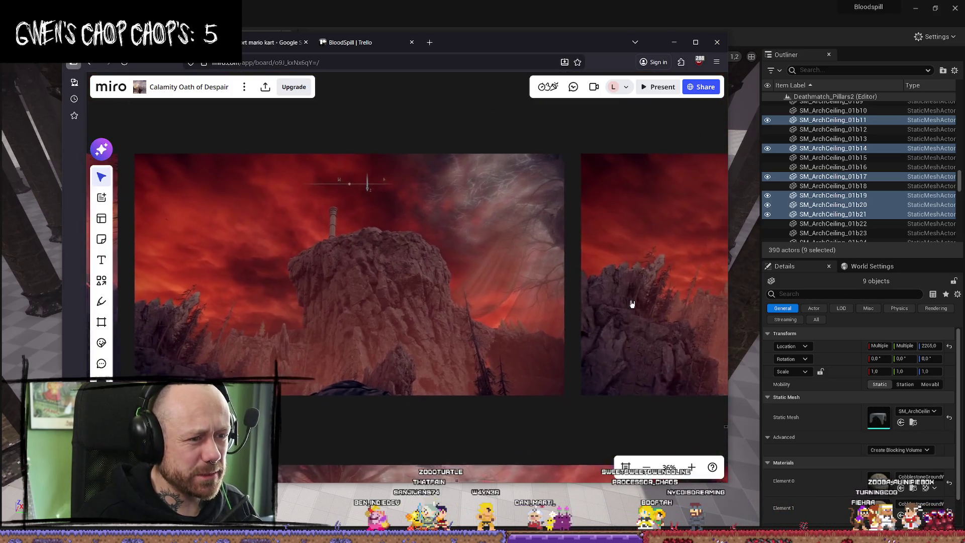
Step: Scroll across the dark dungeon game screenshots, including the glowing red portal
scroll(633, 304, "right", 3)
scroll(532, 297, "right", 4)
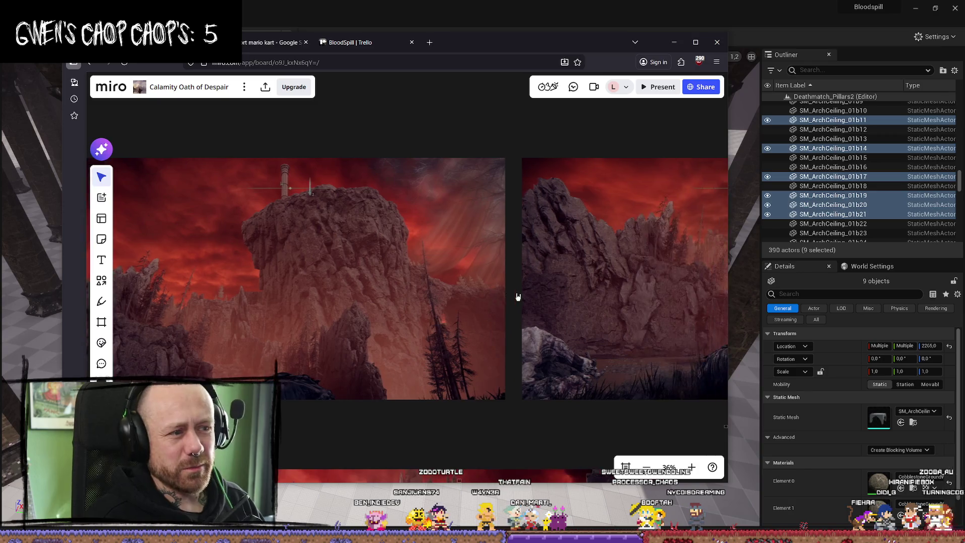
scroll(543, 332, "down", 3)
scroll(467, 287, "up", 3)
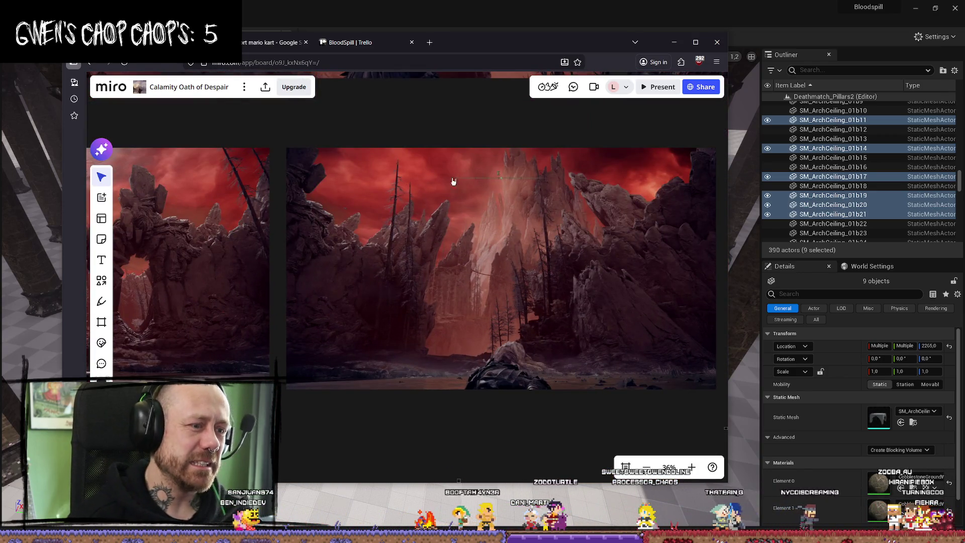
scroll(454, 181, "down", 4)
scroll(365, 250, "down", 3)
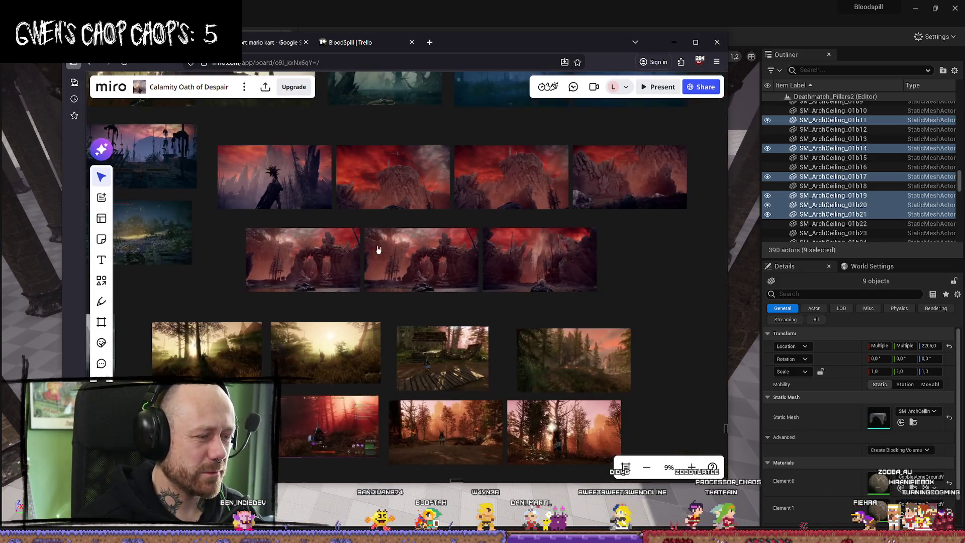
scroll(376, 254, "left", 5)
scroll(507, 217, "up", 3)
scroll(507, 217, "left", 3)
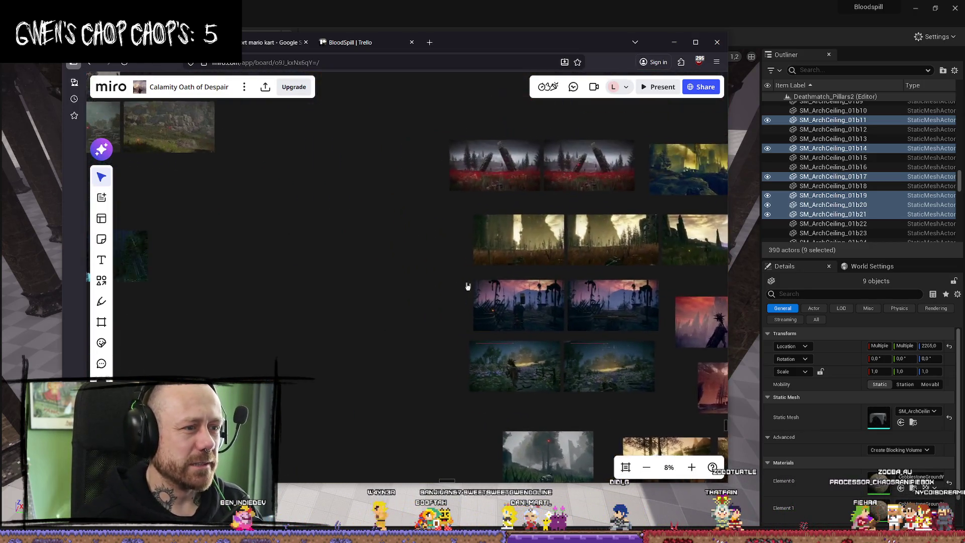
scroll(337, 300, "left", 5)
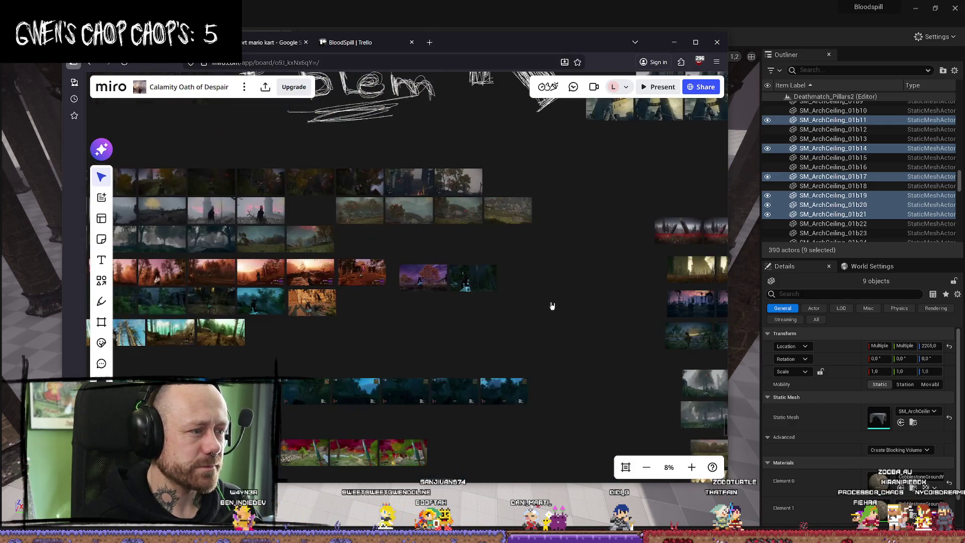
scroll(486, 276, "down", 10)
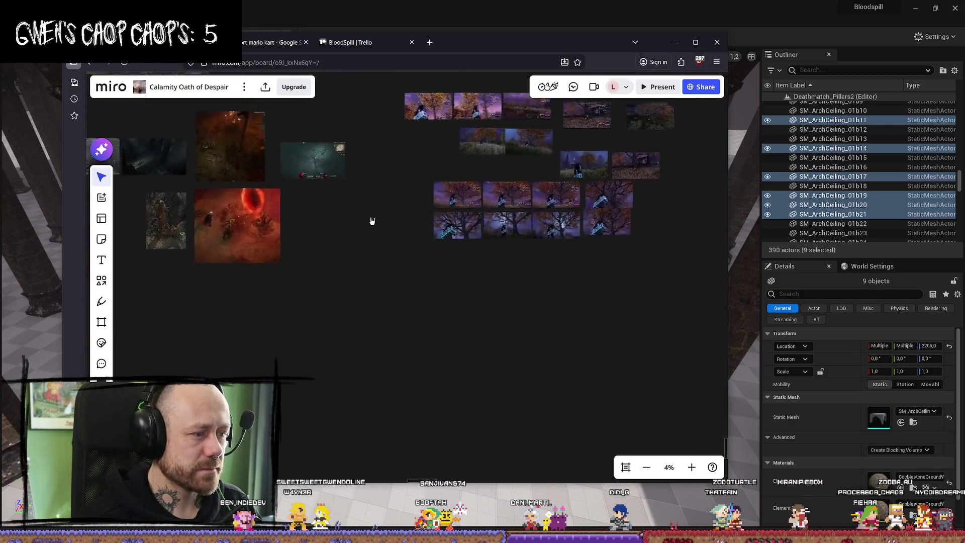
scroll(565, 341, "up", 5)
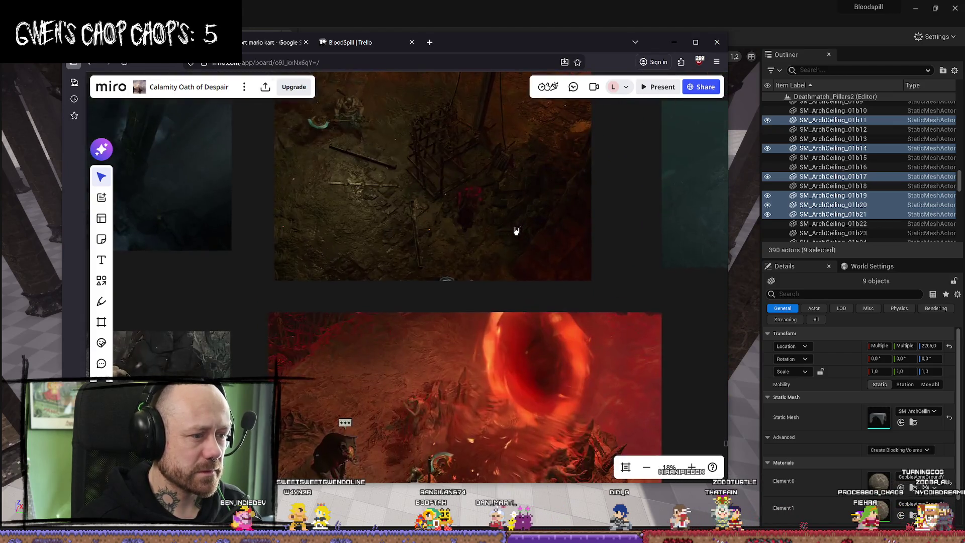
scroll(516, 234, "down", 1)
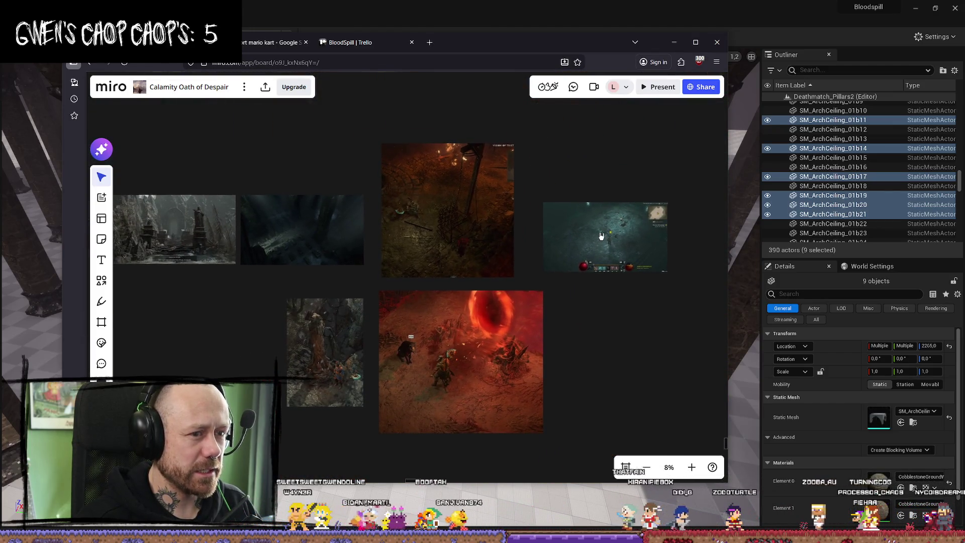
scroll(601, 235, "up", 9)
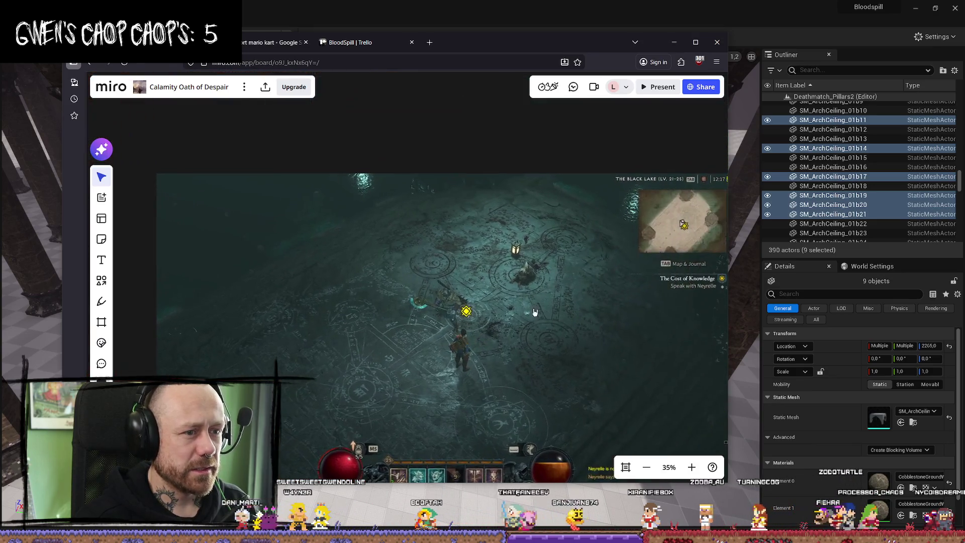
scroll(407, 317, "down", 6)
Step: Move to the other screenshot and landscape clusters below the Problem sketch
left_click_drag(413, 335, 546, 200)
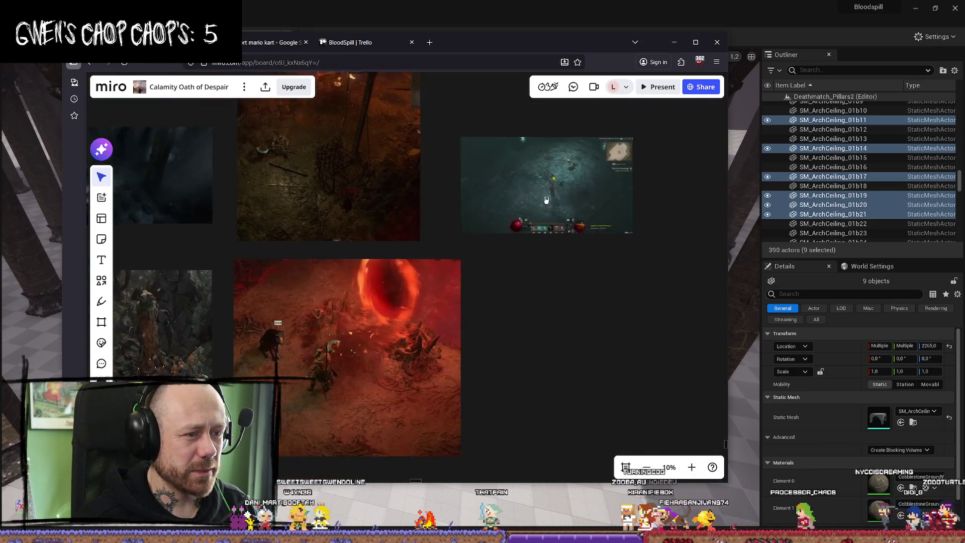
scroll(546, 200, "down", 4)
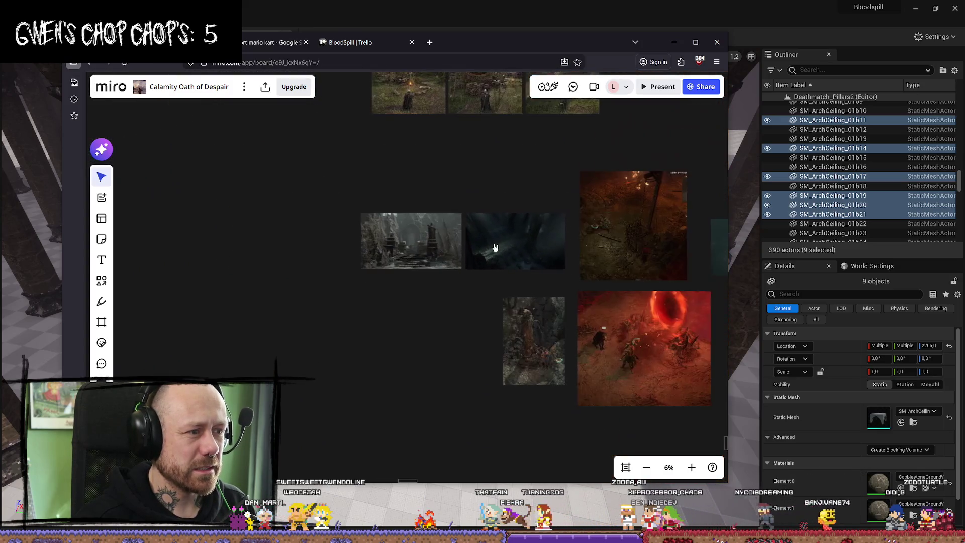
left_click_drag(495, 247, 465, 323)
scroll(502, 344, "down", 8)
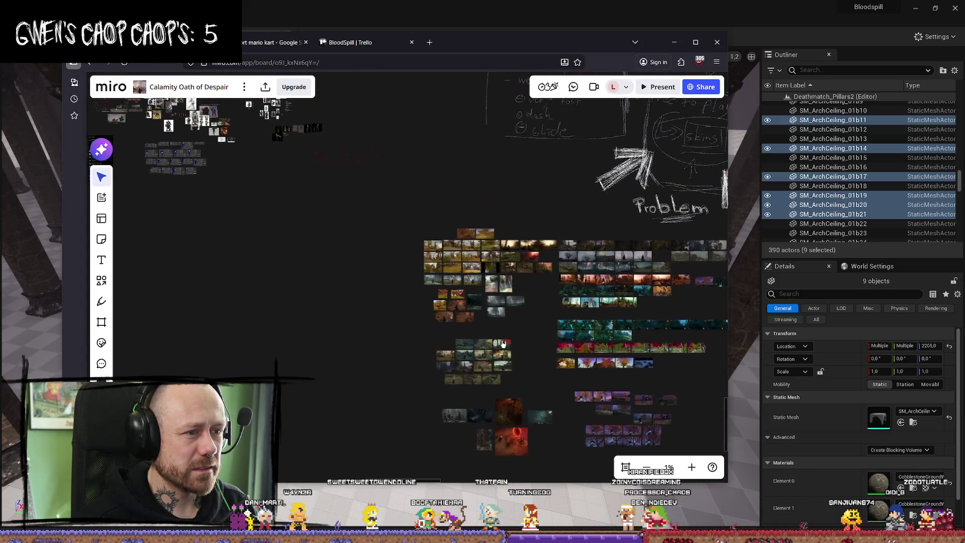
Step: Center the handwritten design notes showing lives and max 5€
scroll(503, 344, "up", 8)
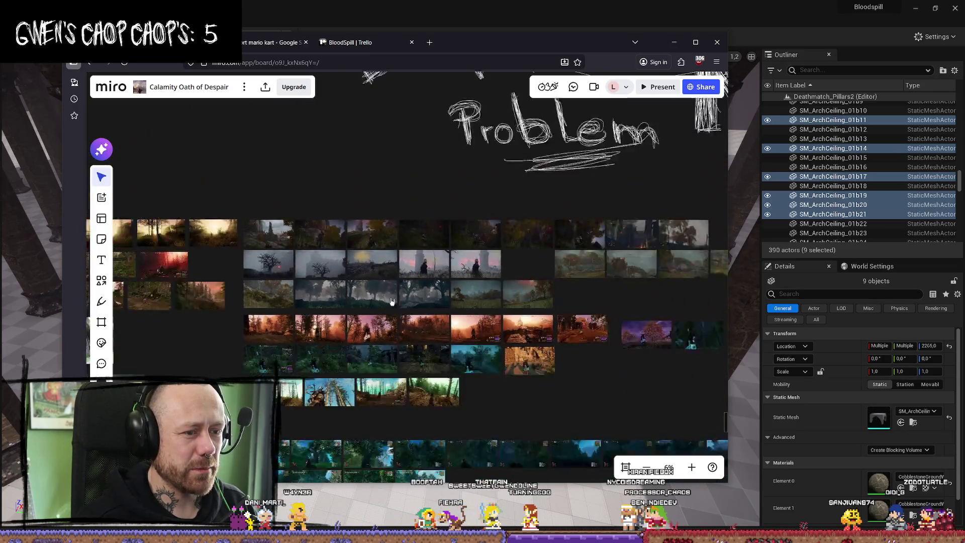
scroll(391, 301, "down", 4)
left_click_drag(432, 259, 482, 419)
left_click_drag(631, 385, 545, 308)
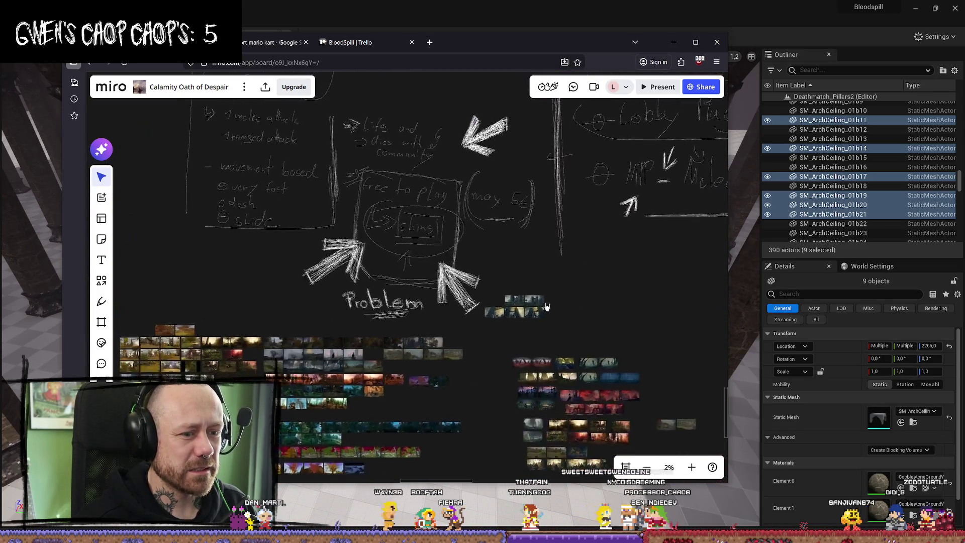
scroll(546, 308, "up", 4)
left_click_drag(452, 244, 460, 404)
Step: Pan past the colour palettes and posters to the Look into Claymore enemies notes
scroll(460, 404, "down", 4)
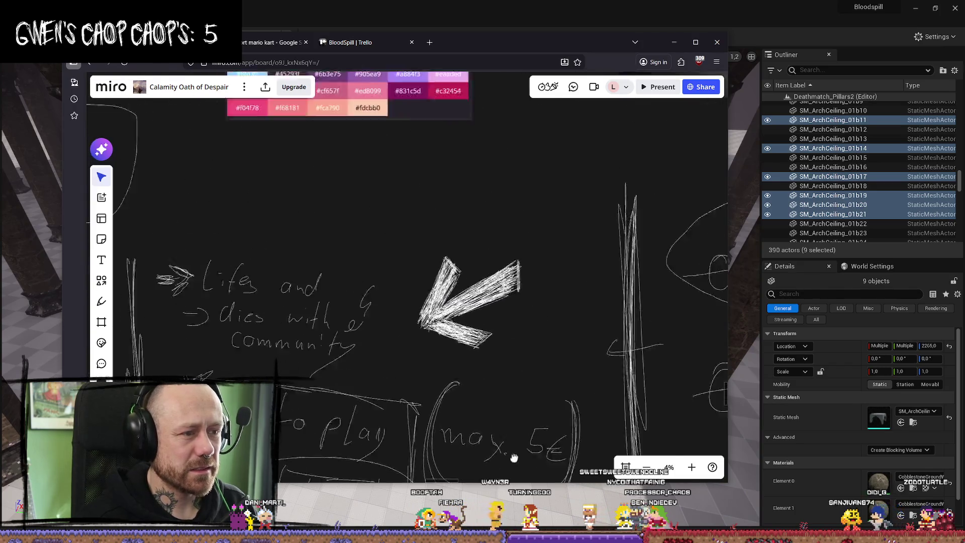
mouse_move(468, 259)
left_mouse_down()
mouse_move(526, 409)
mouse_move(468, 427)
left_mouse_up()
scroll(468, 427, "down", 4)
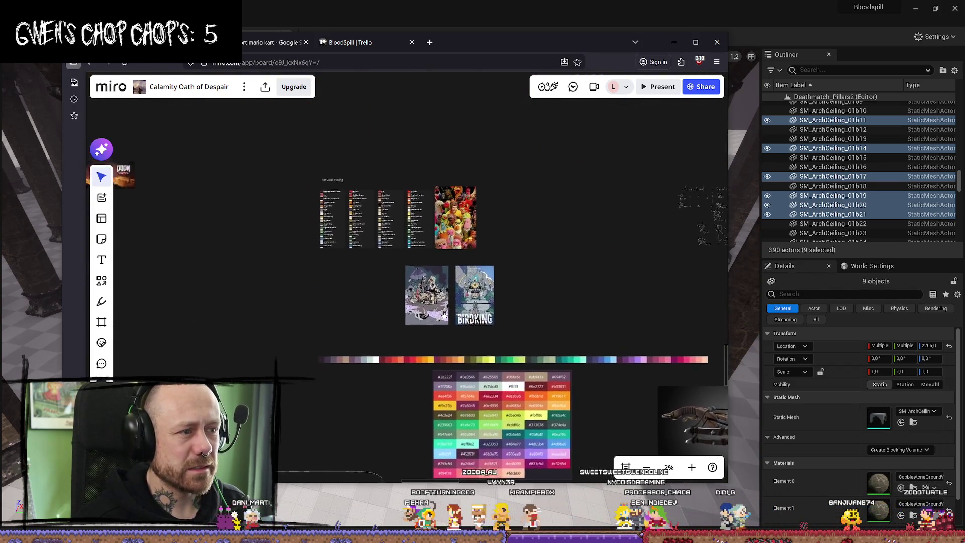
mouse_move(326, 339)
left_mouse_down()
mouse_move(515, 256)
mouse_move(456, 383)
left_mouse_up()
scroll(484, 314, "up", 3)
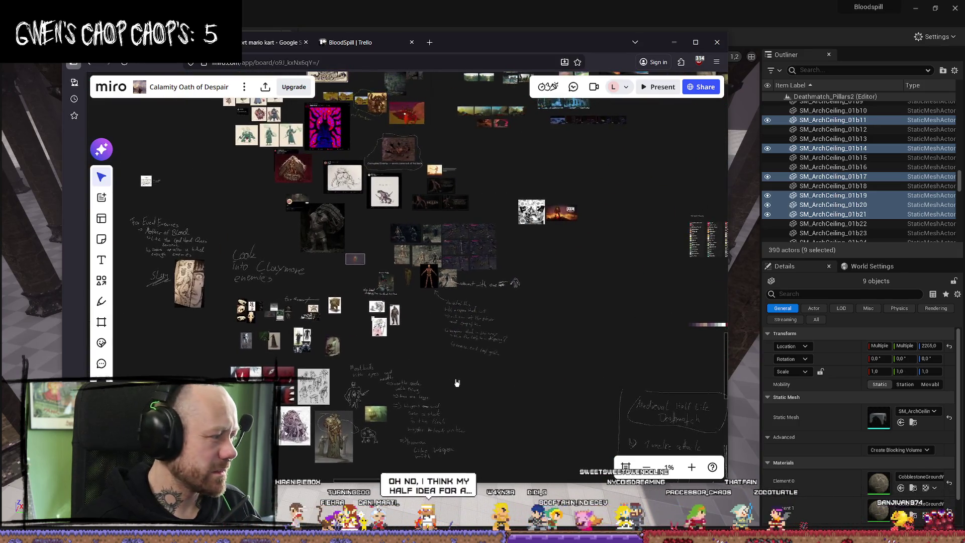
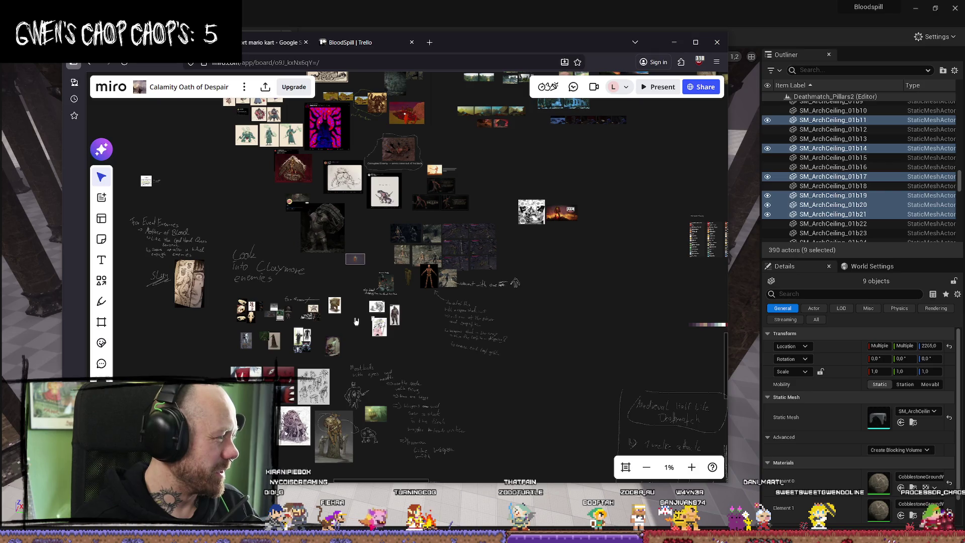
Step: Zoom and pan around the Miro board to bring the boar and armor references into view
scroll(455, 279, "up", 5)
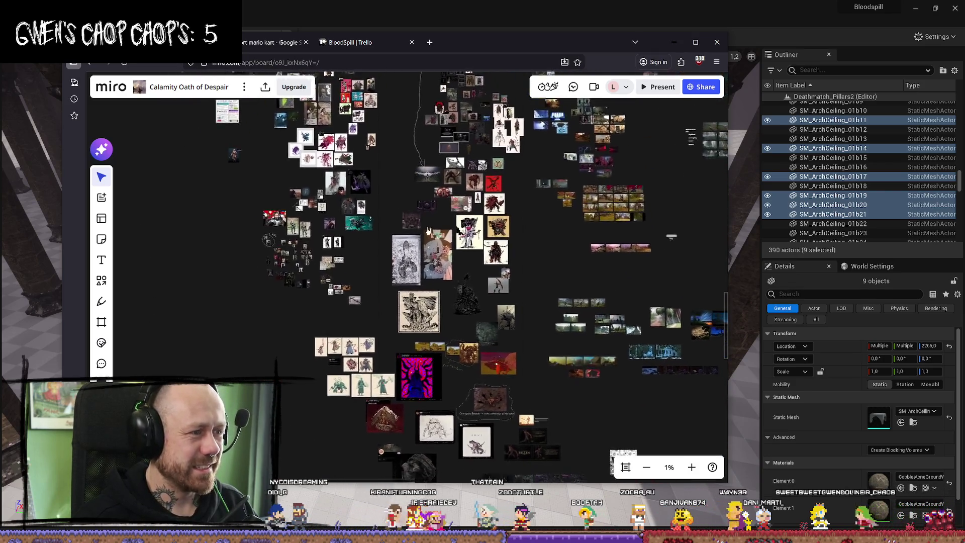
scroll(301, 261, "up", 2)
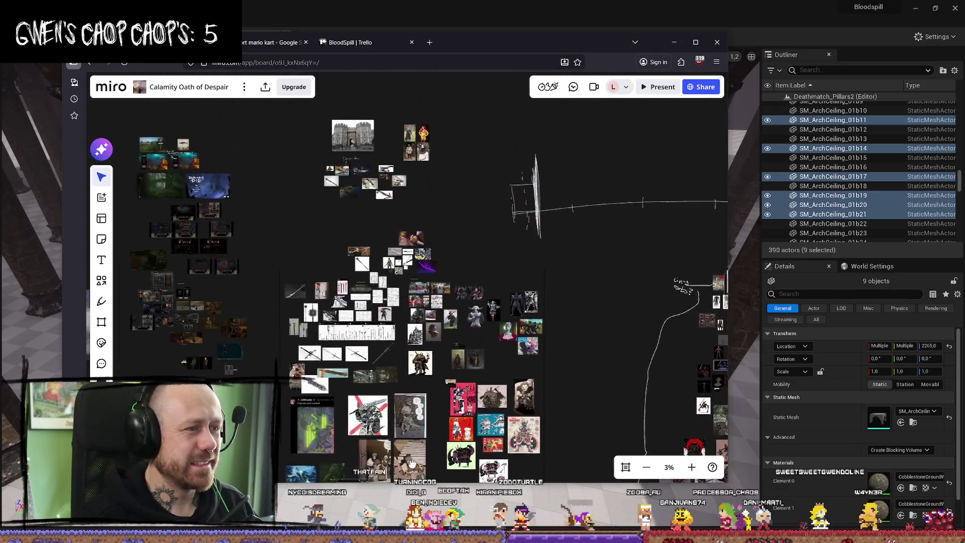
scroll(377, 344, "up", 6)
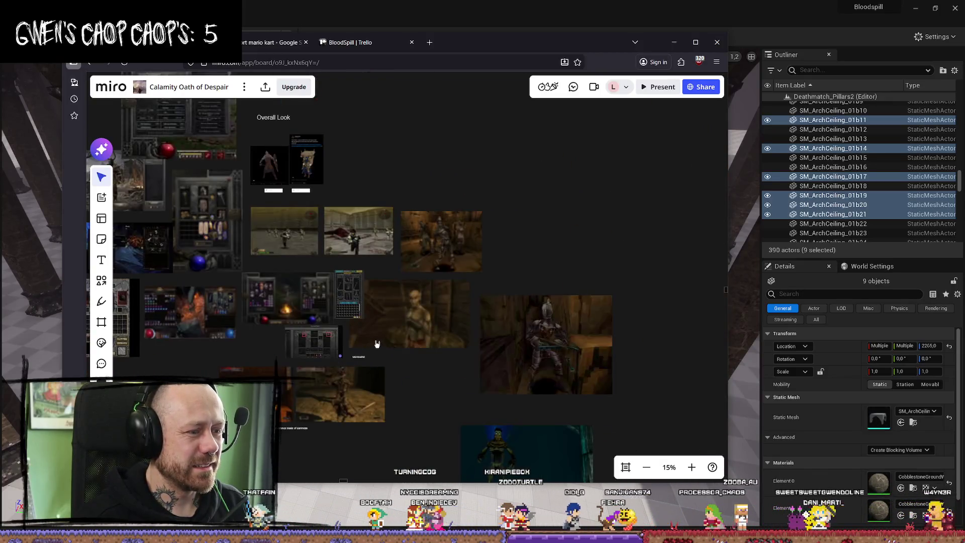
scroll(594, 224, "down", 5)
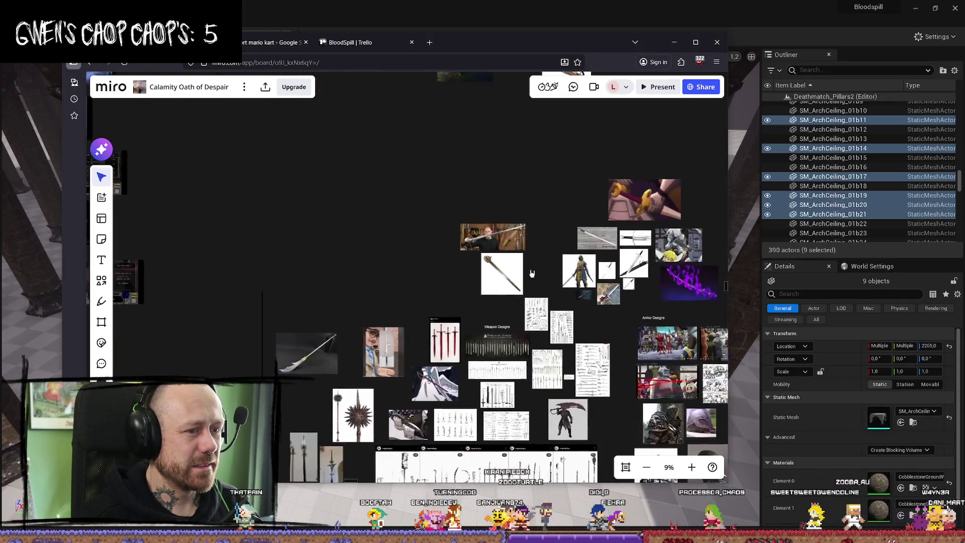
scroll(593, 230, "down", 2)
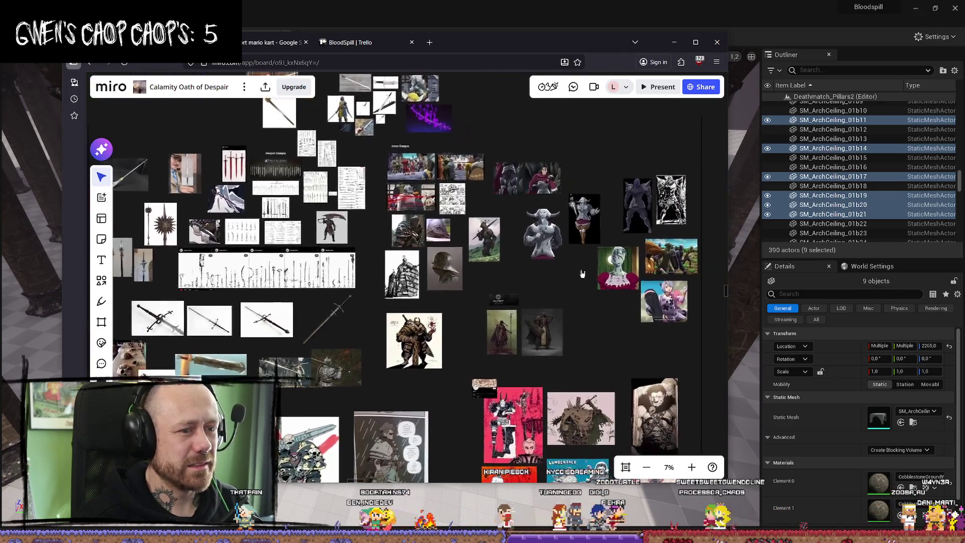
scroll(593, 234, "right", 5)
scroll(591, 237, "right", 5)
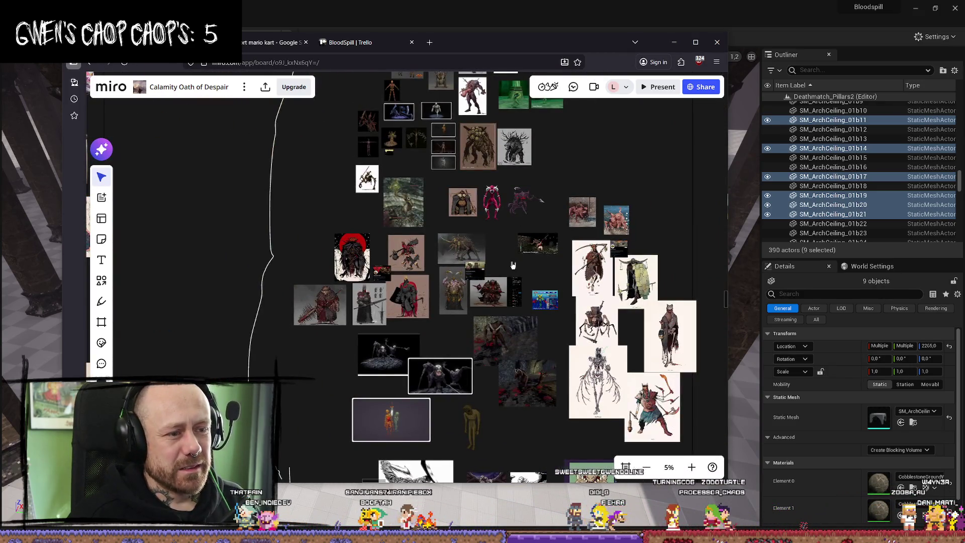
scroll(513, 265, "up", 5)
scroll(512, 265, "right", 2)
scroll(558, 260, "down", 10)
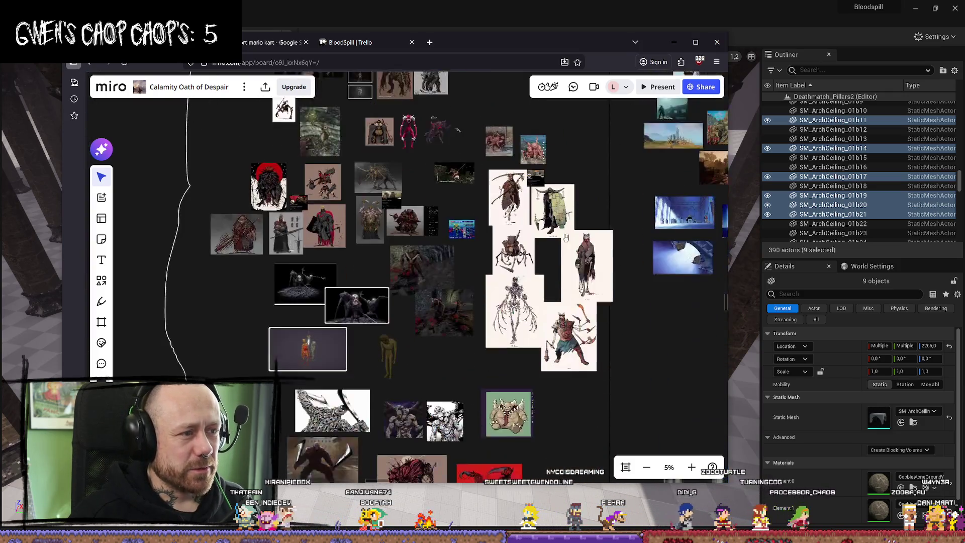
scroll(596, 241, "down", 6)
scroll(597, 241, "right", 2)
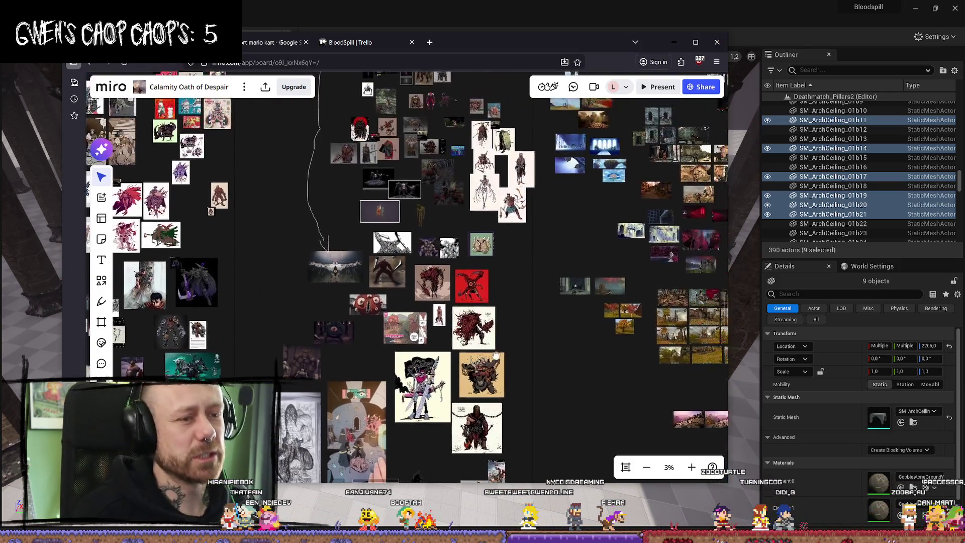
scroll(589, 301, "right", 3)
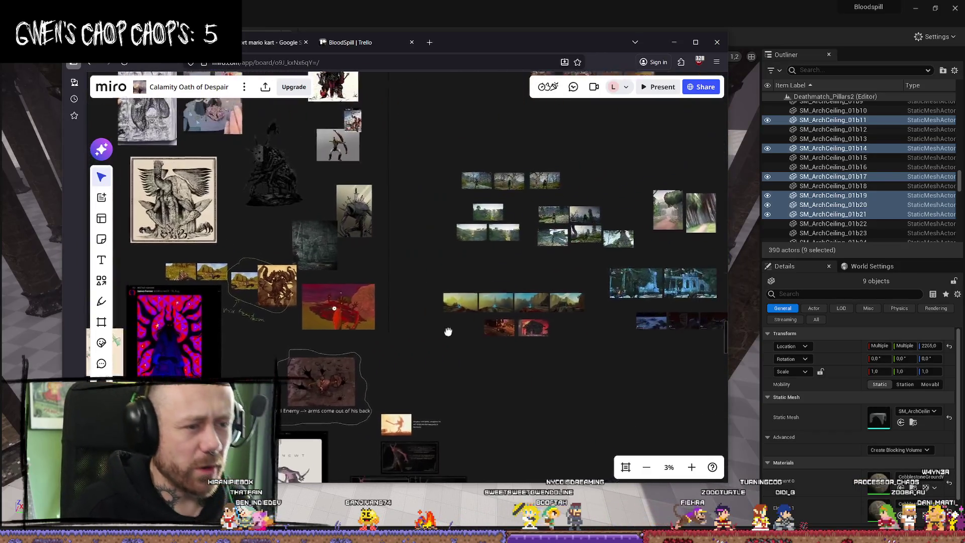
scroll(477, 231, "up", 3)
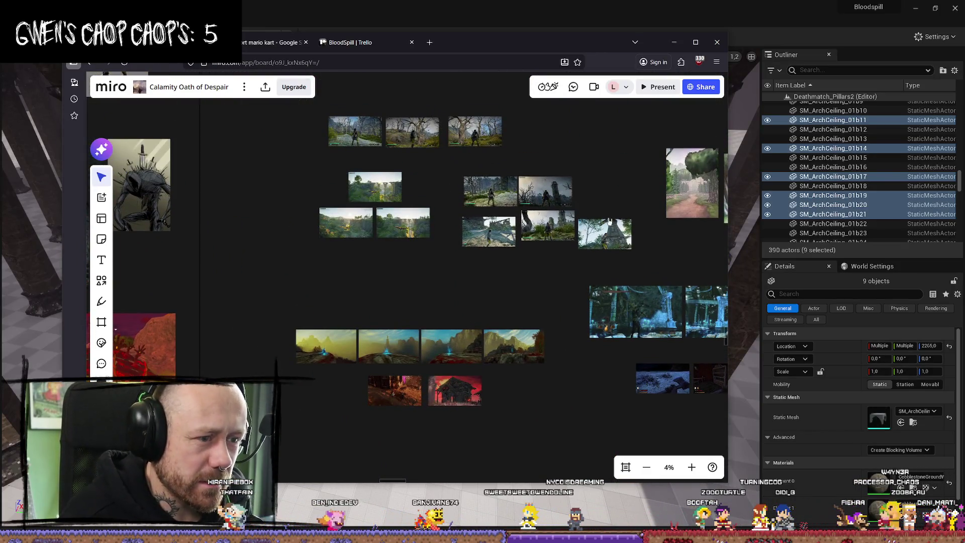
scroll(609, 221, "up", 6)
scroll(570, 313, "left", 3)
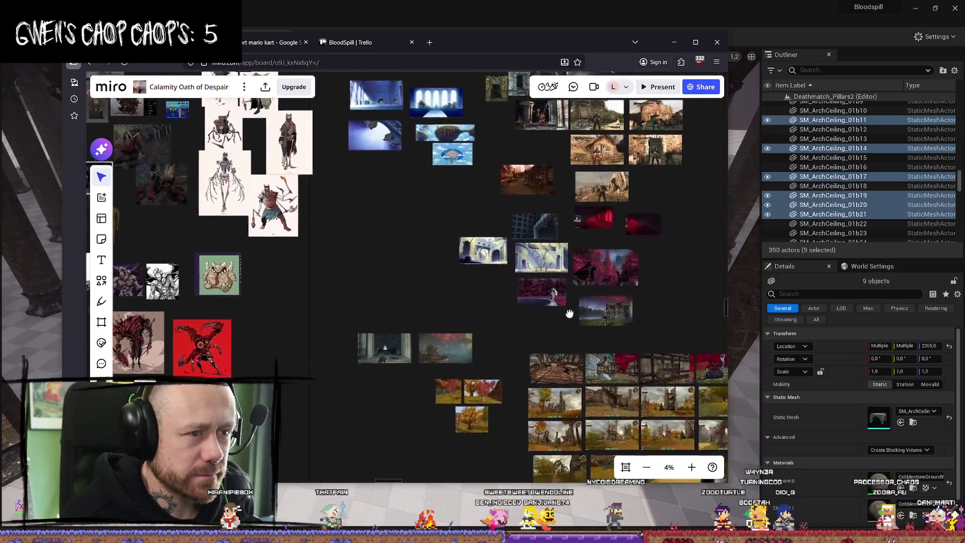
scroll(570, 314, "up", 2)
scroll(529, 284, "right", 2)
scroll(451, 185, "up", 10)
scroll(493, 276, "left", 2)
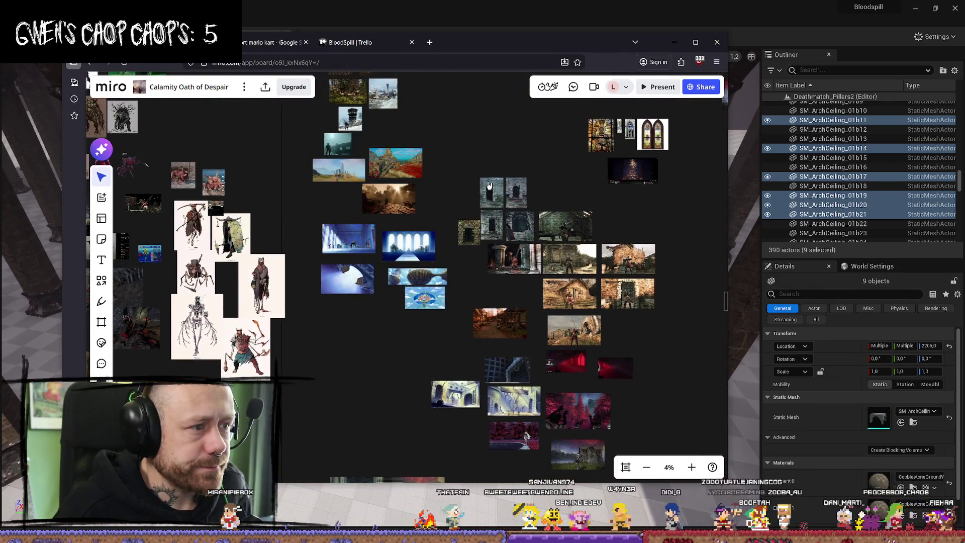
scroll(511, 305, "up", 3)
scroll(527, 352, "left", 1)
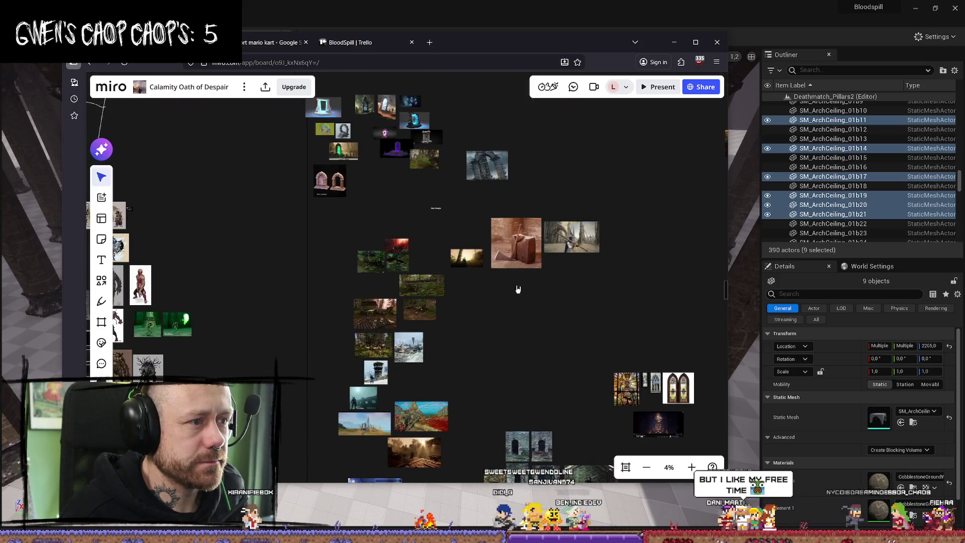
scroll(499, 235, "down", 7)
scroll(547, 279, "right", 3)
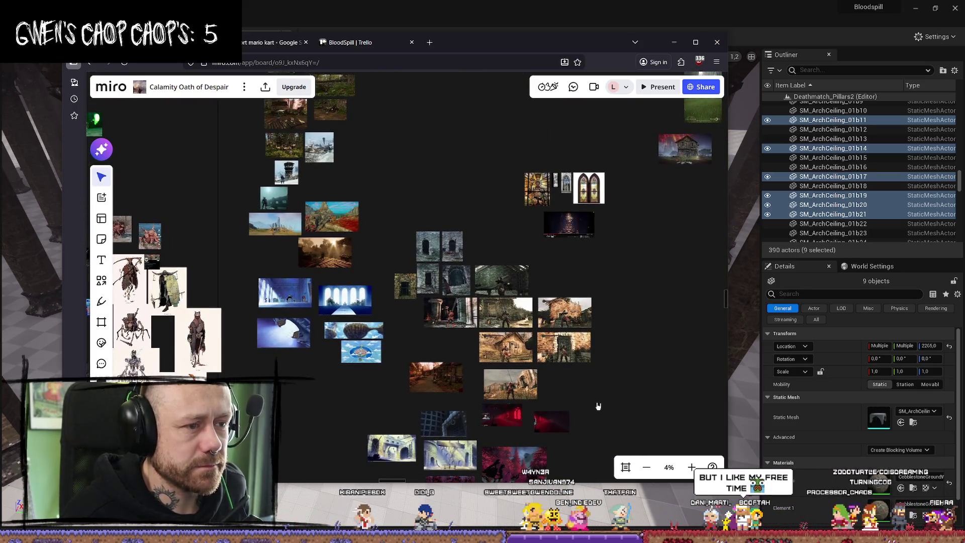
scroll(597, 405, "down", 10)
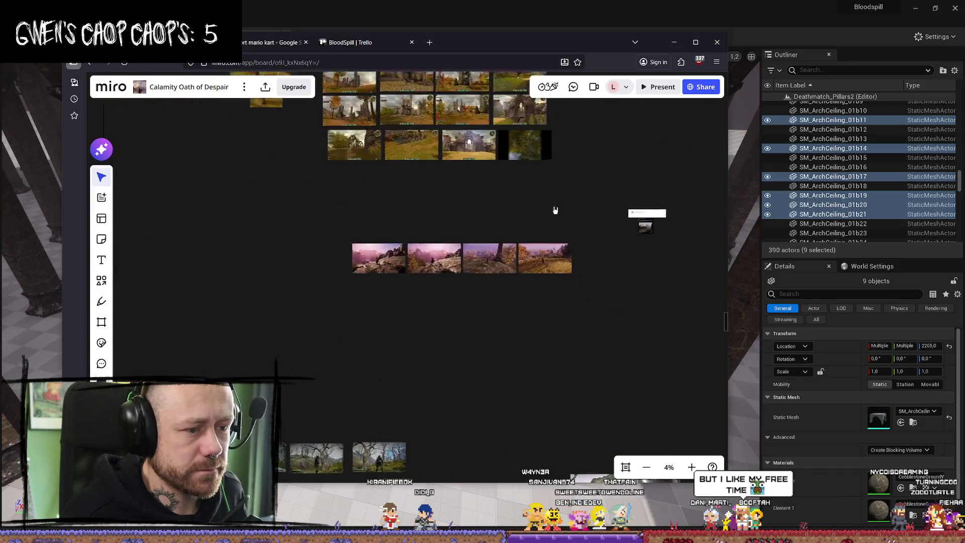
scroll(506, 334, "down", 10)
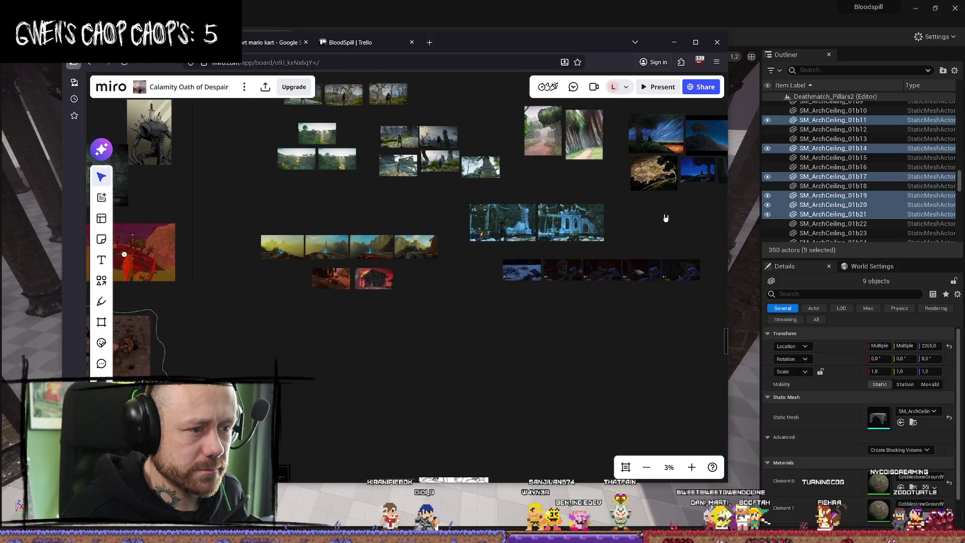
scroll(665, 217, "down", 10)
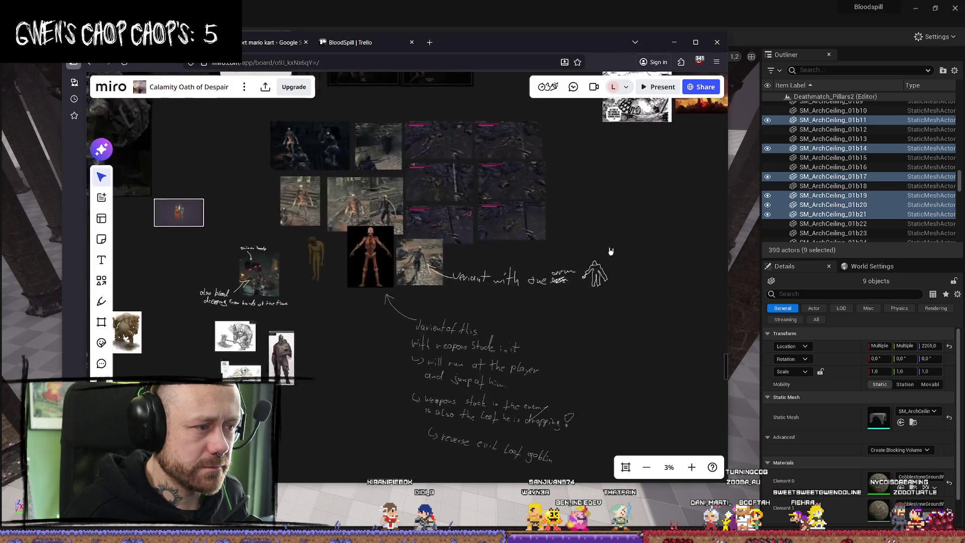
scroll(610, 251, "down", 10)
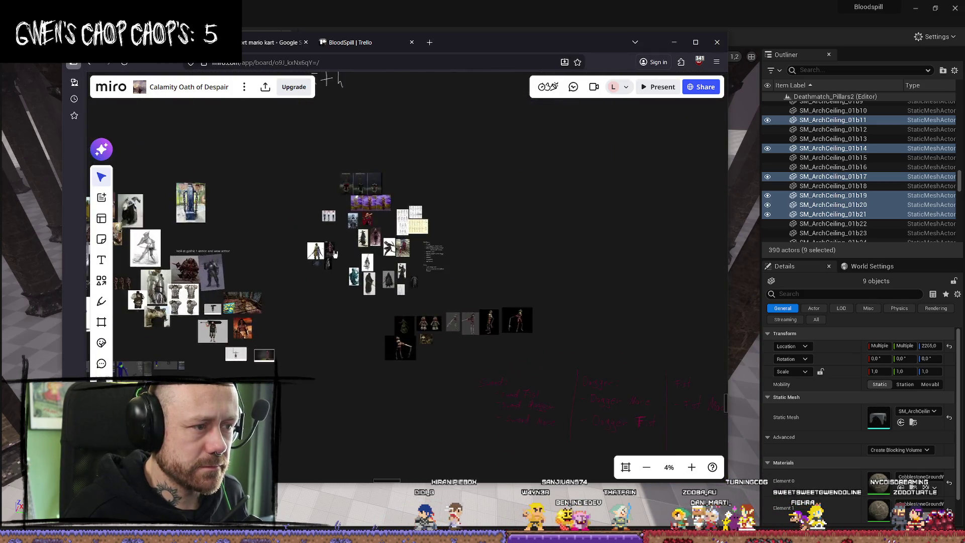
scroll(334, 253, "up", 5)
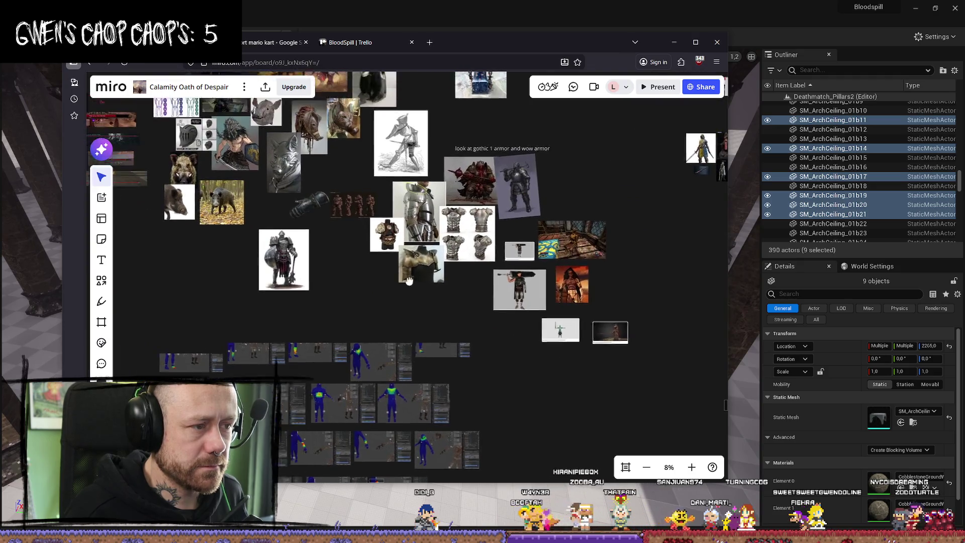
left_click_drag(409, 280, 557, 285)
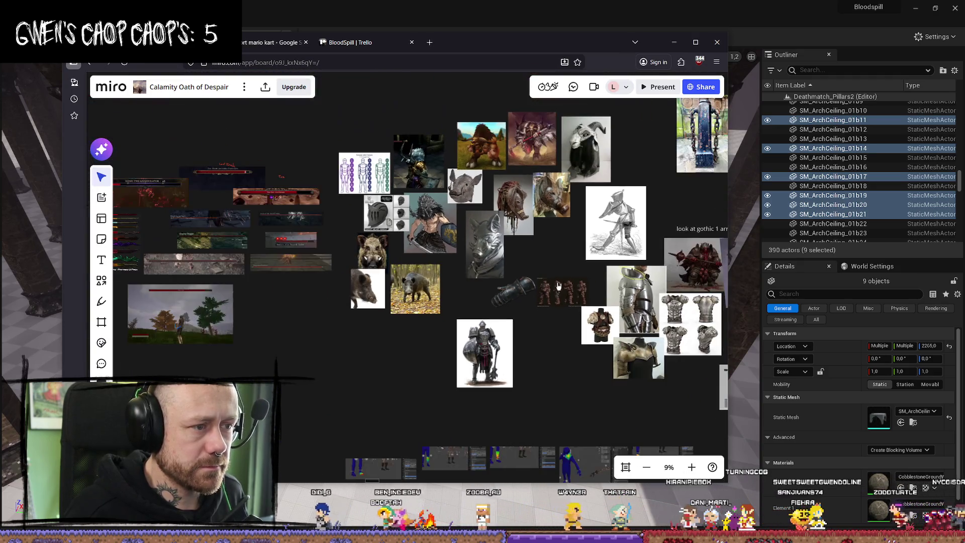
Step: Center the circular floor gameplay image and zoom out to about 33%
scroll(514, 243, "up", 5)
scroll(514, 243, "down", 5)
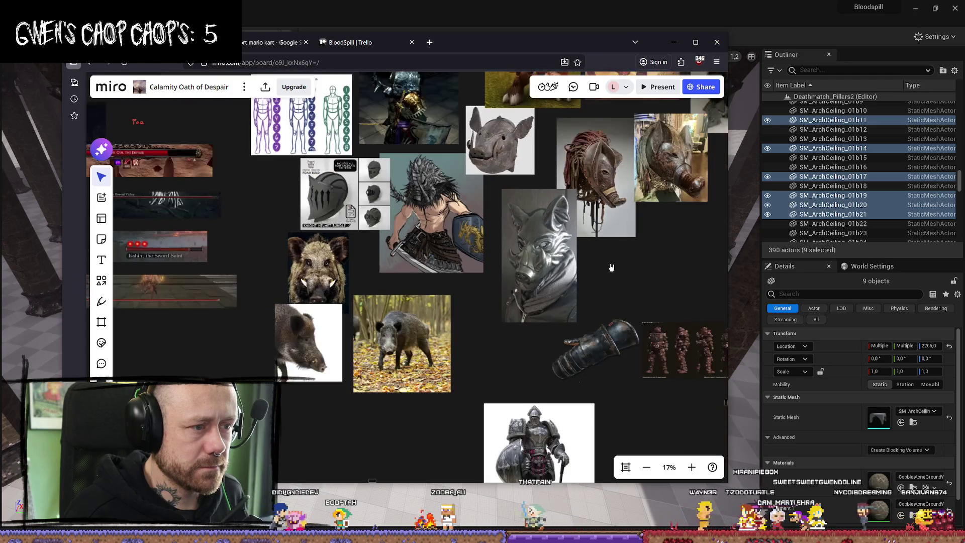
scroll(603, 282, "up", 2)
scroll(469, 281, "right", 5)
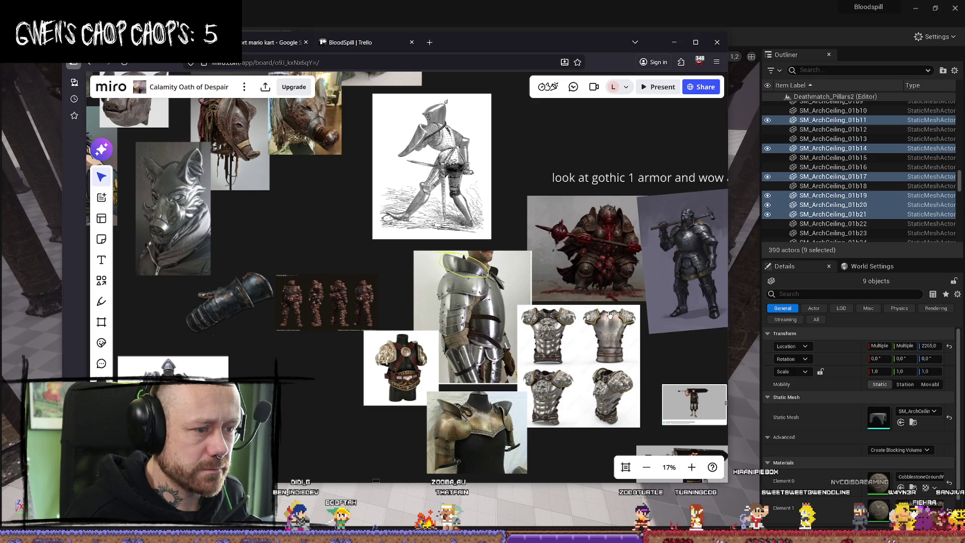
scroll(643, 291, "down", 5)
scroll(488, 306, "up", 5)
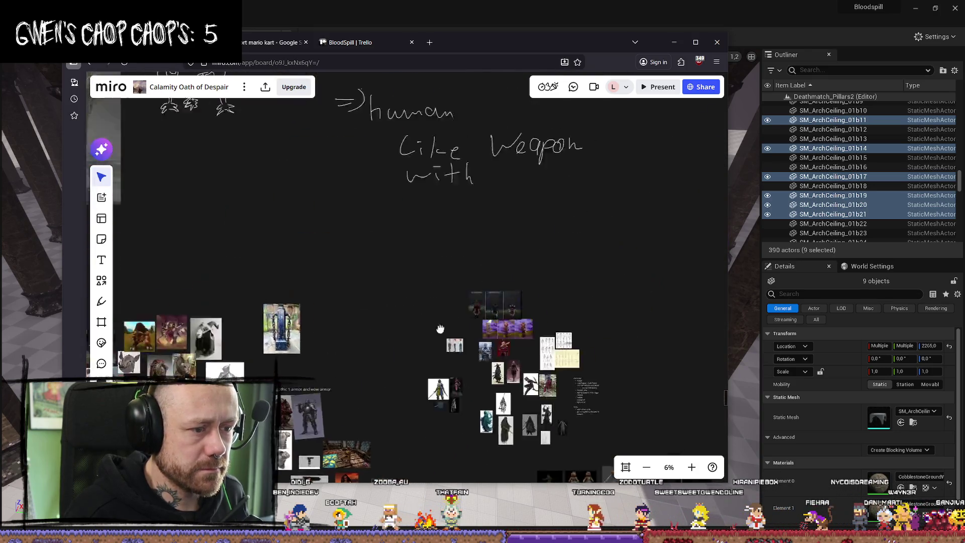
scroll(551, 187, "down", 3)
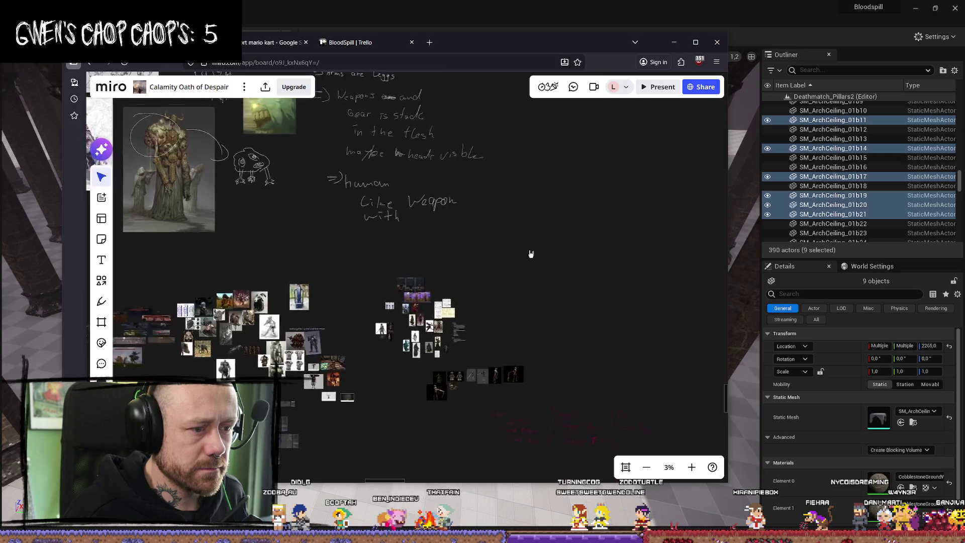
scroll(508, 305, "down", 3)
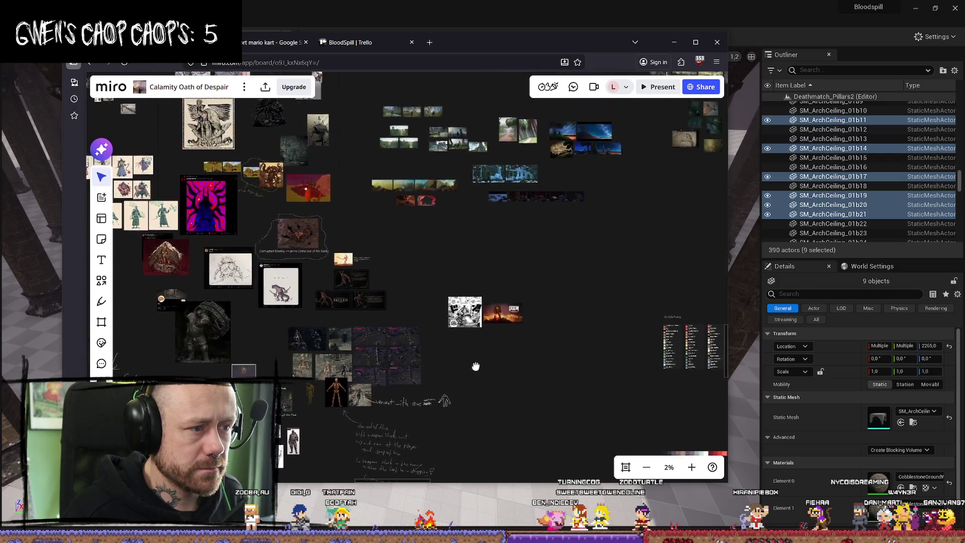
scroll(523, 194, "up", 4)
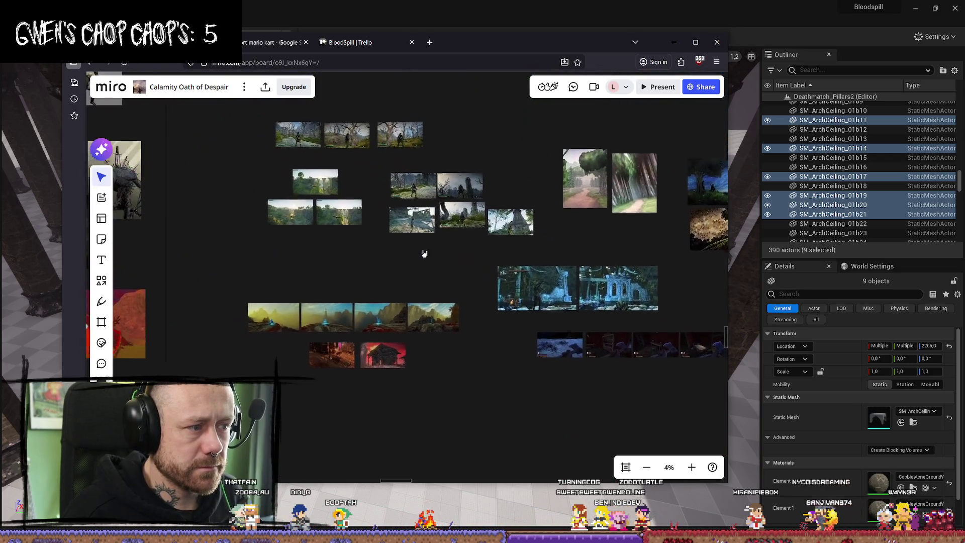
scroll(483, 224, "down", 4)
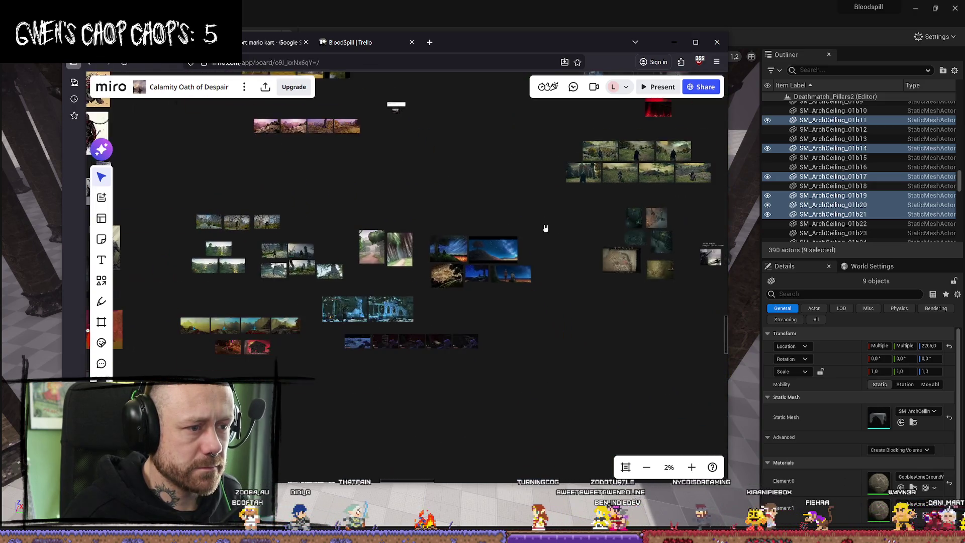
scroll(604, 208, "up", 12)
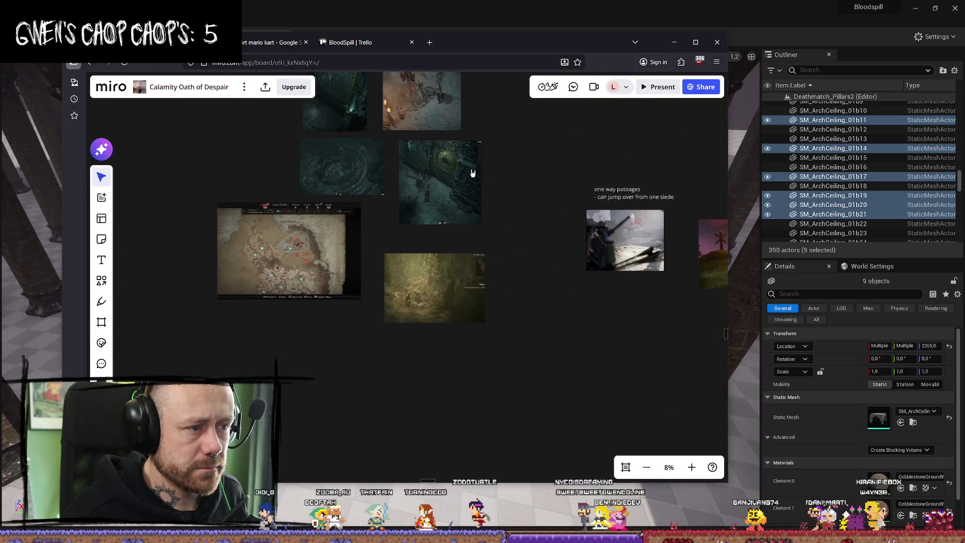
scroll(450, 150, "up", 4)
scroll(452, 185, "down", 6)
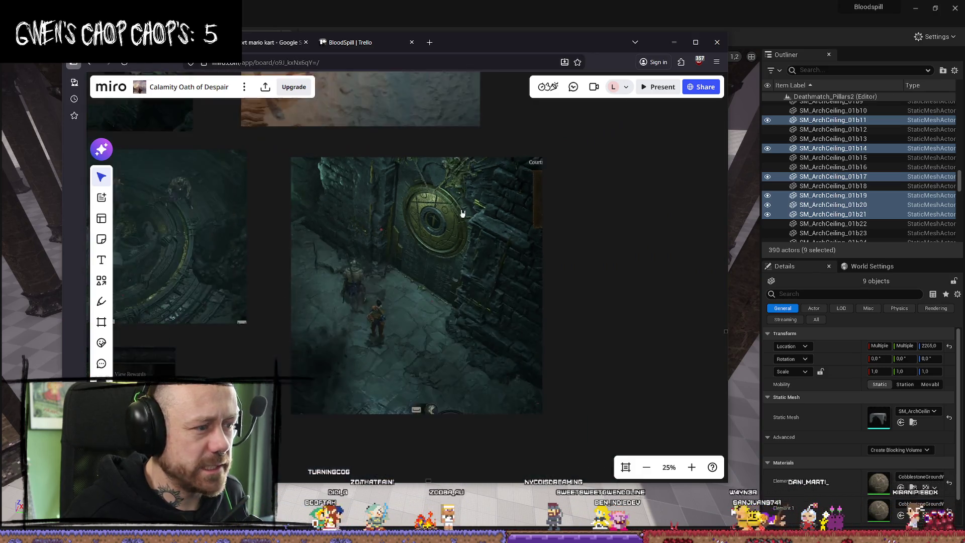
scroll(484, 337, "up", 8)
left_click_drag(391, 355, 545, 244)
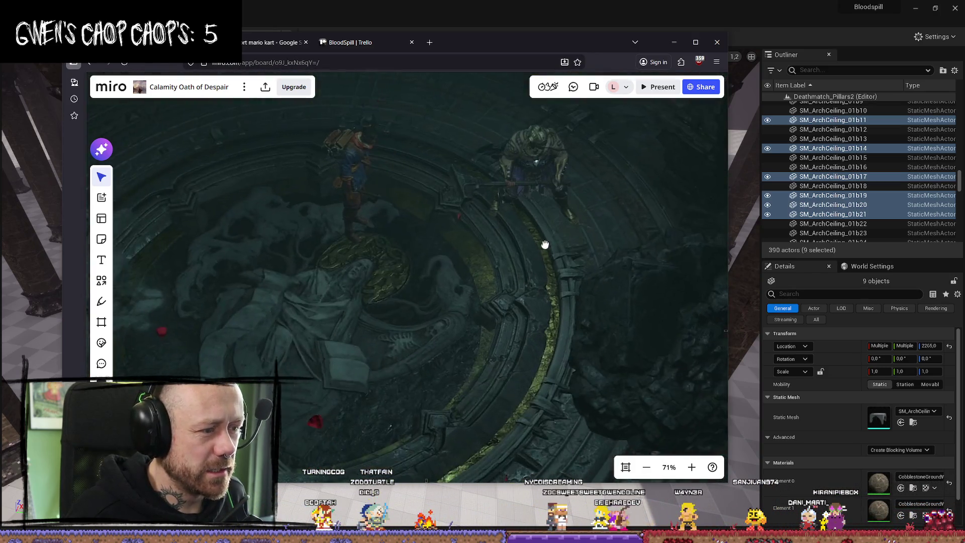
scroll(643, 263, "down", 5)
scroll(556, 323, "up", 5)
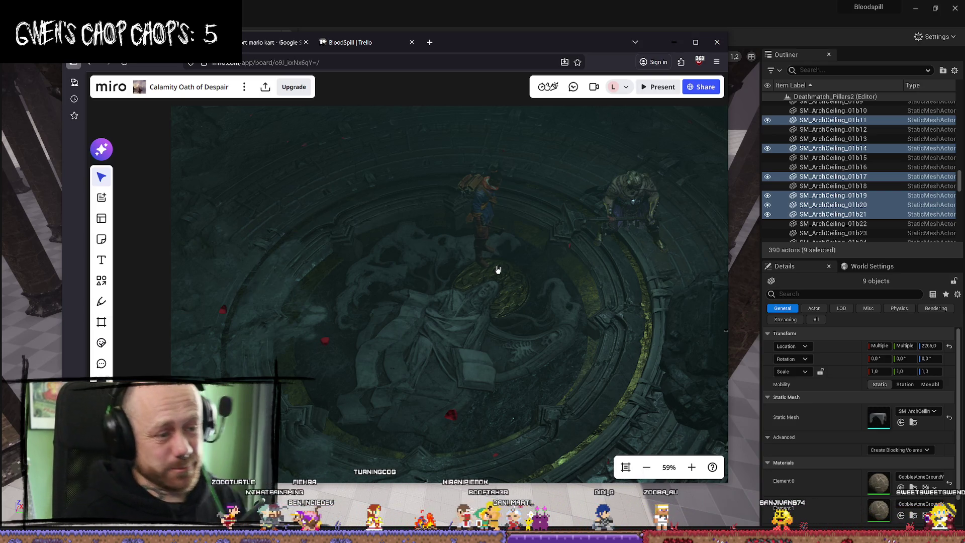
scroll(503, 211, "down", 2)
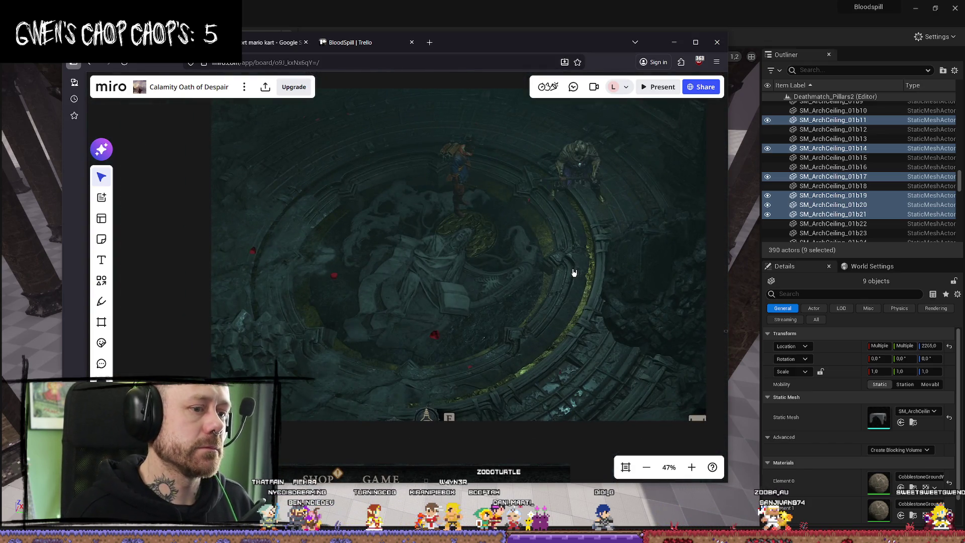
scroll(497, 201, "down", 2)
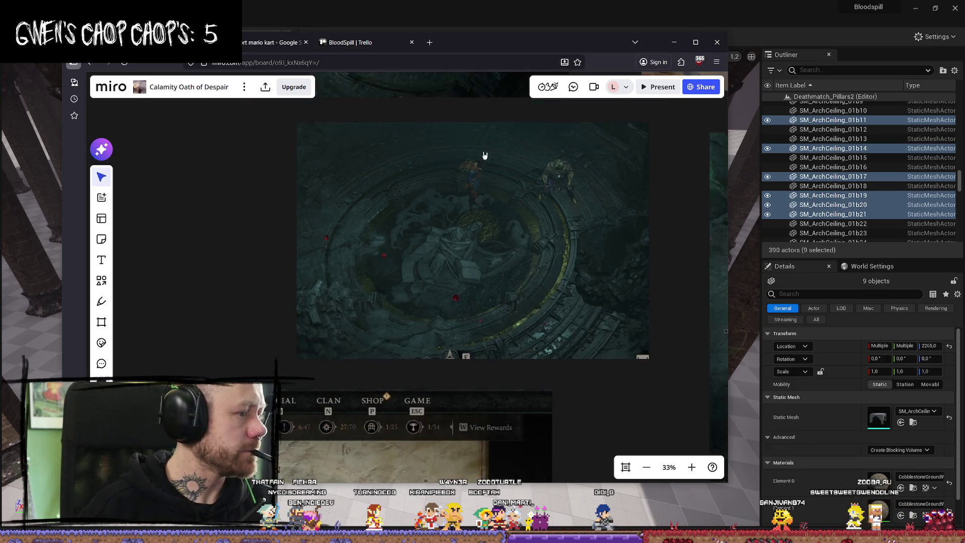
mouse_move(558, 48)
left_mouse_down()
mouse_move(2, 113)
mouse_move(337, 152)
mouse_move(589, 87)
left_mouse_up()
Step: Pan the Miro board to the round golden door reference image
mouse_move(553, 257)
left_mouse_down()
mouse_move(538, 373)
mouse_move(490, 291)
mouse_move(514, 354)
mouse_move(521, 312)
left_mouse_up()
left_click_drag(597, 289, 416, 229)
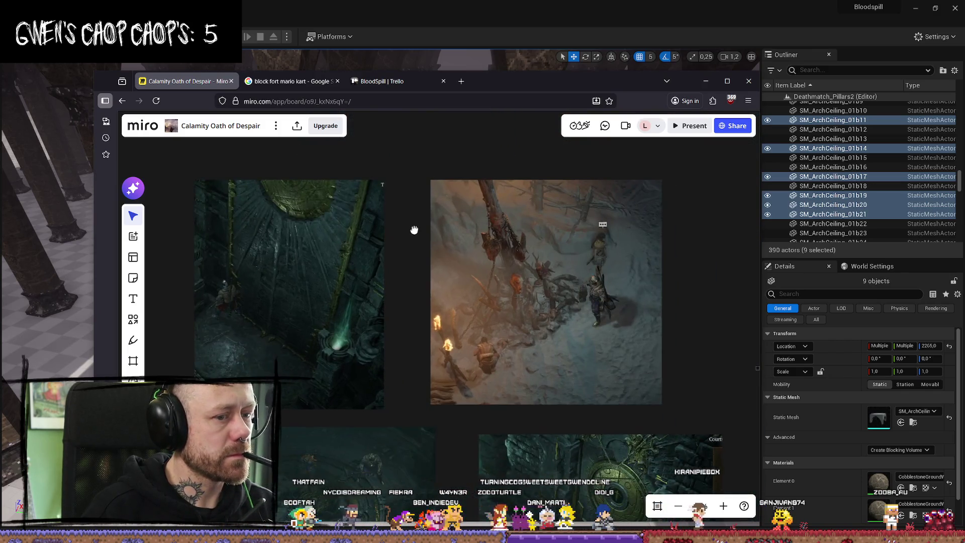
scroll(536, 282, "down", 3)
scroll(494, 280, "up", 5)
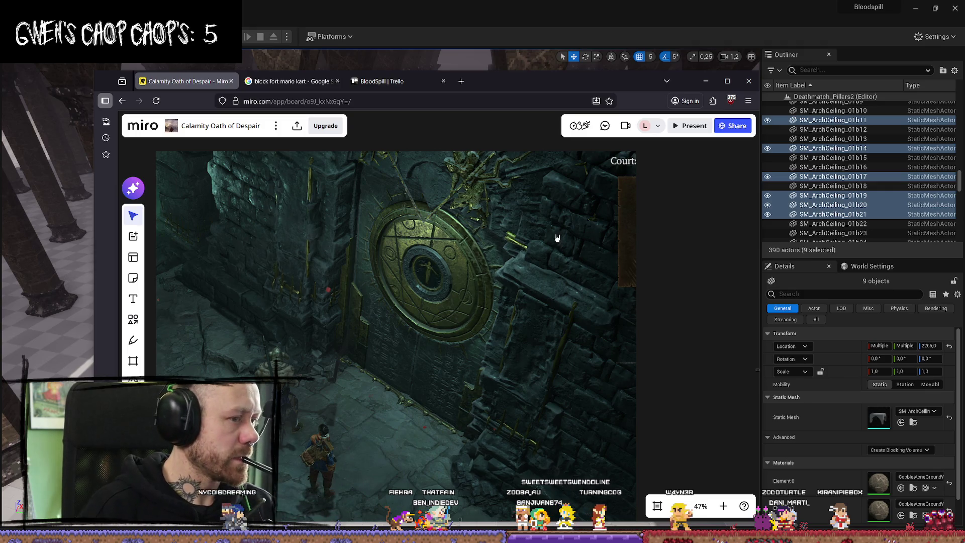
Step: Zoom back out on the board and open a new blank Firefox tab
scroll(556, 278, "down", 1)
scroll(555, 278, "down", 3)
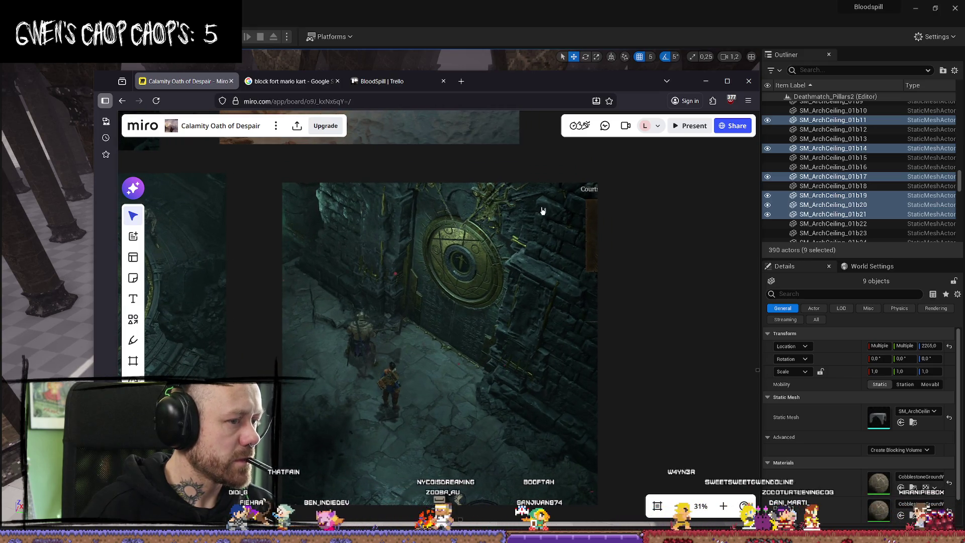
left_click(465, 82)
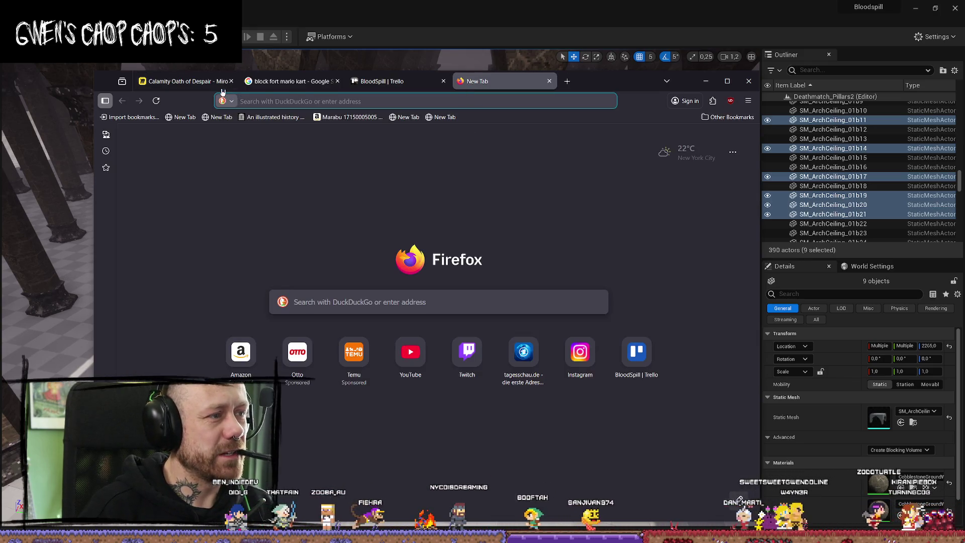
Step: Search DuckDuckGo for 'alchemical symbols' from the address bar
left_click(186, 82)
left_click(503, 81)
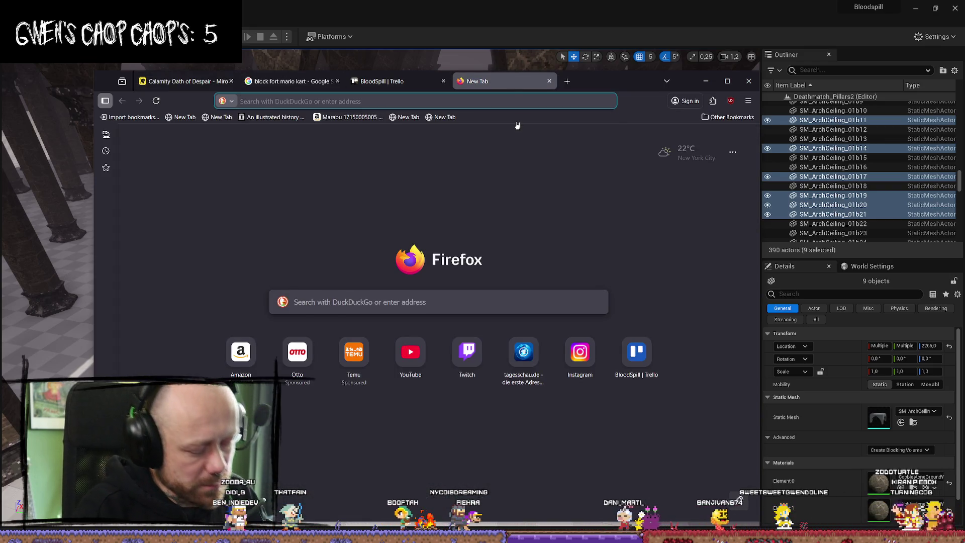
type("alc")
key("BackSpace")
type("ic")
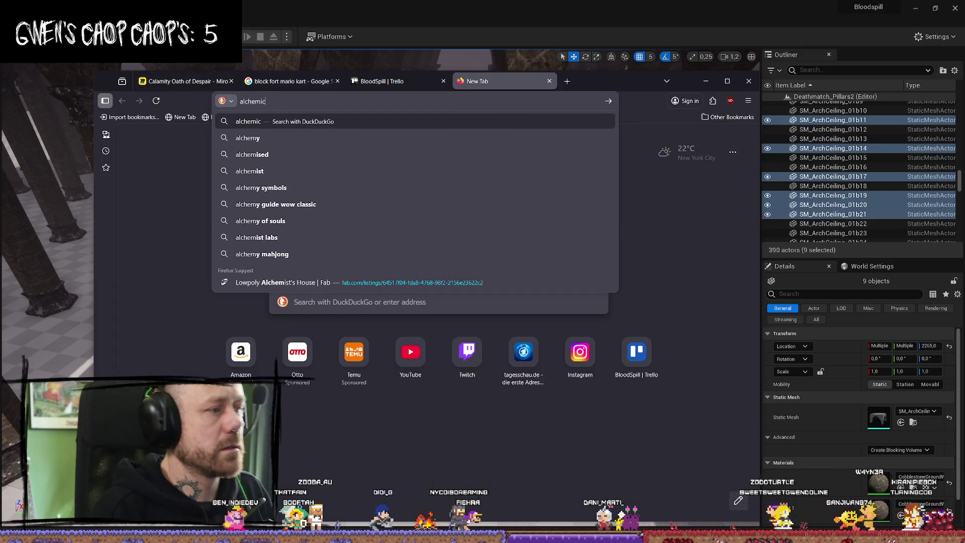
type("al symbols")
key("Return")
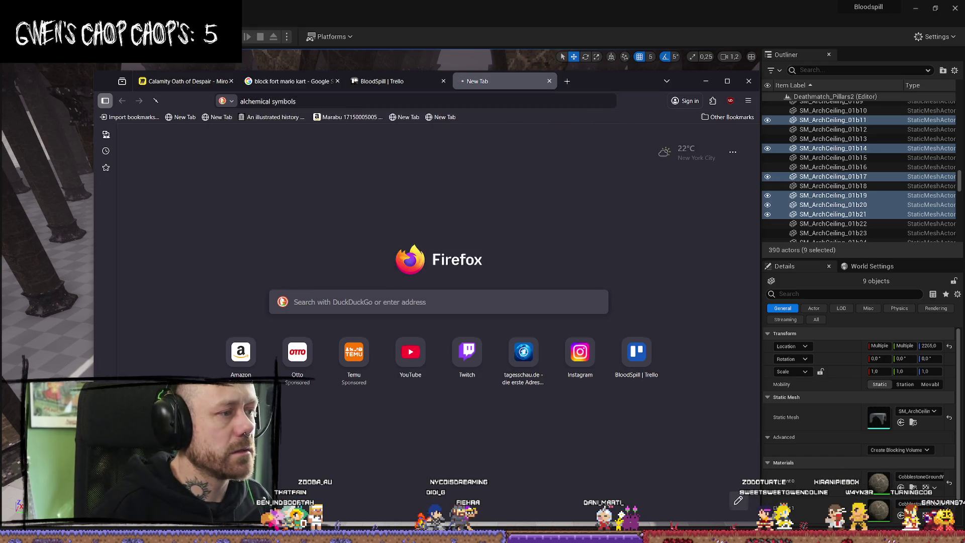
Step: Copy the query and load the Google homepage in another new tab
left_click(336, 132)
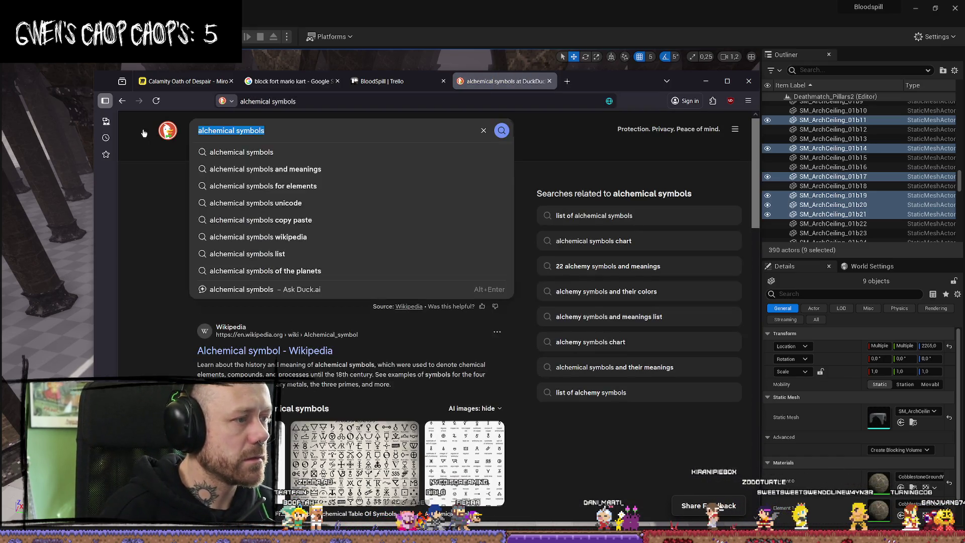
left_click(566, 81)
type("alchemical symbols")
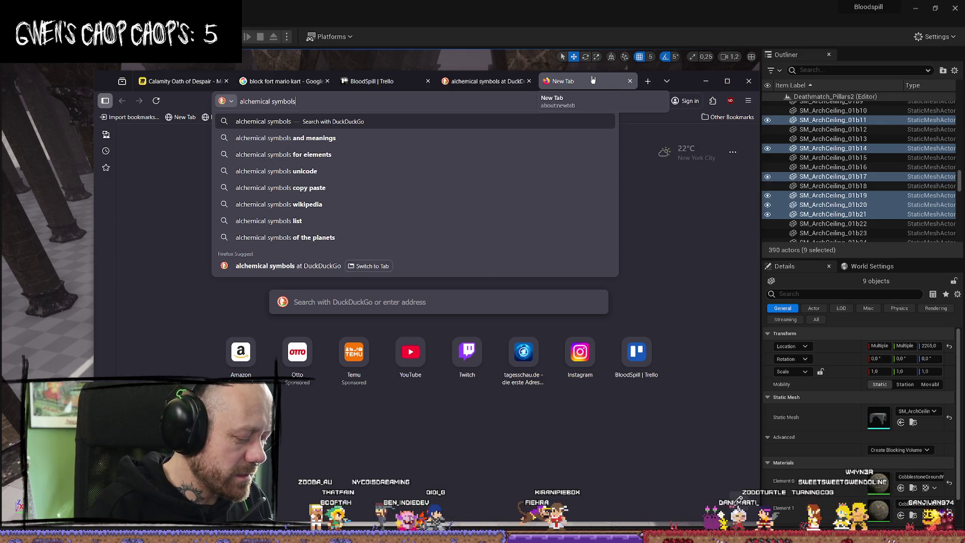
type("google.com")
key("Return")
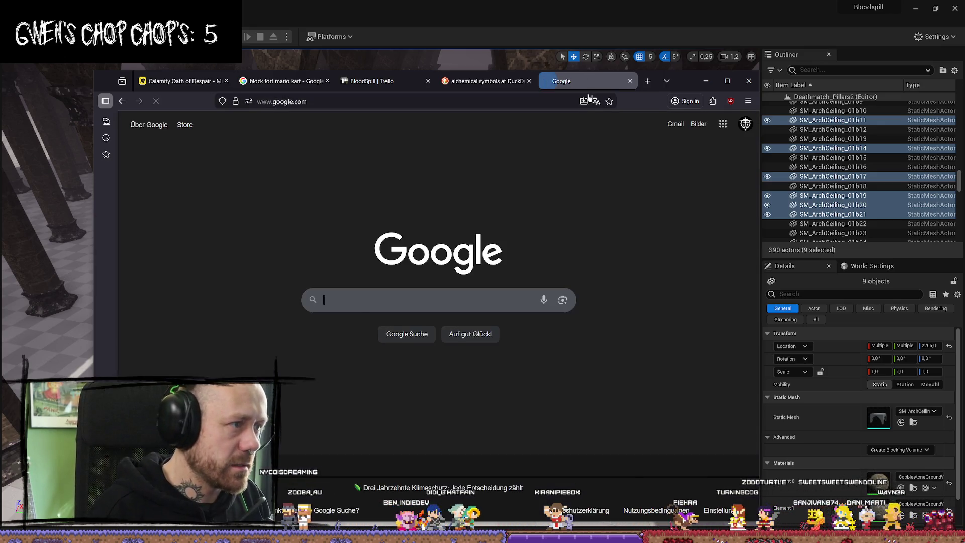
Step: Search Google for 'alchemical symbols', preview the chart image, then switch to Bilder results
type("alchemical symbols")
key("Return")
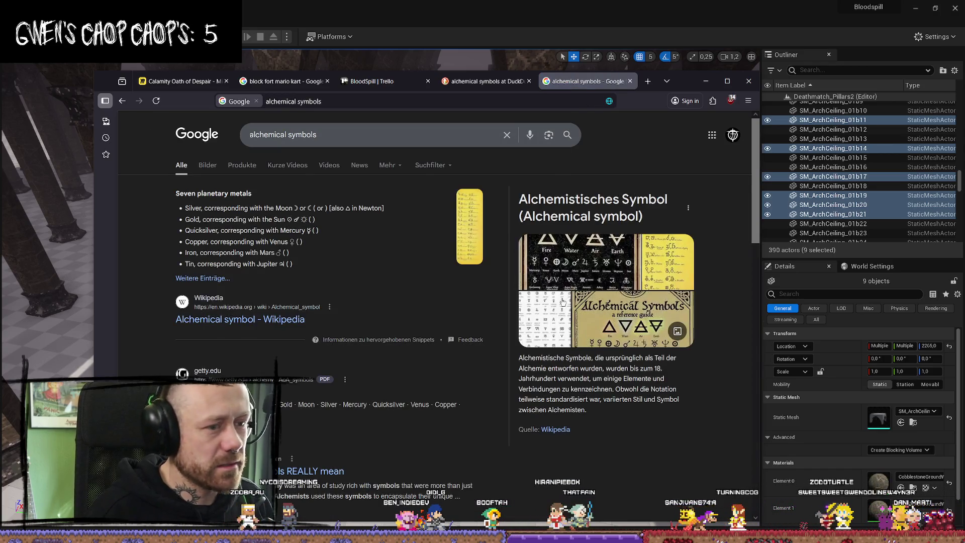
left_click(577, 272)
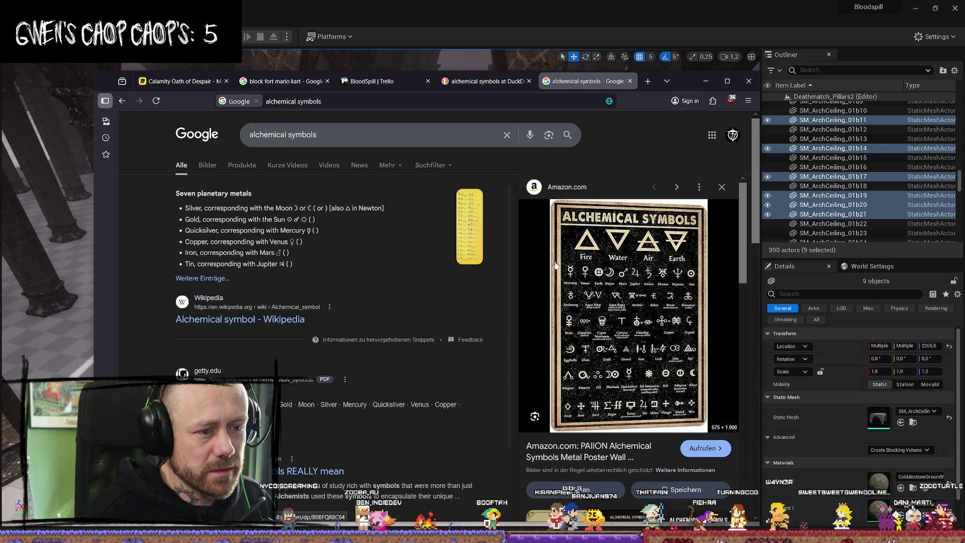
key("Escape")
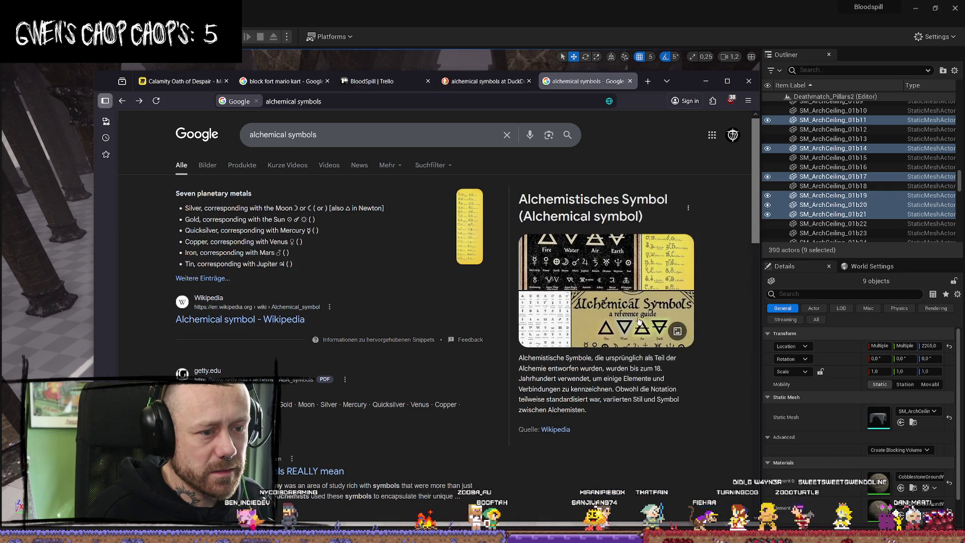
left_click(207, 166)
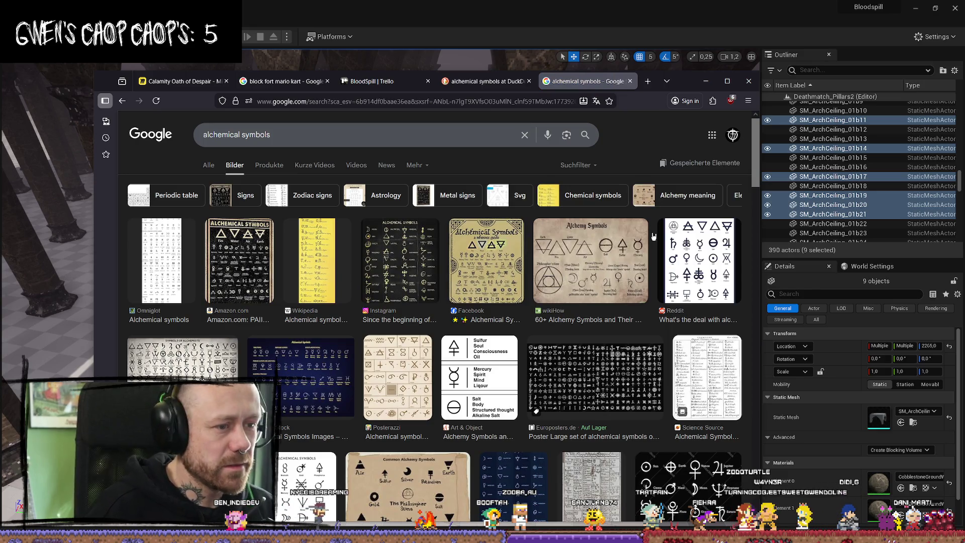
Step: Preview the wikiHow, Reddit, Posterazzi, Adobe Stock and Europosters alchemical symbol images
left_click(620, 277)
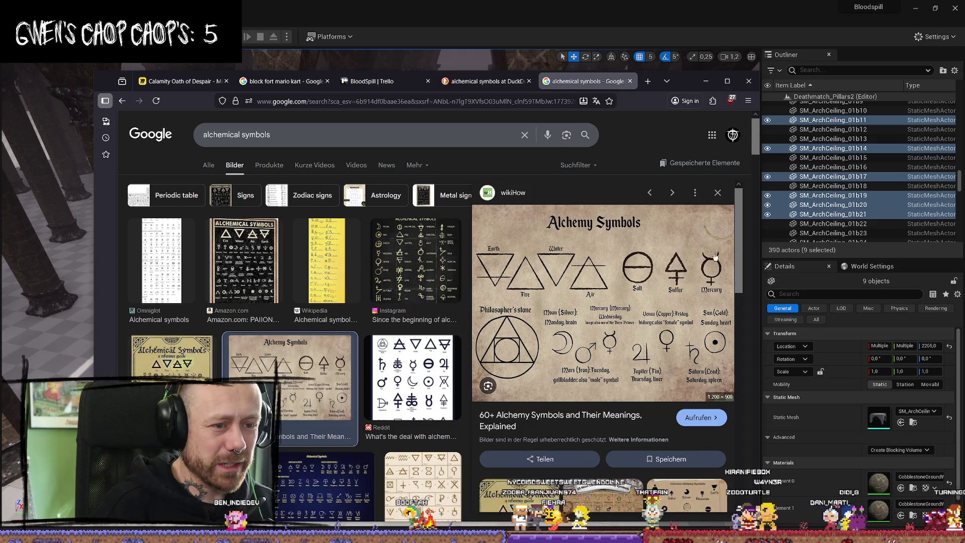
scroll(717, 267, "down", 3)
scroll(328, 355, "down", 2)
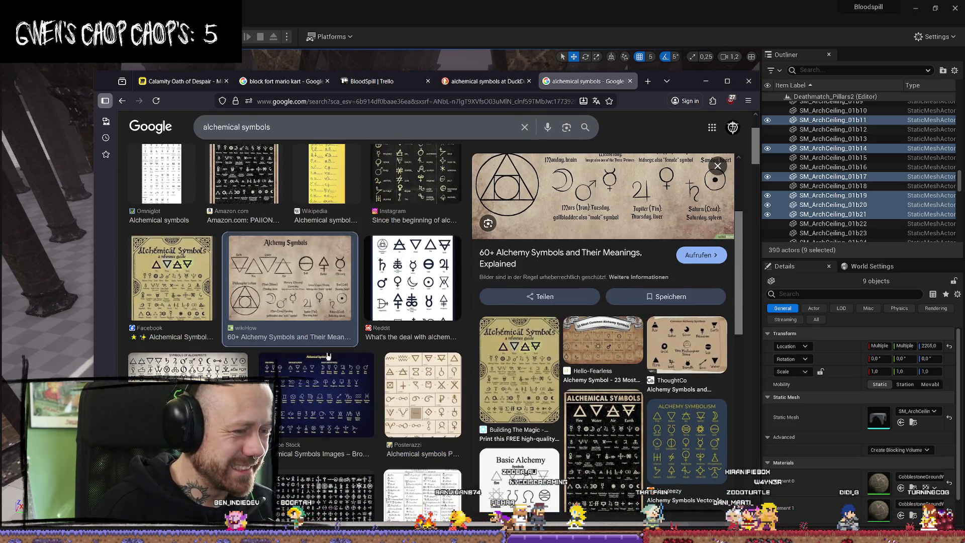
left_click(422, 295)
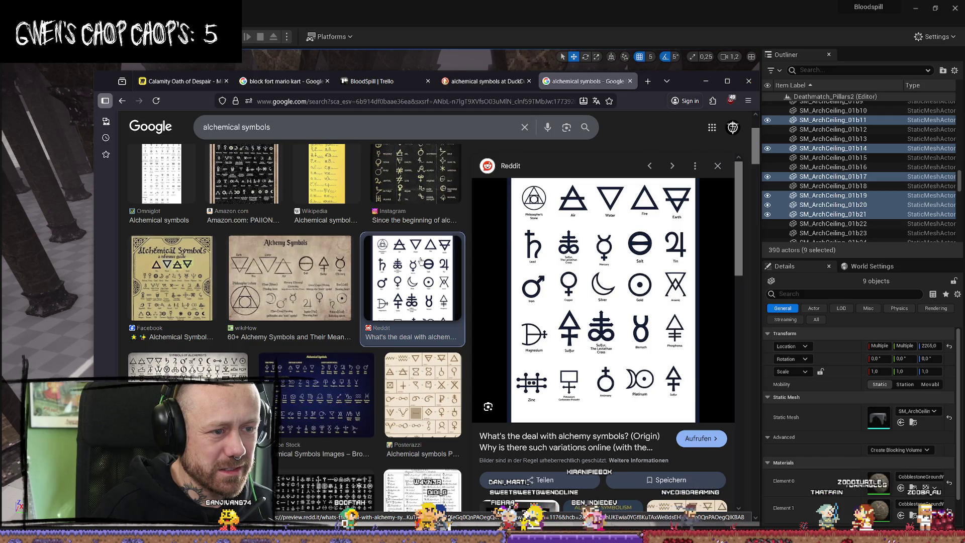
scroll(421, 260, "down", 3)
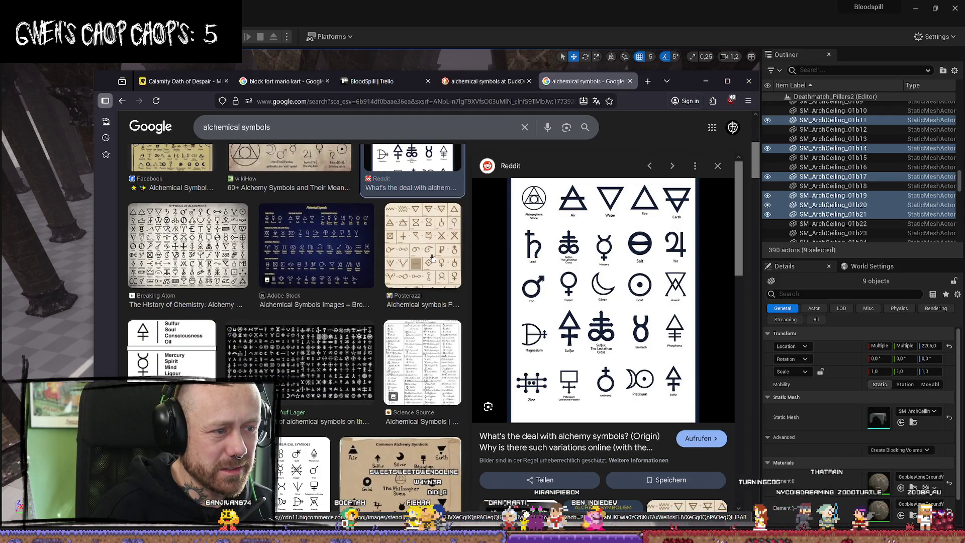
left_click(416, 249)
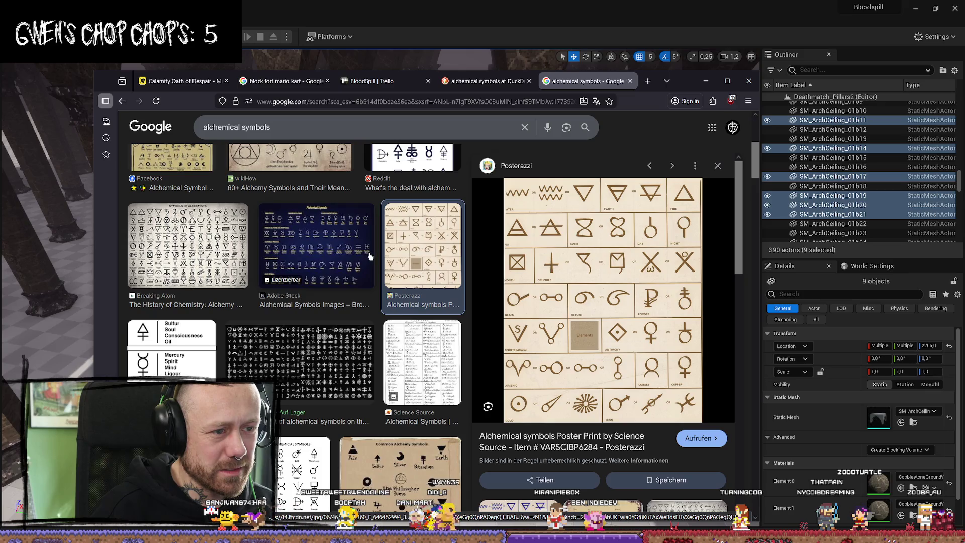
left_click(322, 257)
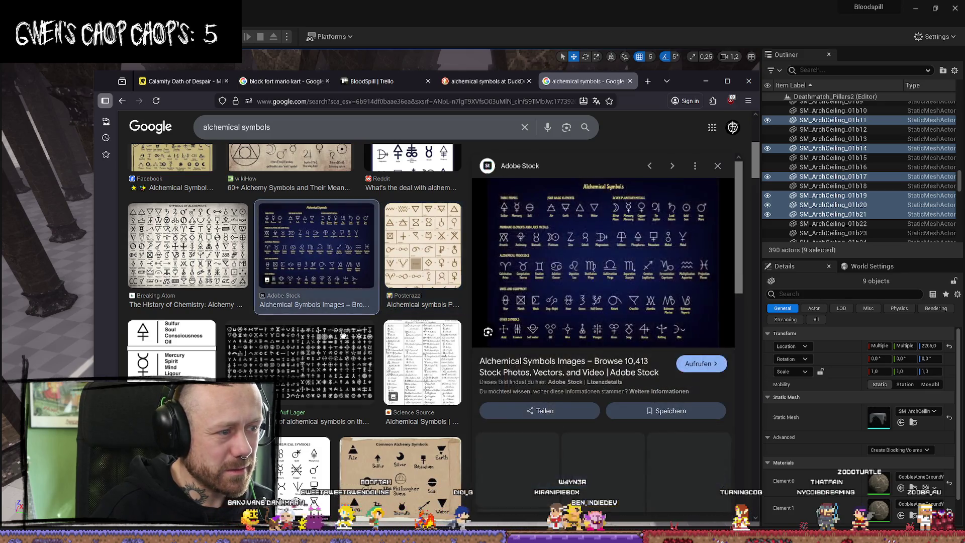
left_click(300, 361)
Step: Open the Europosters poster page, accept its cookies, then return to the Google Images tab
left_click(608, 285)
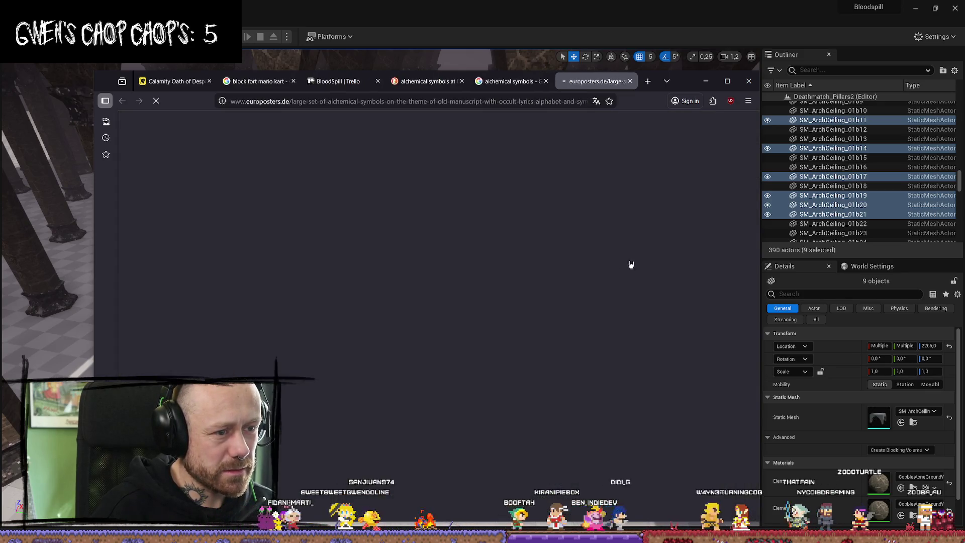
scroll(437, 331, "down", 2)
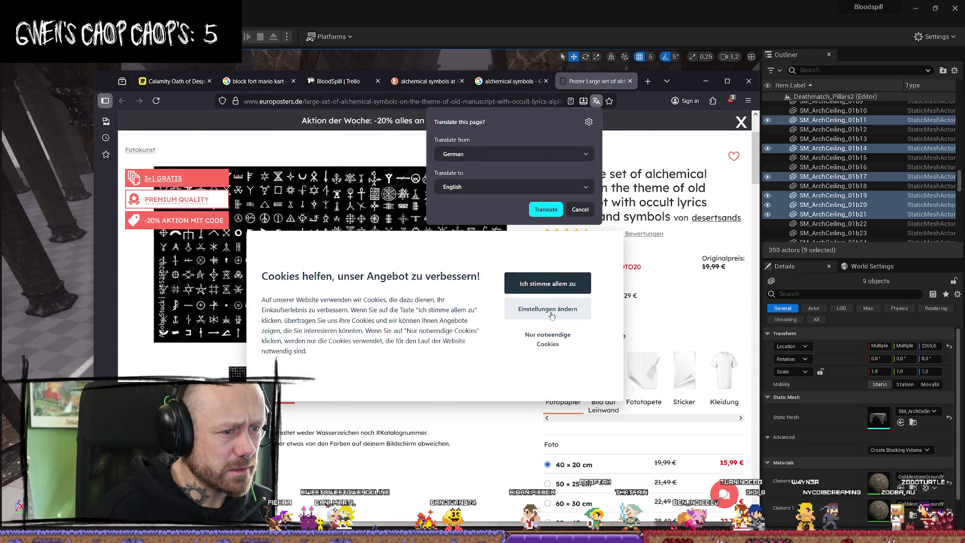
left_click(548, 282)
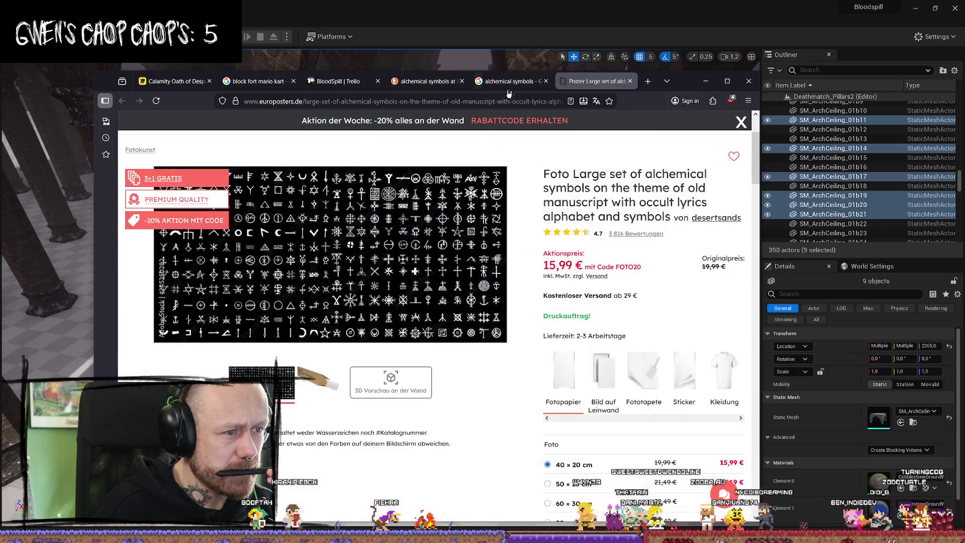
left_click(508, 81)
scroll(417, 244, "down", 2)
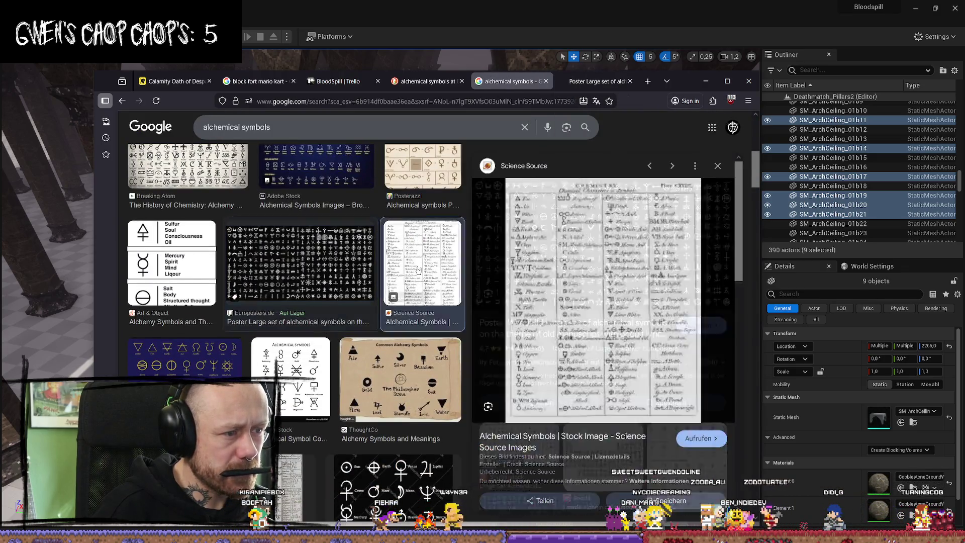
Step: Preview the Science Source, Shutterstock, Alchemist Wiki and Etsy '24 Different Designs' images
left_click(424, 270)
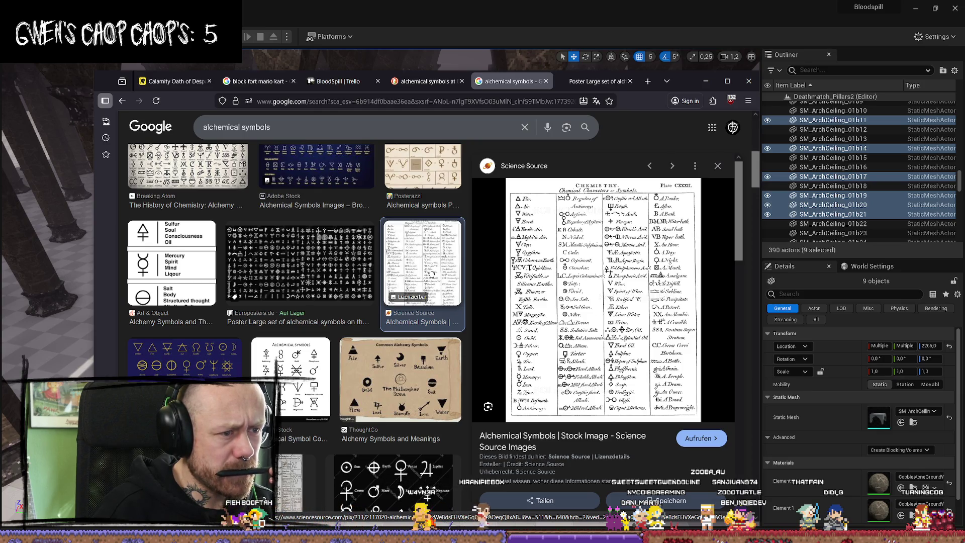
scroll(434, 275, "down", 4)
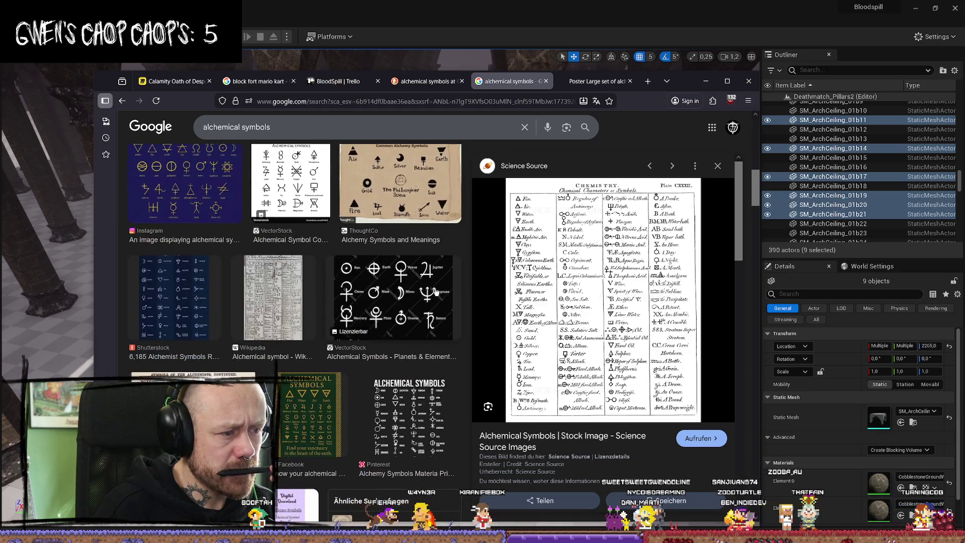
scroll(236, 275, "up", 2)
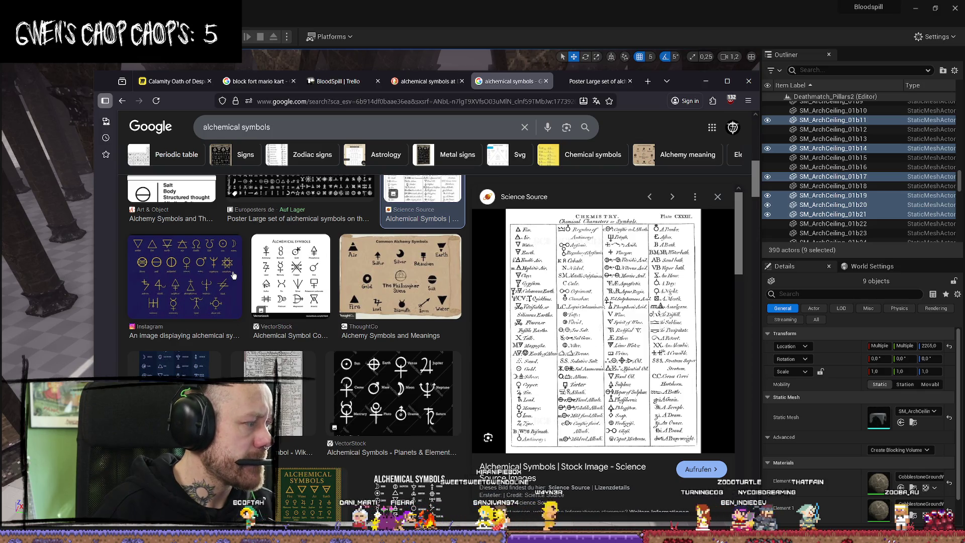
scroll(233, 275, "down", 3)
left_click(191, 238)
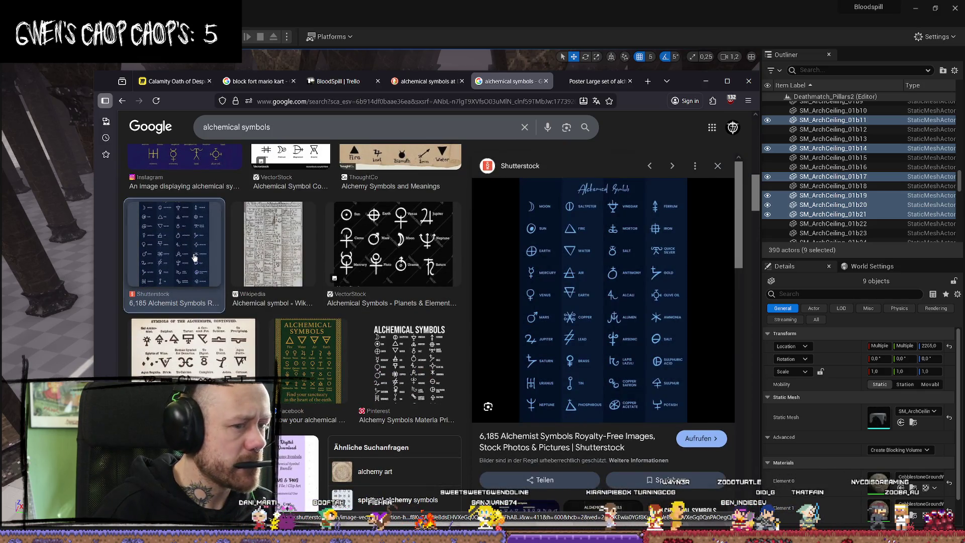
scroll(194, 257, "down", 2)
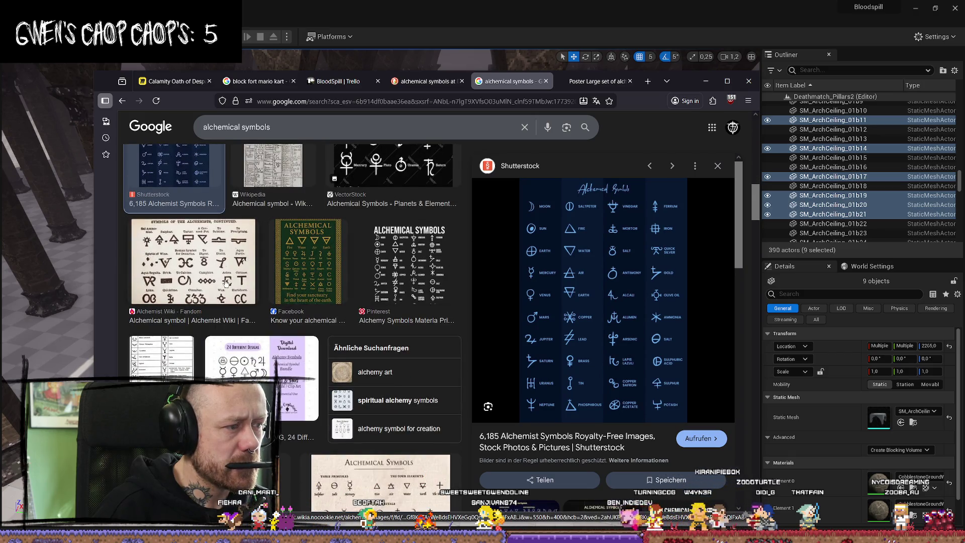
left_click(233, 277)
left_click(310, 371)
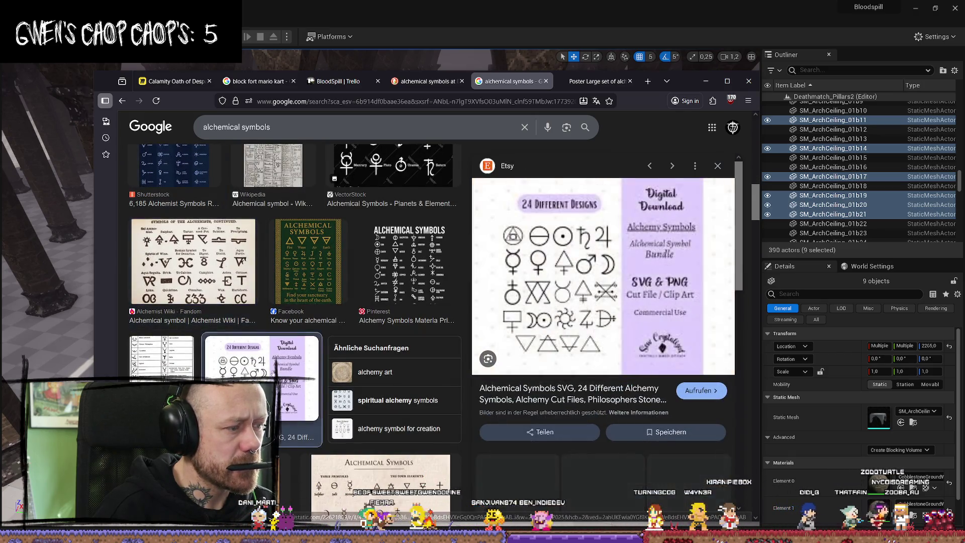
scroll(310, 371, "down", 2)
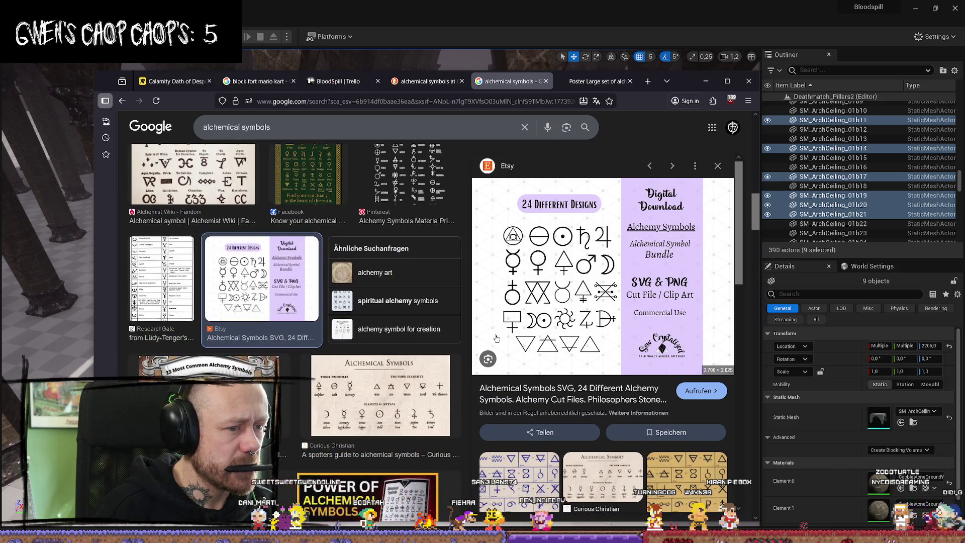
scroll(515, 297, "up", 1)
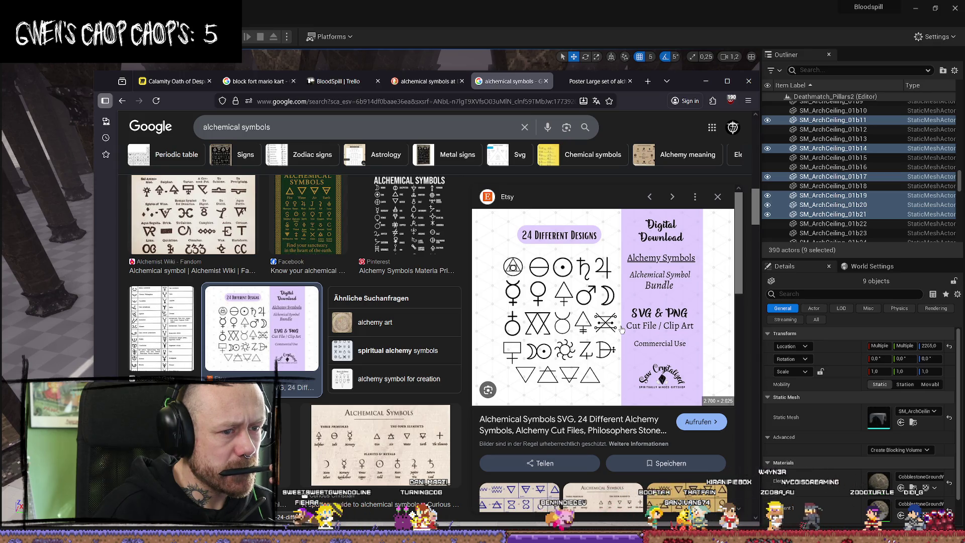
Step: Preview the ResearchGate symbol table, alchemist periodic chart and Periodic Table of Alchemical Reagents poster
scroll(397, 328, "down", 1)
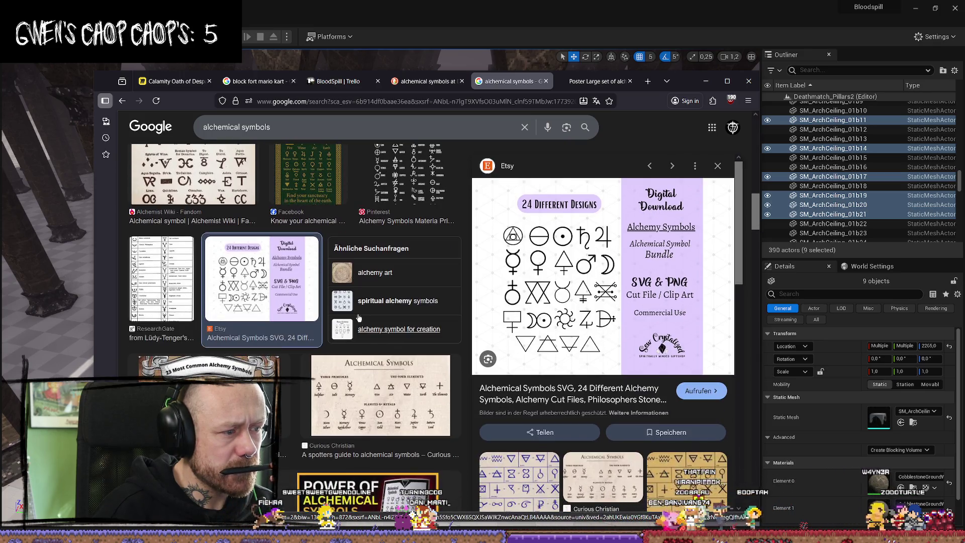
left_click(184, 287)
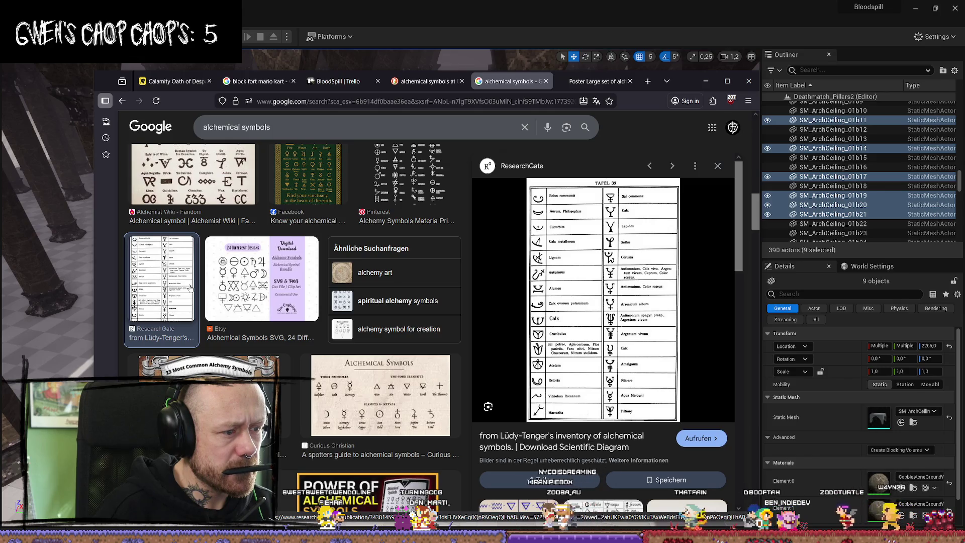
scroll(370, 307, "down", 2)
scroll(382, 309, "down", 2)
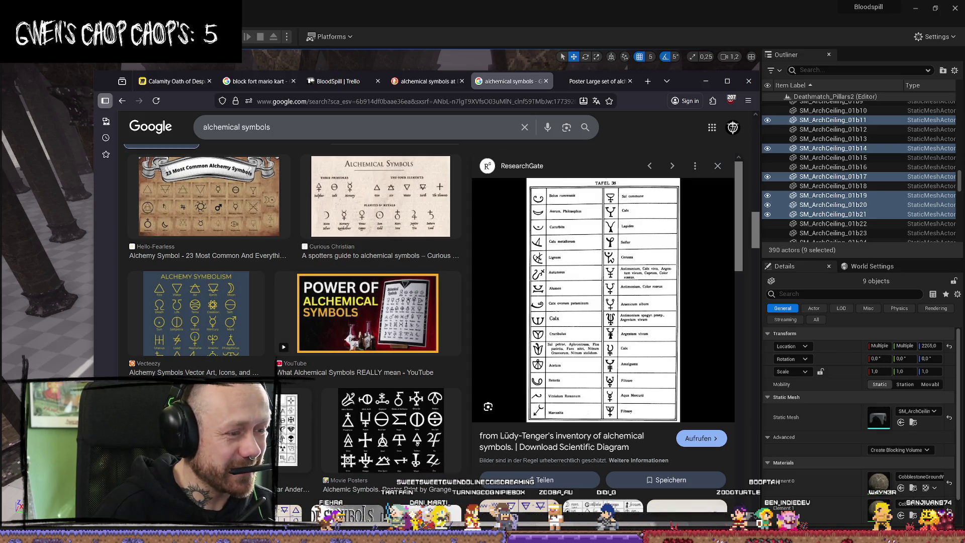
left_click(289, 429)
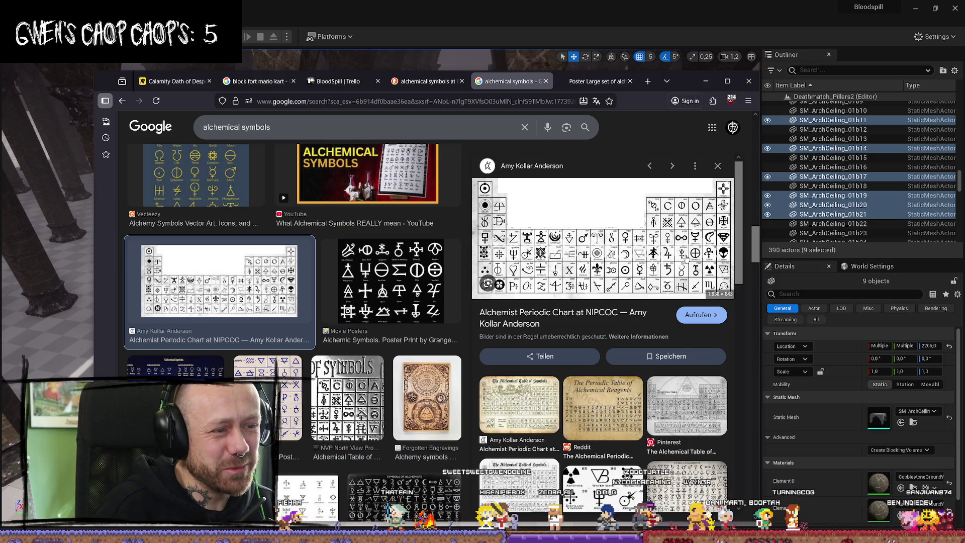
scroll(667, 278, "down", 2)
left_click(594, 321)
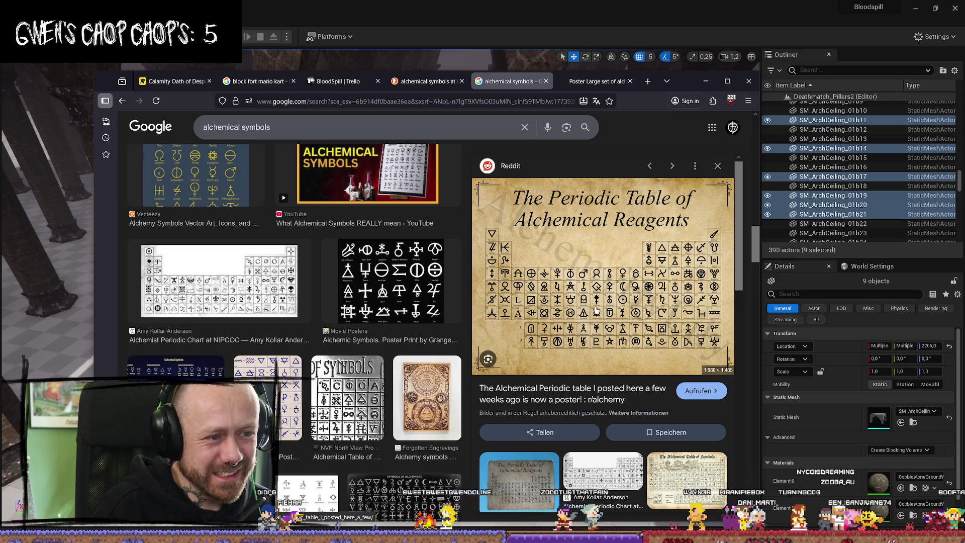
scroll(584, 302, "down", 3)
scroll(584, 302, "down", 4)
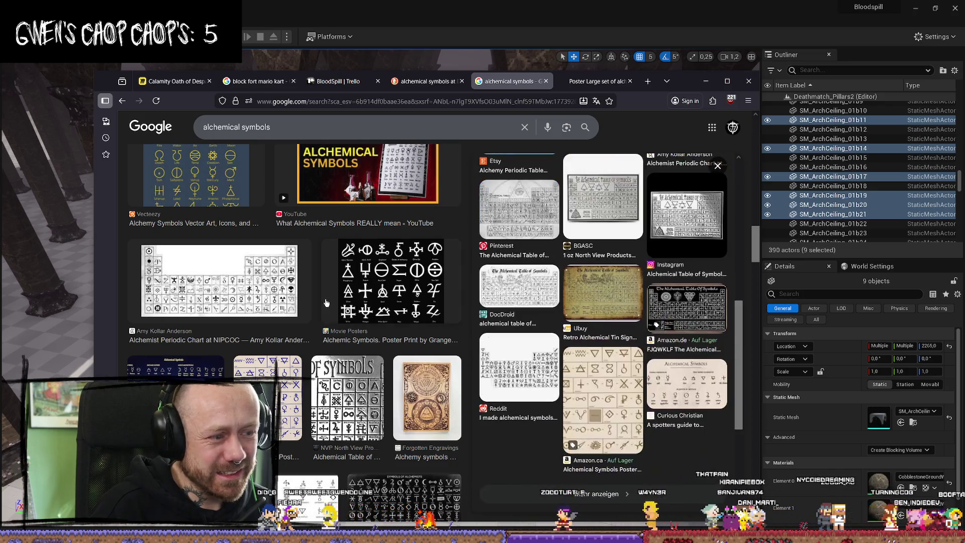
scroll(306, 359, "down", 5)
scroll(306, 360, "up", 5)
scroll(306, 360, "up", 5)
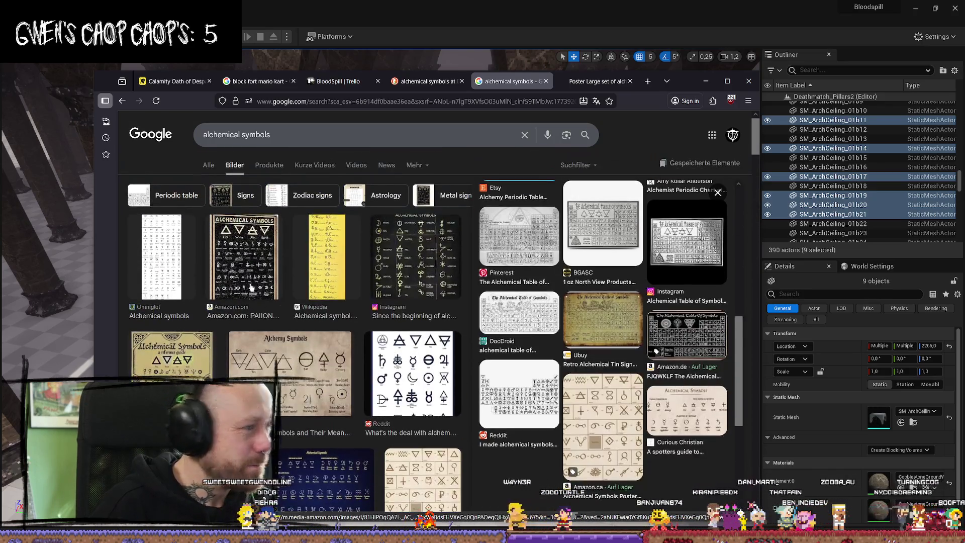
Step: Go back to all web results and open 'Alchemistisches Symbol' on Wikipedia in a background tab
key("alt+Left")
scroll(228, 207, "down", 5)
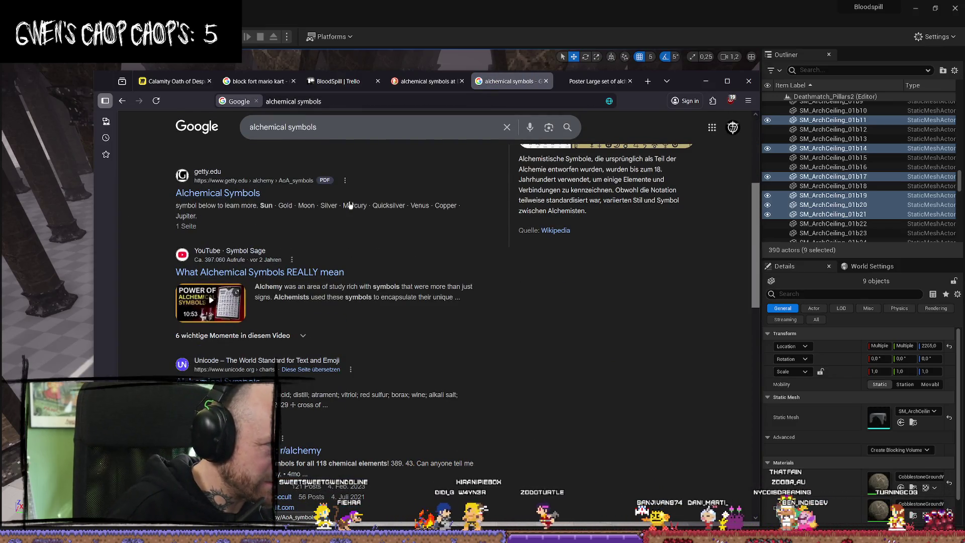
scroll(345, 238, "down", 1)
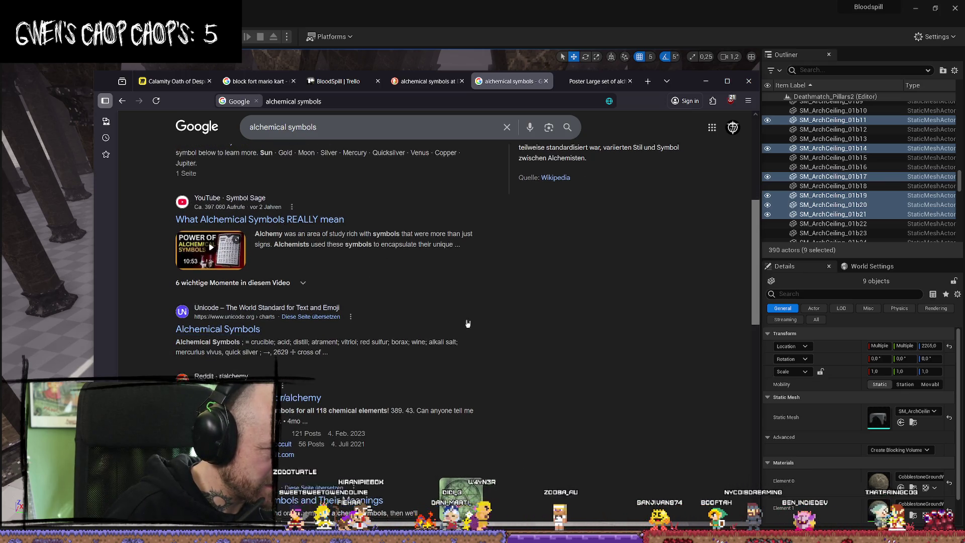
scroll(469, 314, "down", 2)
scroll(469, 315, "down", 1)
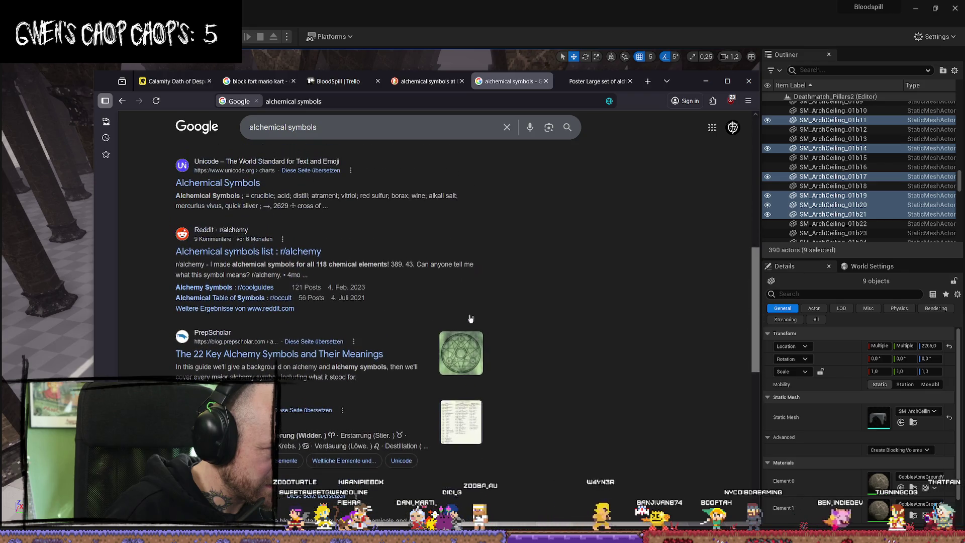
scroll(470, 318, "down", 2)
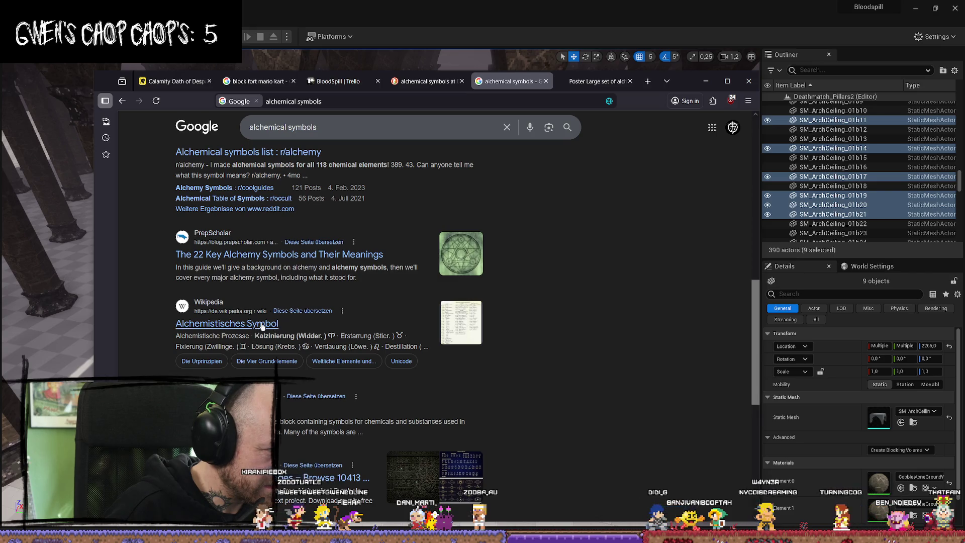
middle_click(231, 323)
scroll(252, 322, "down", 3)
Step: Switch briefly to the level editor, then bring the Google results window back to the front
left_click(510, 67)
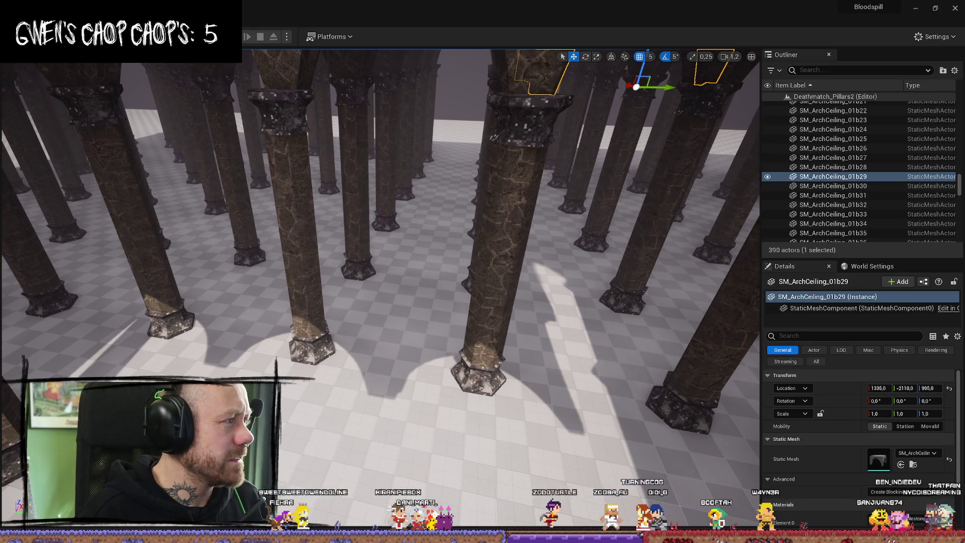
key("alt+Tab")
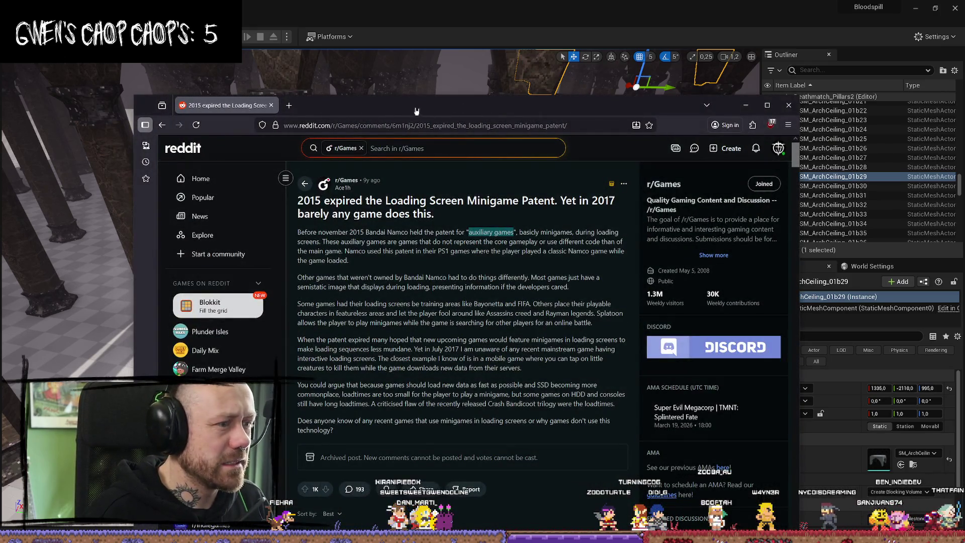
key("alt+Tab")
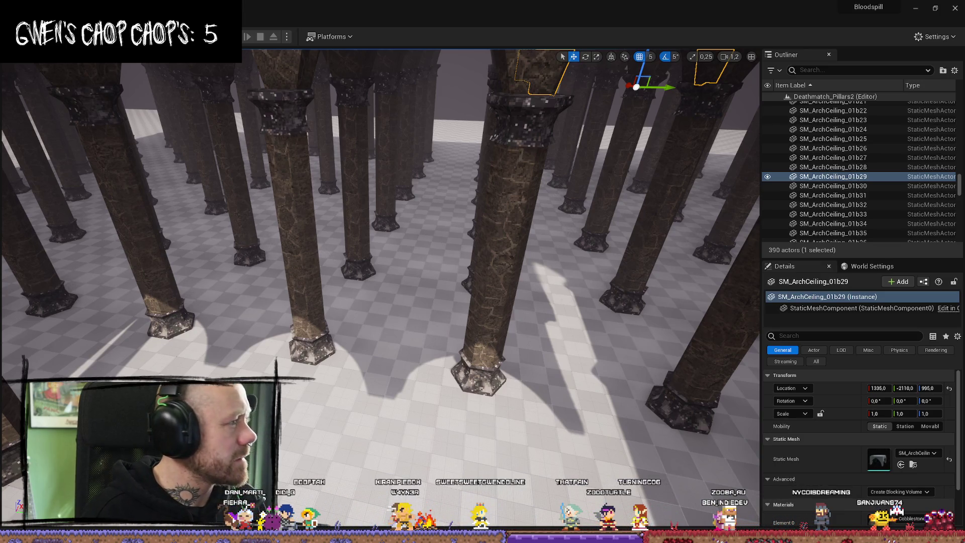
key("alt+Tab")
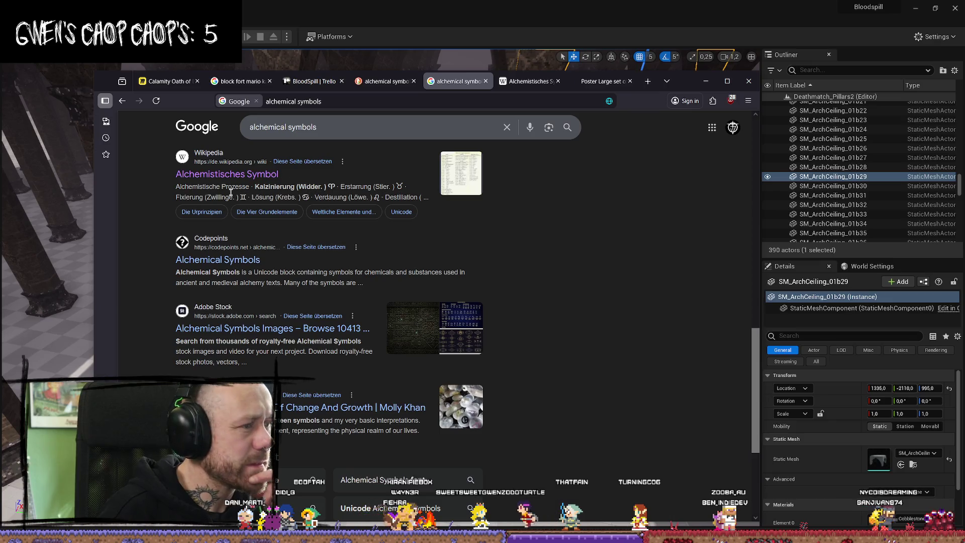
Step: Open the Alchemistisches Symbol article and scroll past elements, metals and processes to the Unicode table
left_click(543, 83)
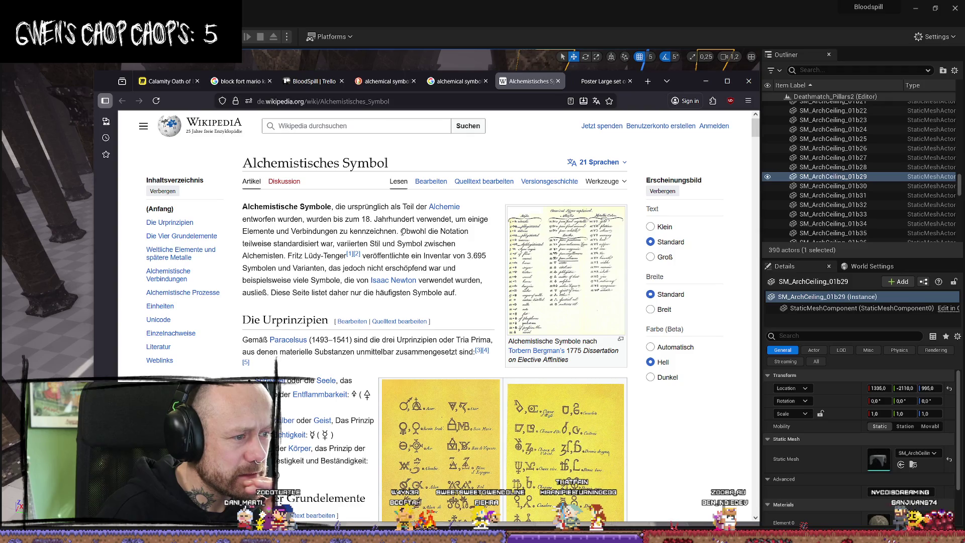
scroll(427, 251, "down", 5)
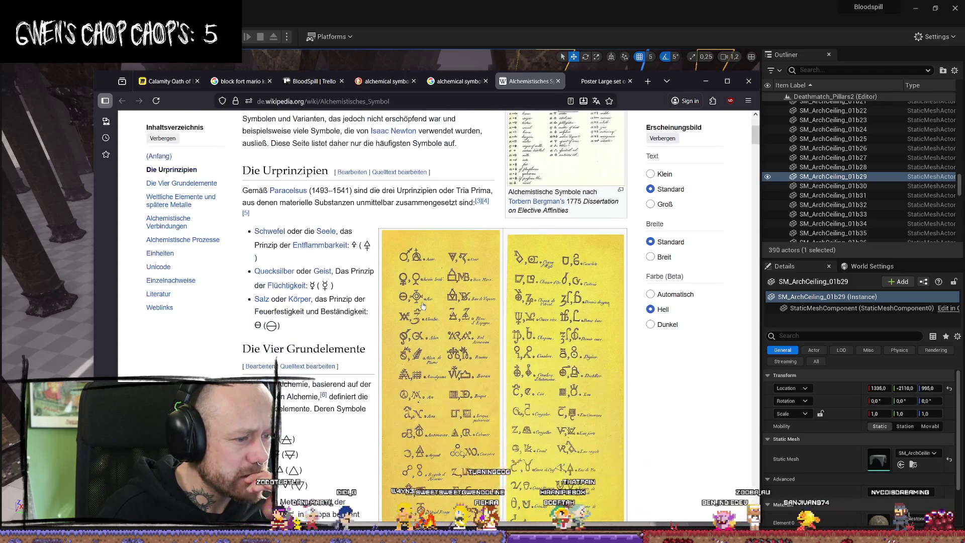
scroll(355, 240, "up", 2)
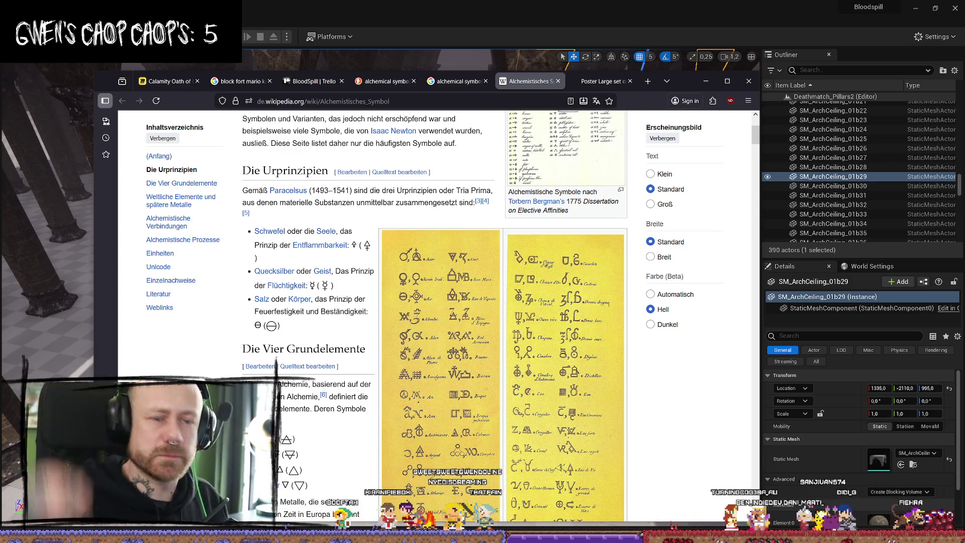
scroll(458, 294, "down", 10)
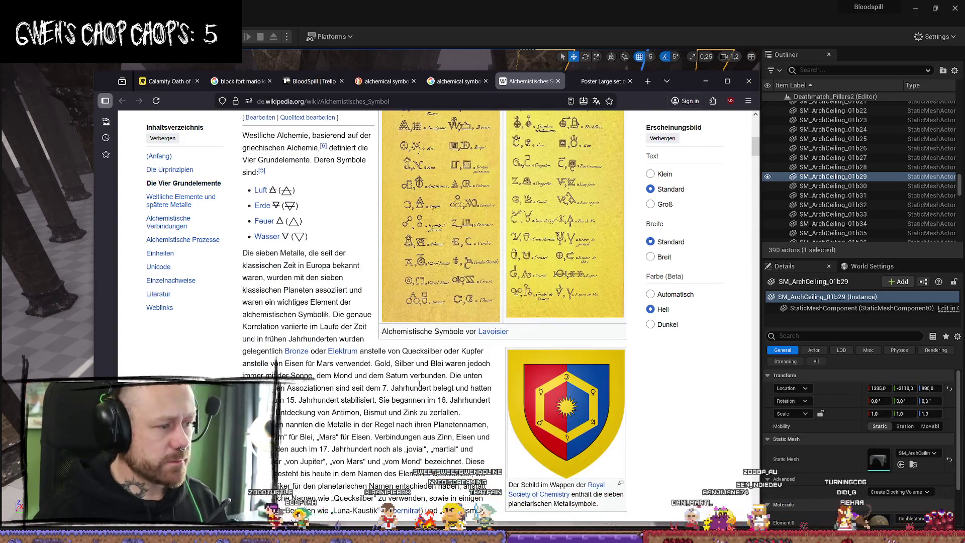
scroll(458, 294, "down", 2)
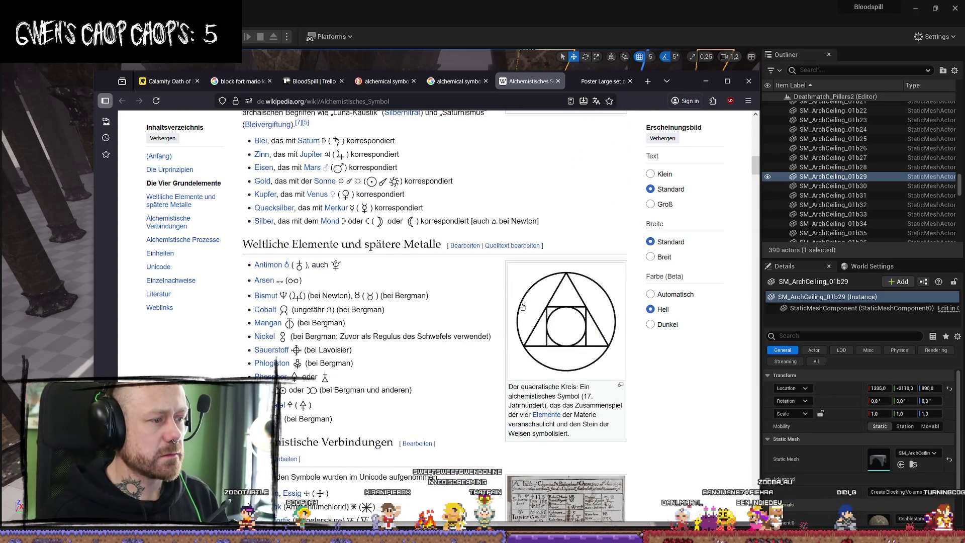
scroll(392, 202, "down", 10)
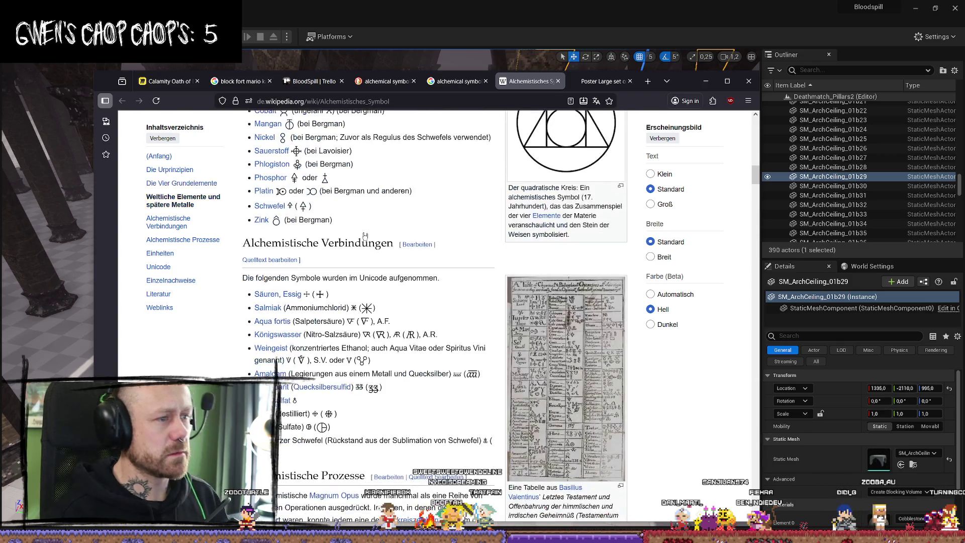
scroll(504, 213, "up", 11)
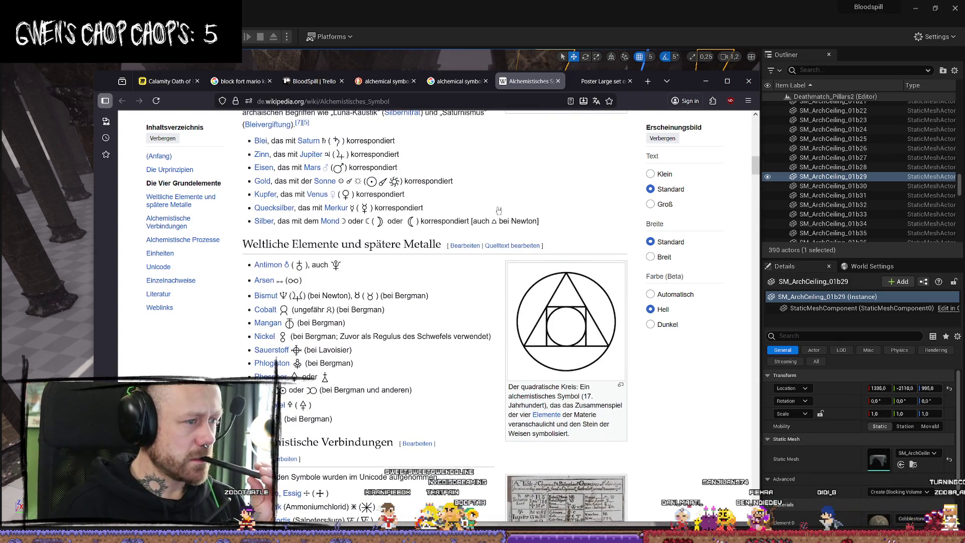
scroll(444, 161, "down", 10)
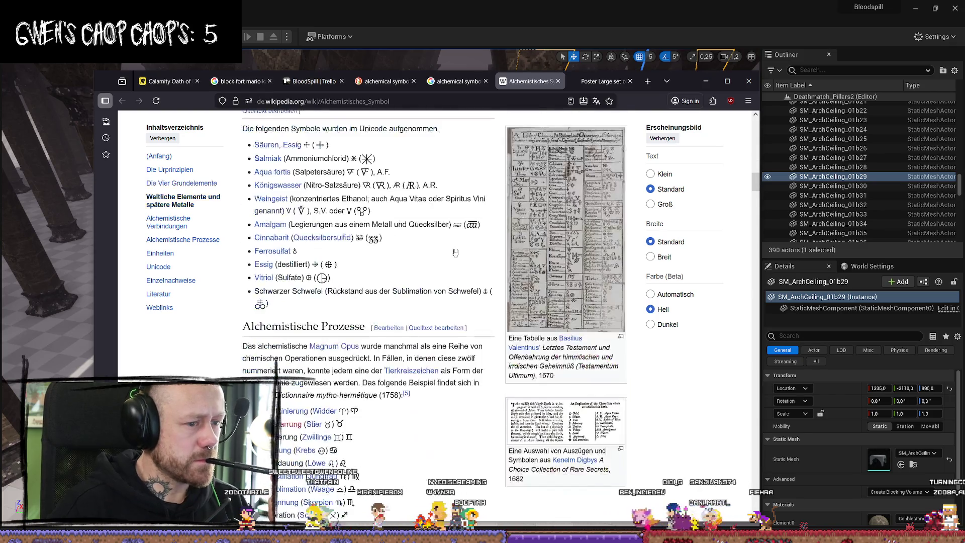
scroll(544, 243, "down", 6)
scroll(544, 242, "down", 8)
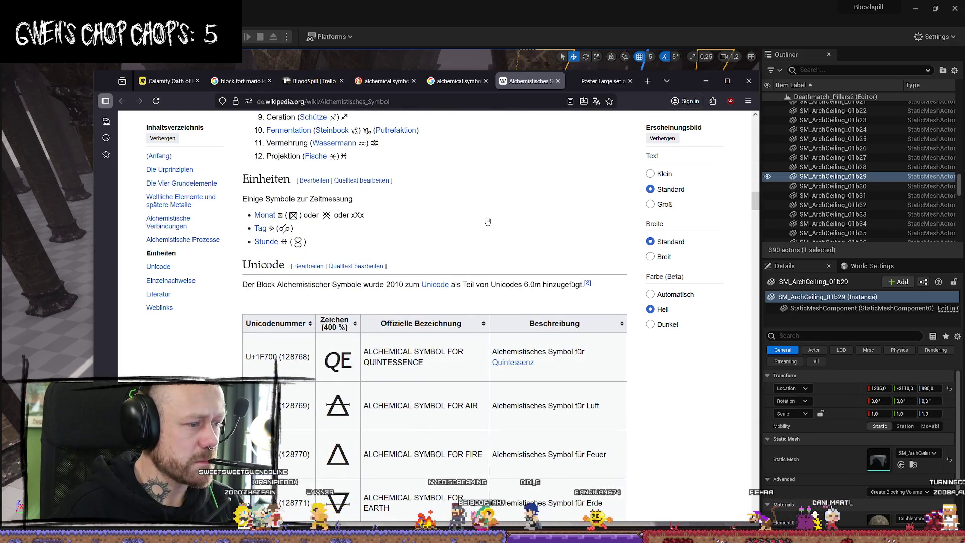
Step: Scroll down the Unicode alchemical symbols table, then back up to the Alchemistische Verbindungen section
scroll(487, 222, "down", 15)
scroll(378, 259, "down", 3)
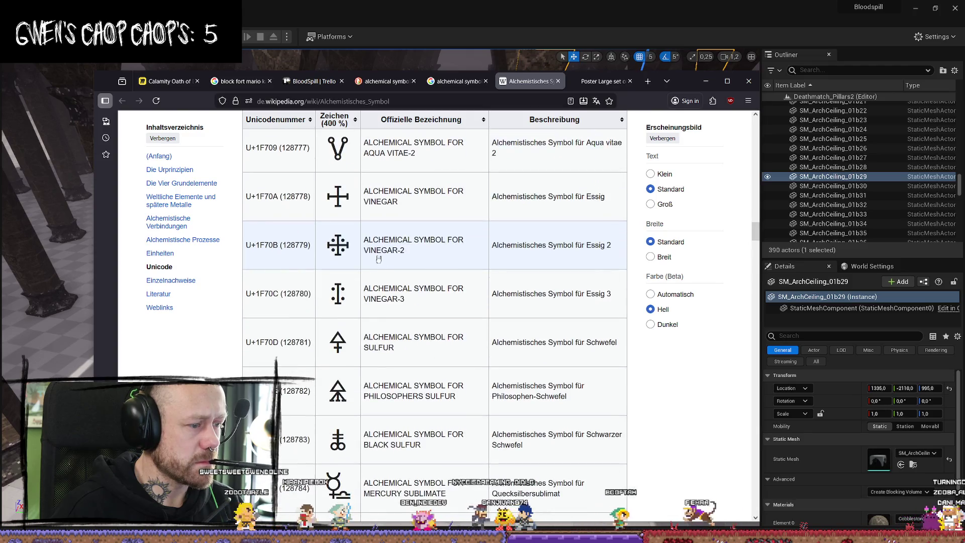
scroll(526, 234, "down", 3)
scroll(526, 233, "down", 3)
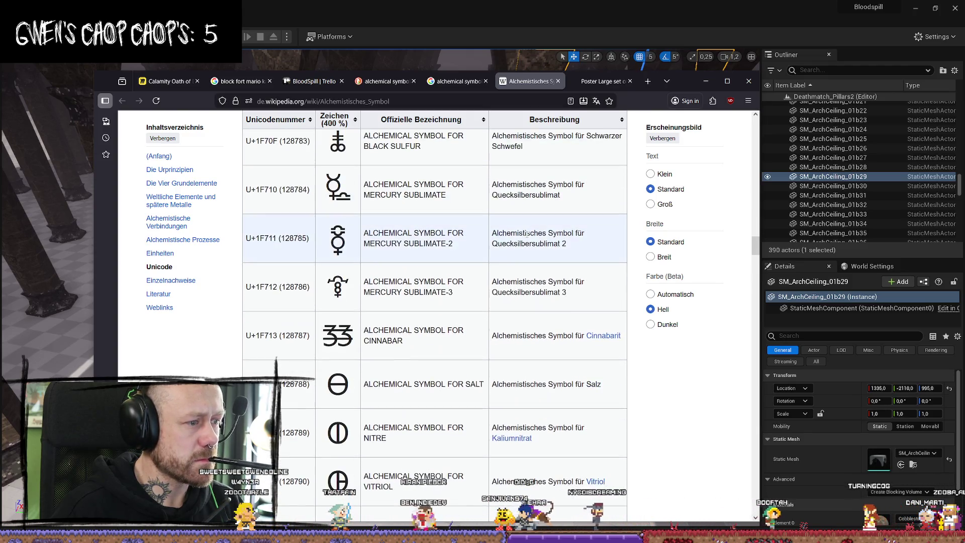
scroll(526, 233, "up", 2)
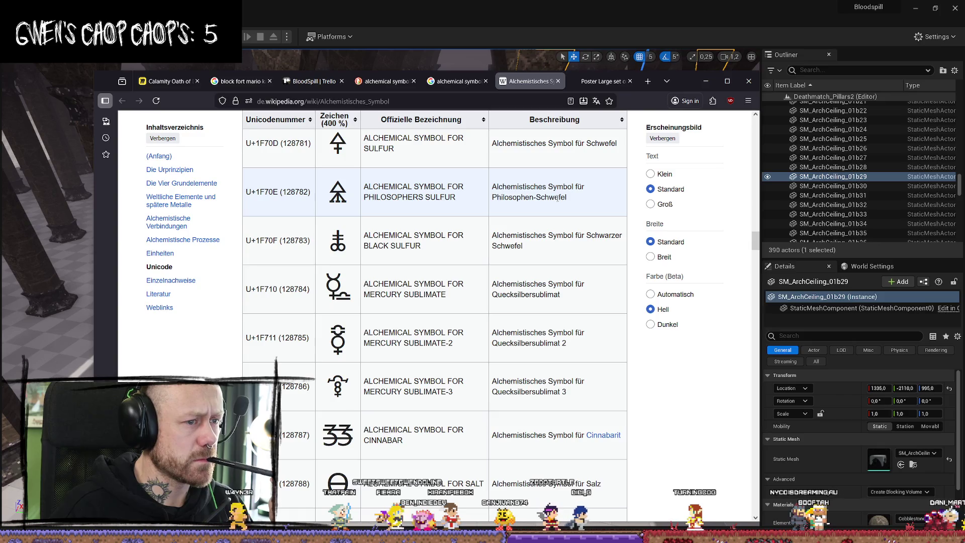
scroll(555, 199, "down", 4)
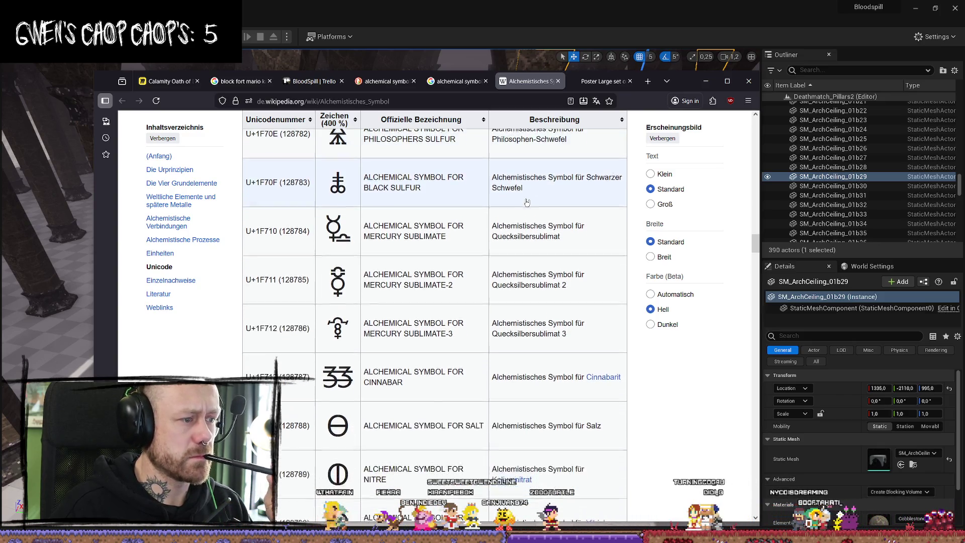
scroll(521, 206, "up", 3)
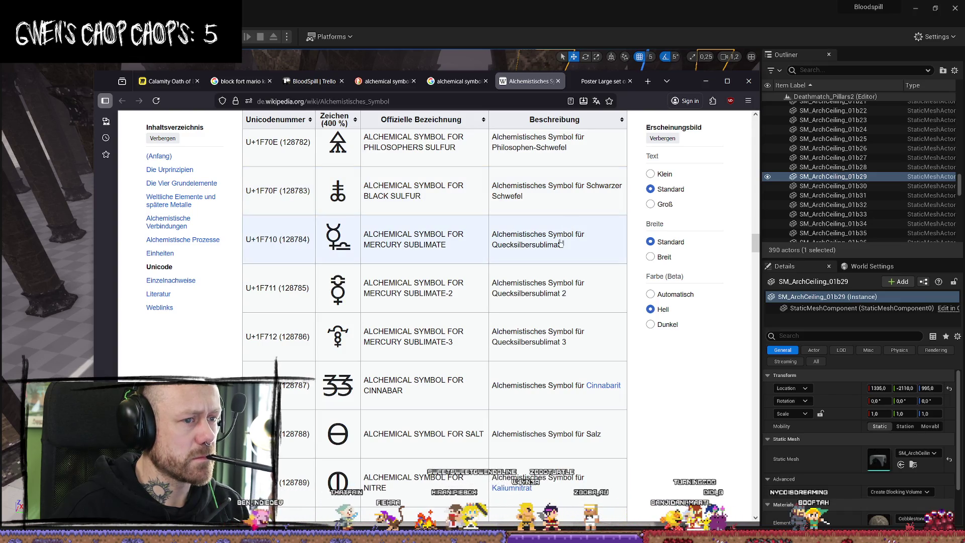
scroll(558, 205, "down", 8)
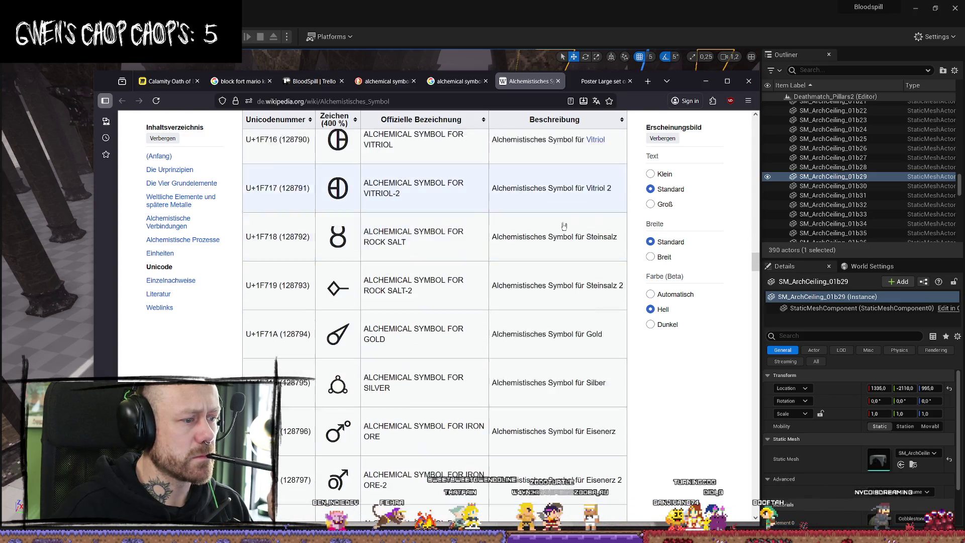
scroll(553, 238, "down", 11)
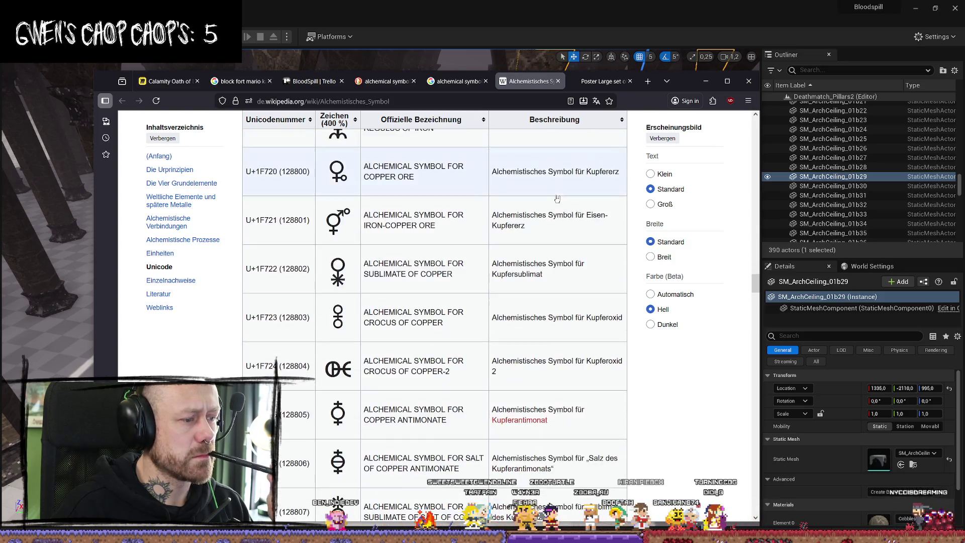
scroll(558, 197, "down", 11)
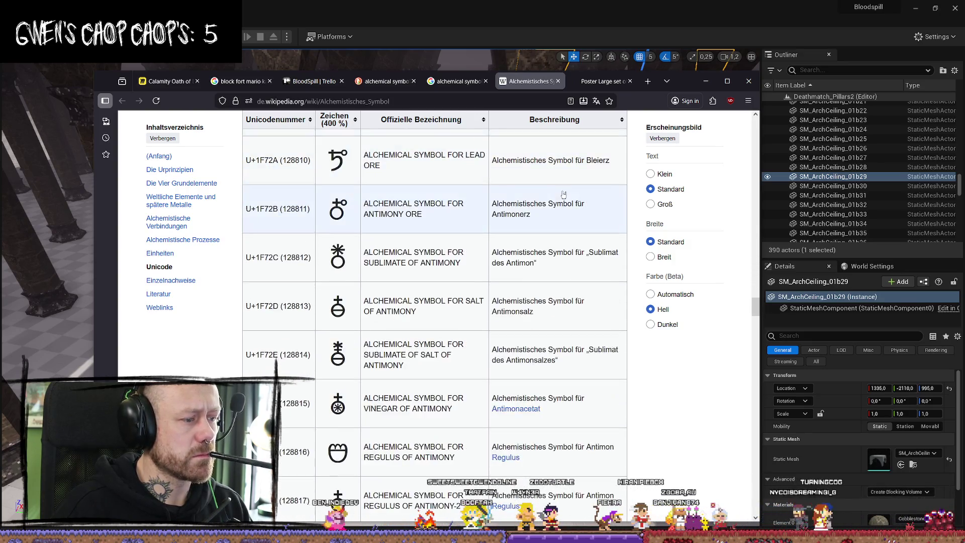
scroll(563, 194, "down", 13)
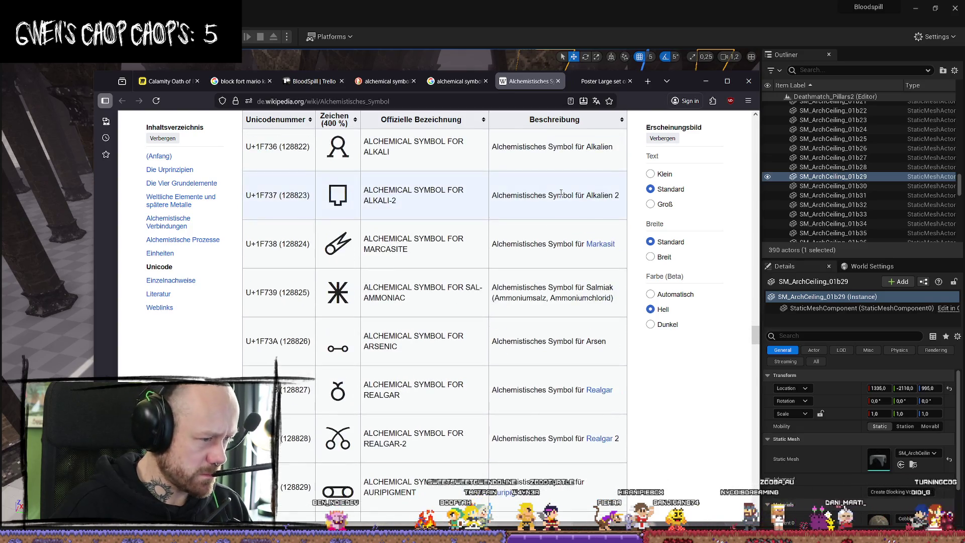
scroll(561, 192, "down", 5)
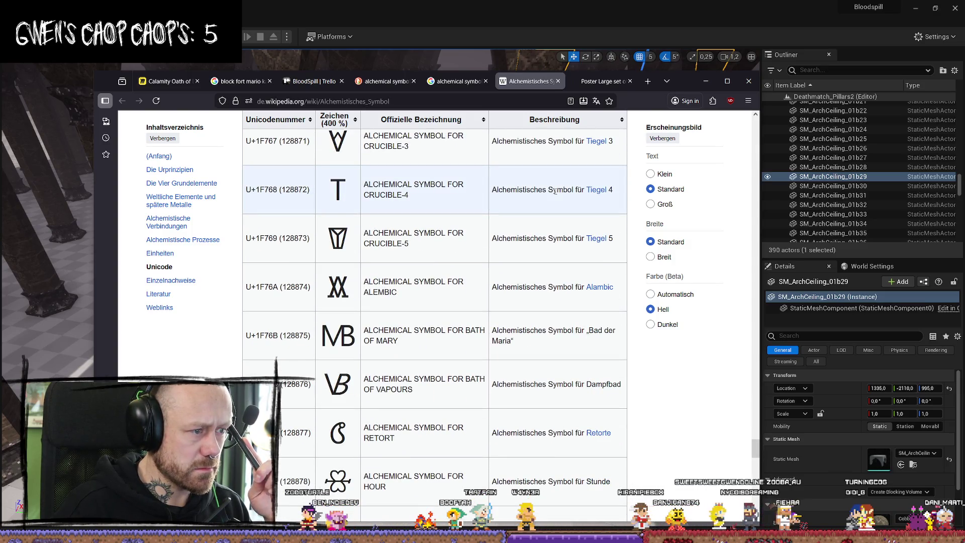
scroll(555, 193, "down", 4)
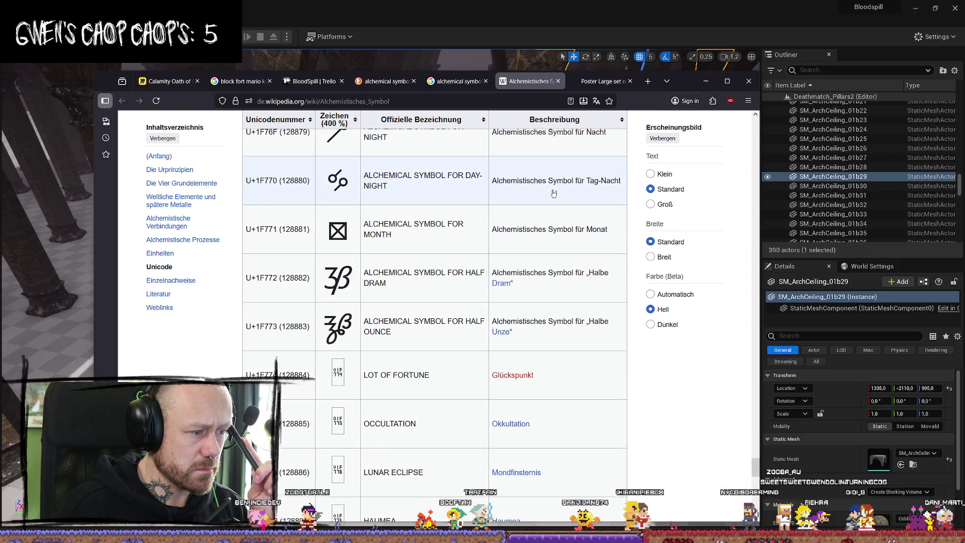
scroll(555, 189, "down", 5)
scroll(554, 189, "up", 5)
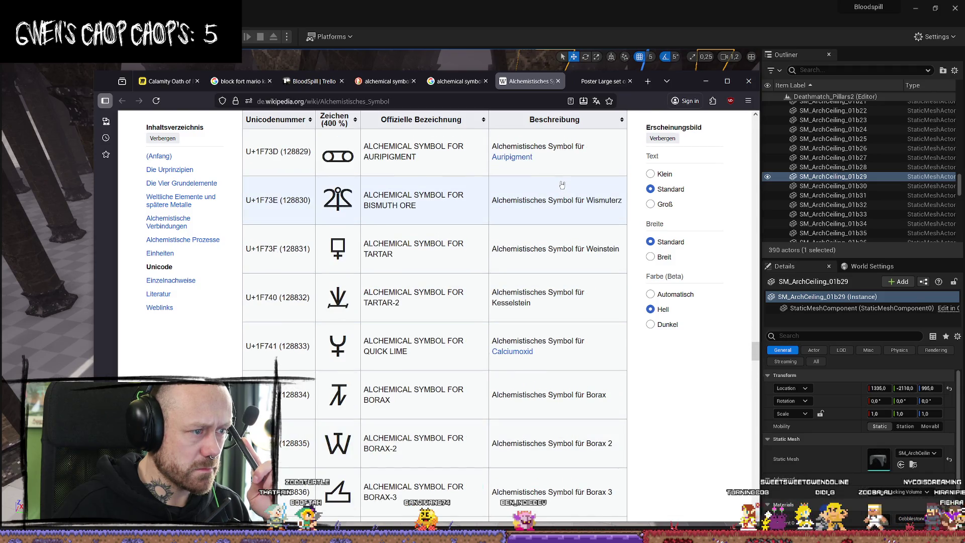
scroll(563, 184, "up", 8)
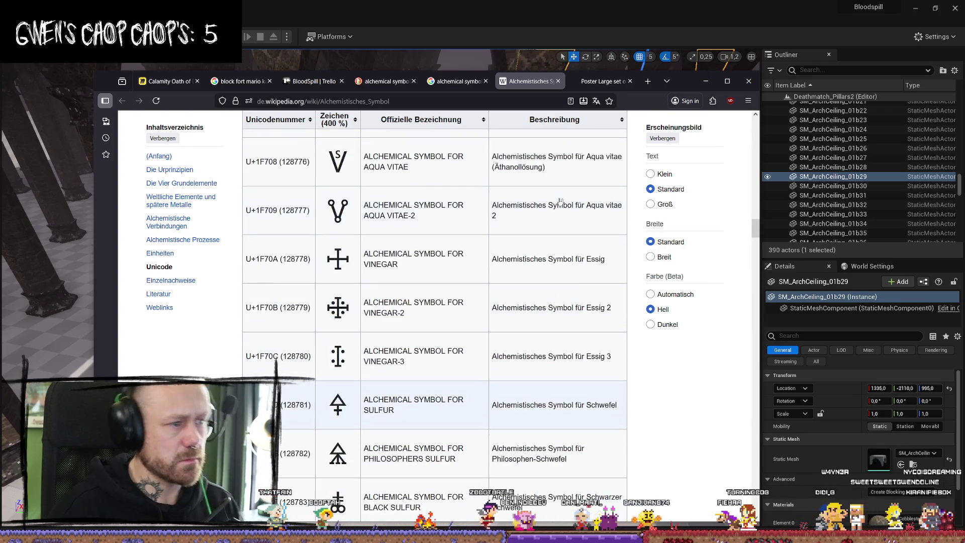
scroll(507, 349, "down", 3)
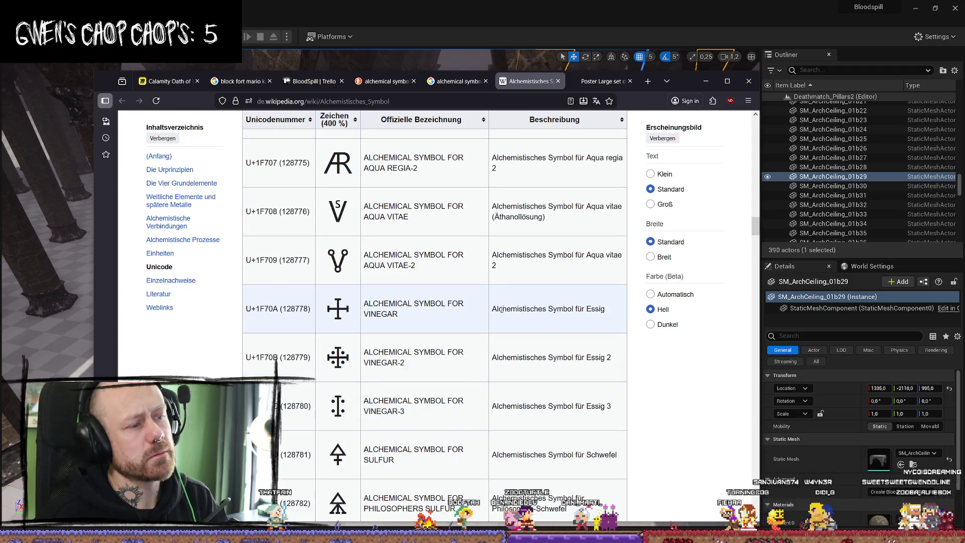
scroll(505, 307, "up", 10)
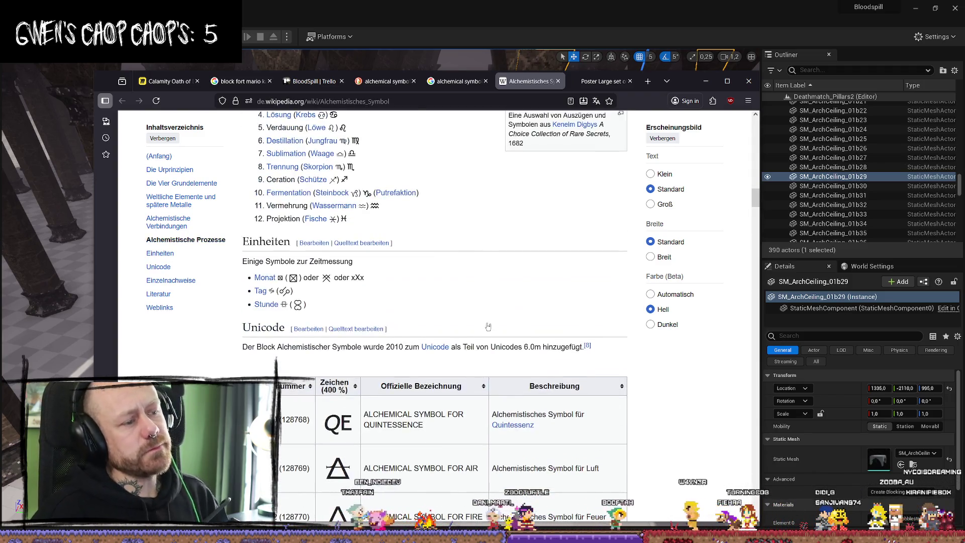
scroll(500, 343, "up", 3)
scroll(500, 343, "down", 2)
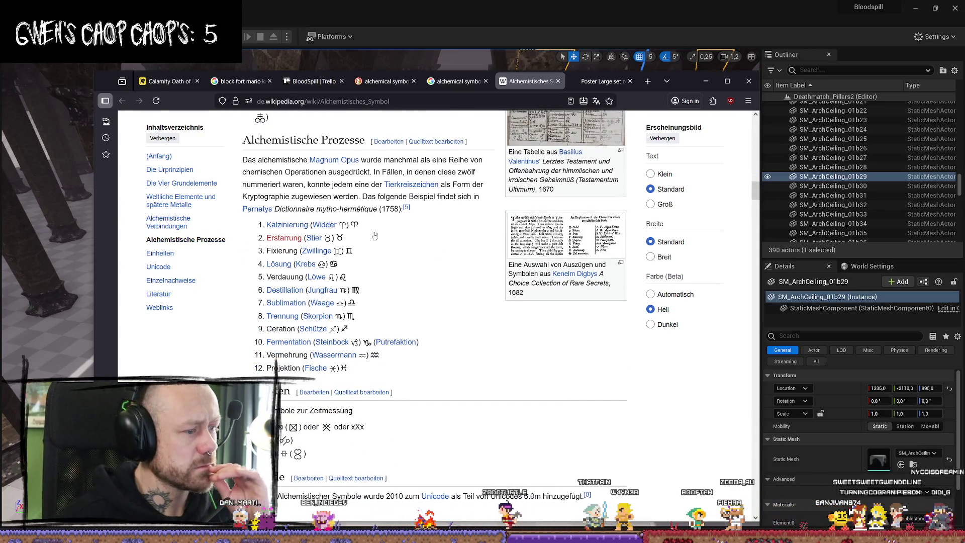
scroll(454, 247, "up", 5)
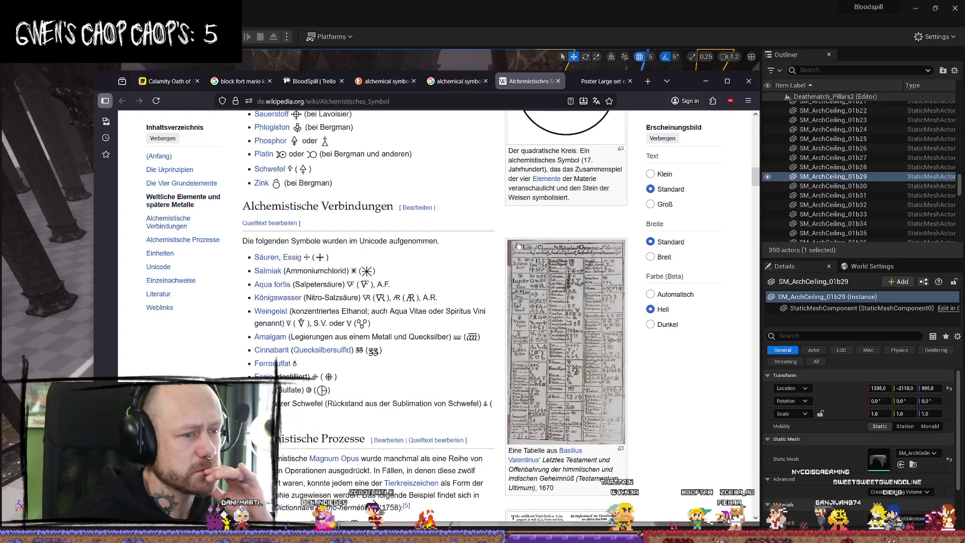
Step: Open the Basilius Valentinus symbol table image at full resolution and scroll across it
left_click(523, 259)
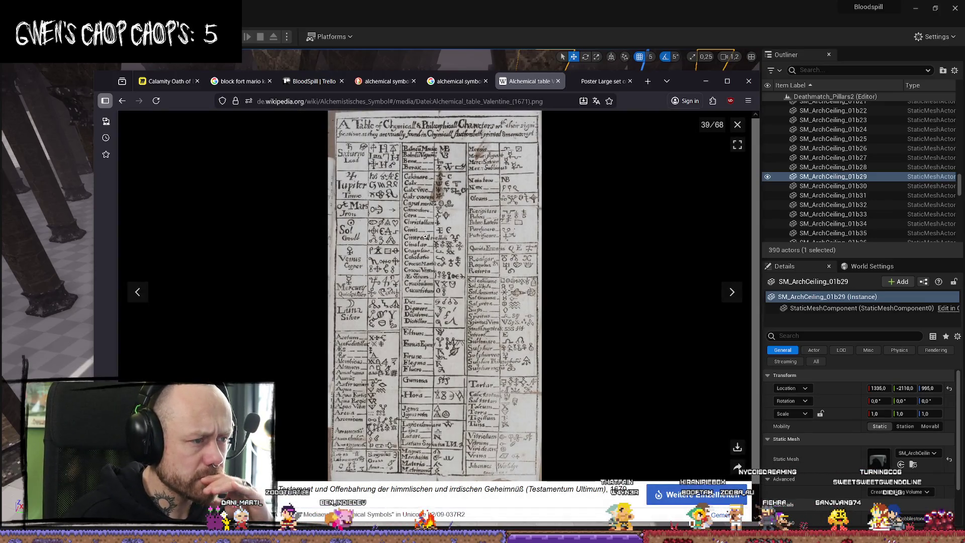
left_click(403, 172)
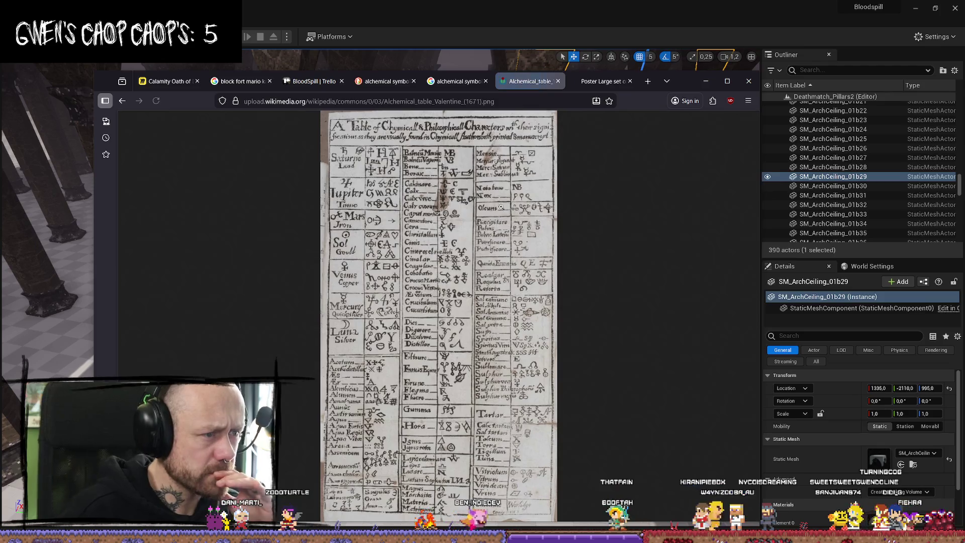
left_click(507, 207)
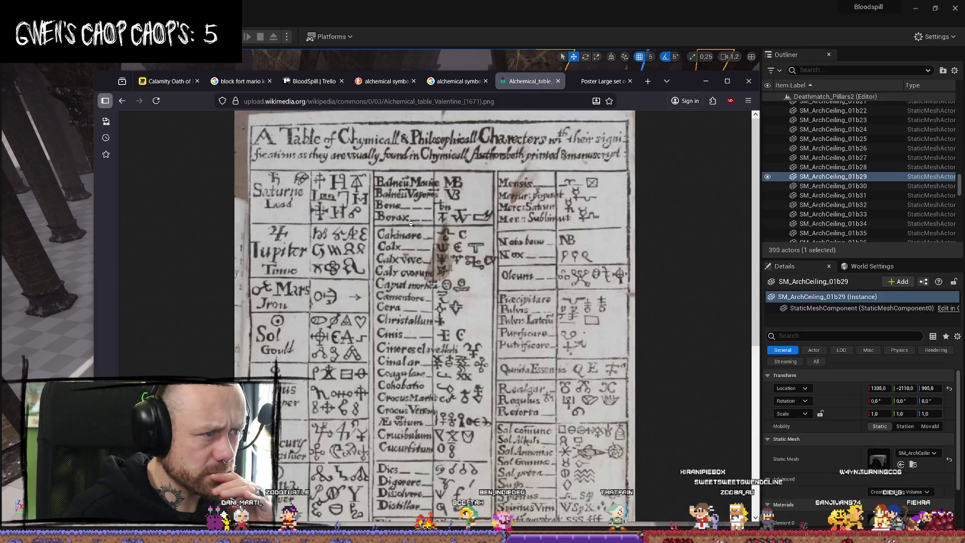
scroll(472, 326, "down", 5)
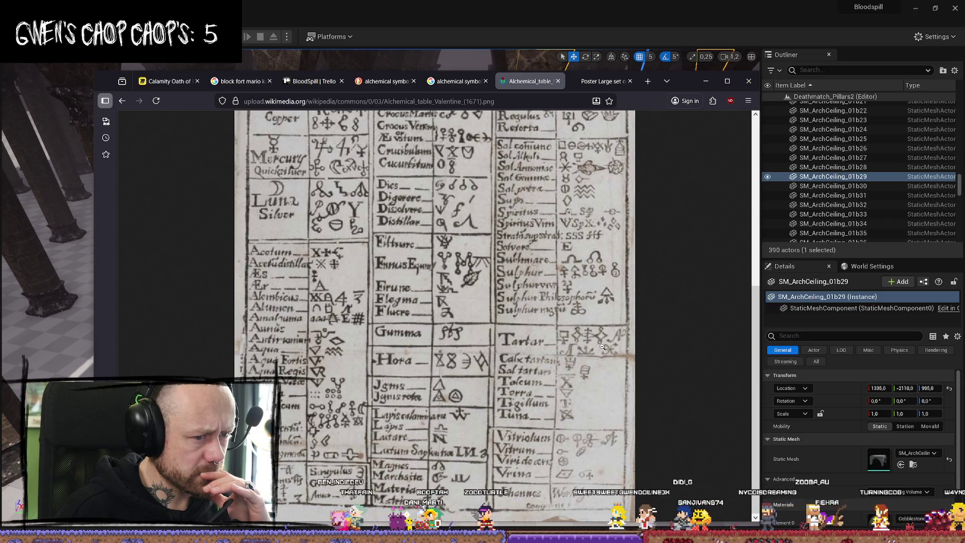
scroll(602, 302, "up", 2)
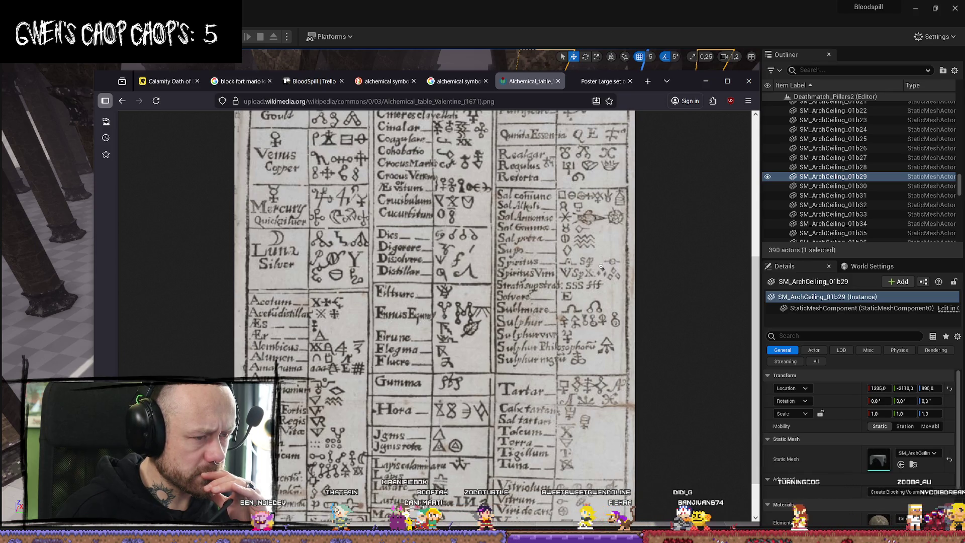
scroll(601, 267, "up", 2)
scroll(601, 266, "up", 4)
scroll(600, 266, "up", 3)
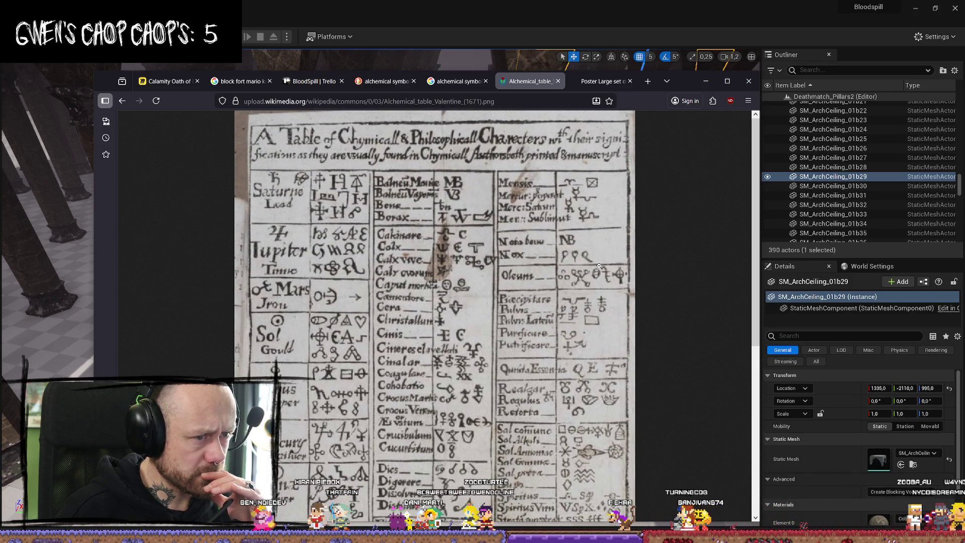
scroll(587, 276, "down", 10)
Step: Fit the table image to the window and go back to the article's compounds section
left_click(461, 367)
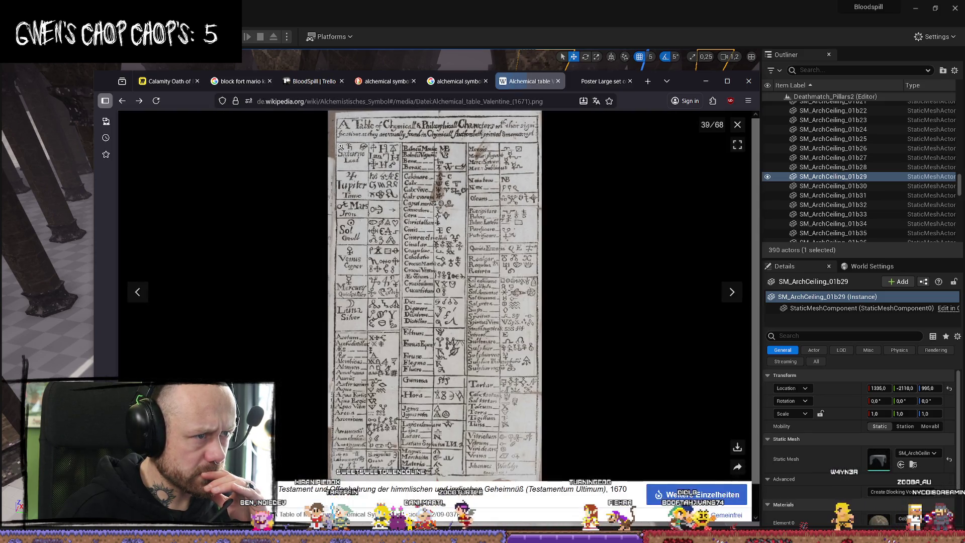
key("alt+Left")
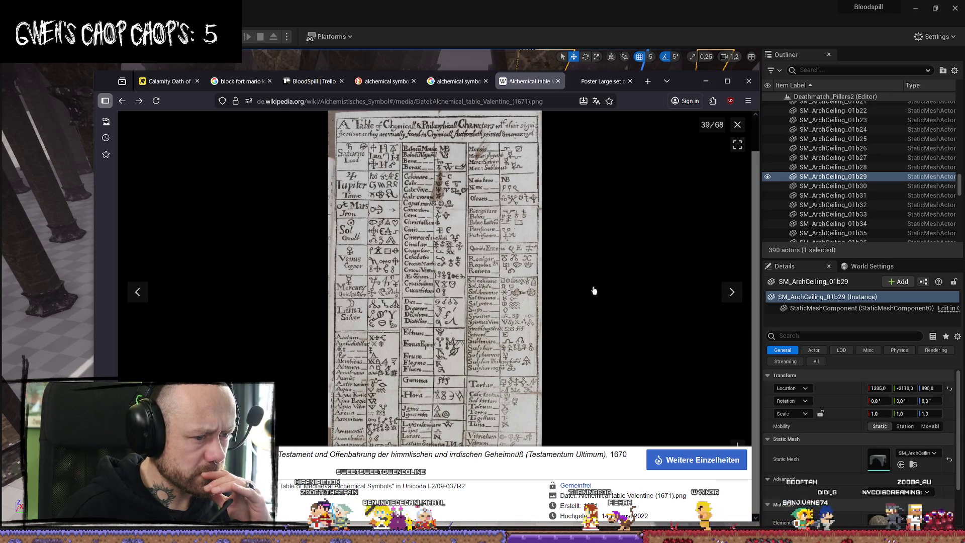
key("alt+Left")
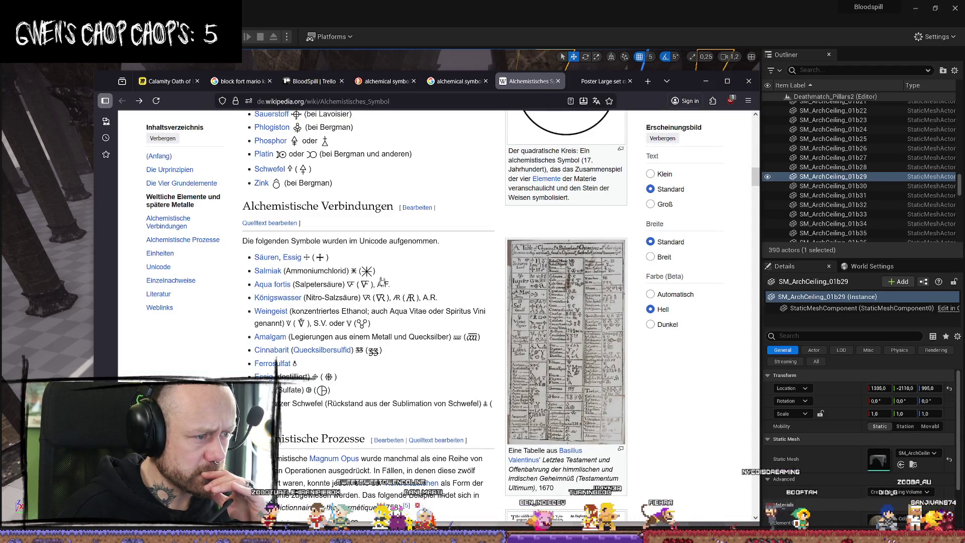
mouse_move(297, 259)
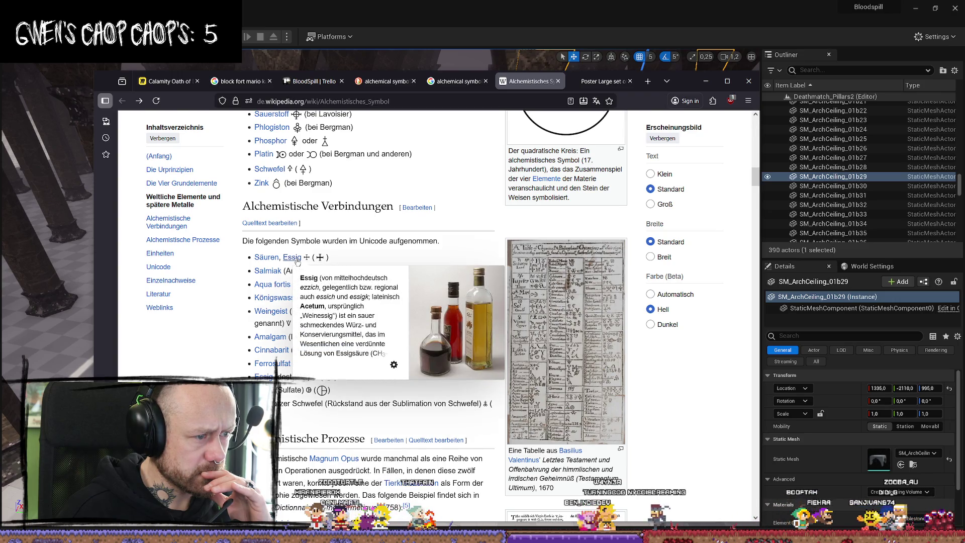
scroll(359, 252, "up", 2)
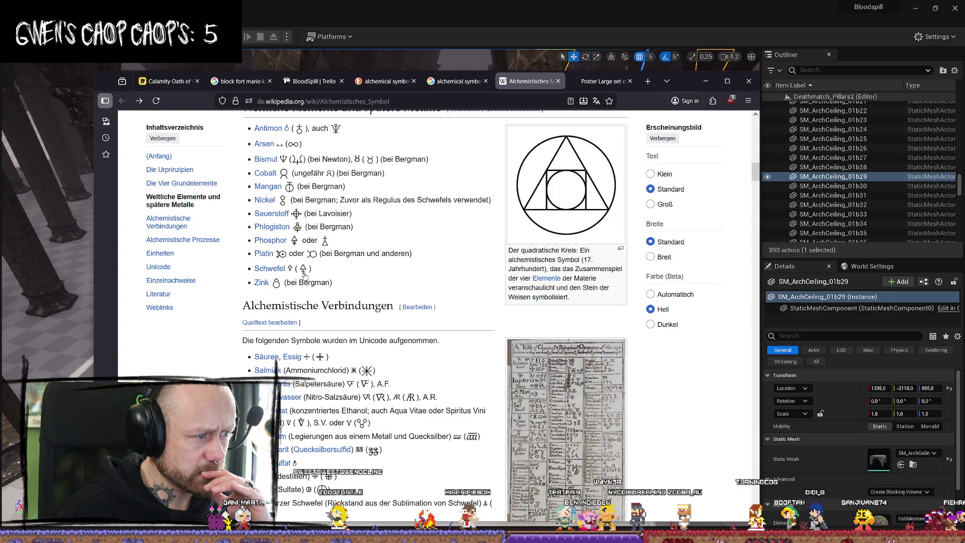
scroll(373, 296, "up", 1)
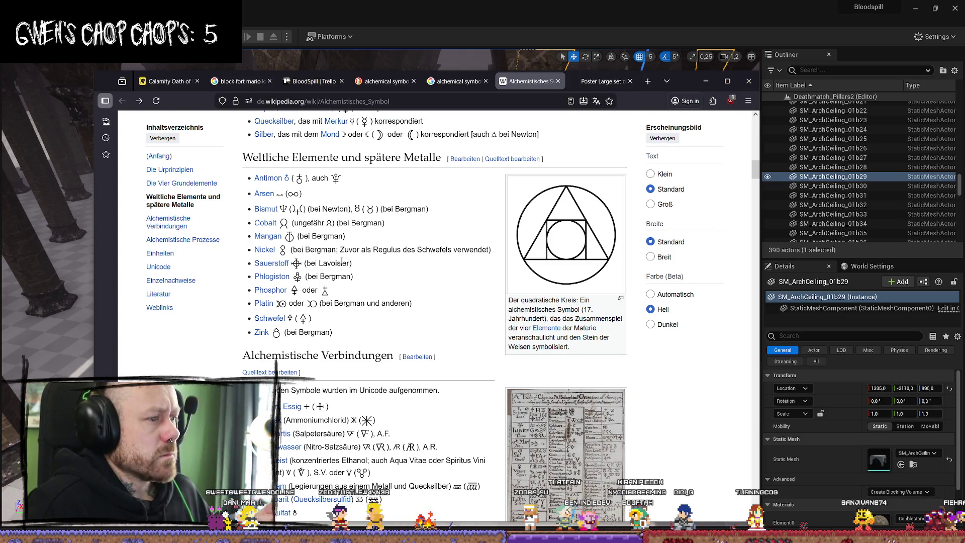
scroll(369, 328, "up", 3)
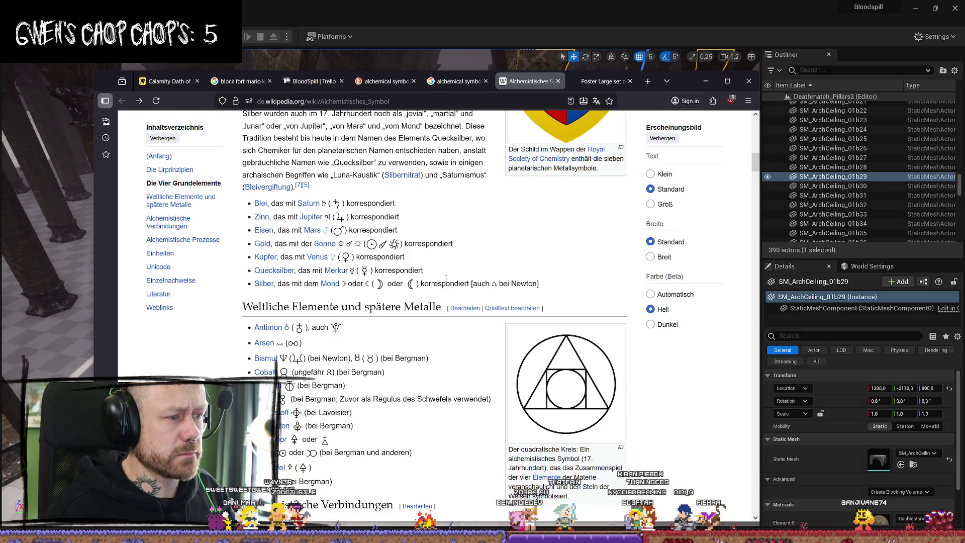
scroll(453, 271, "up", 8)
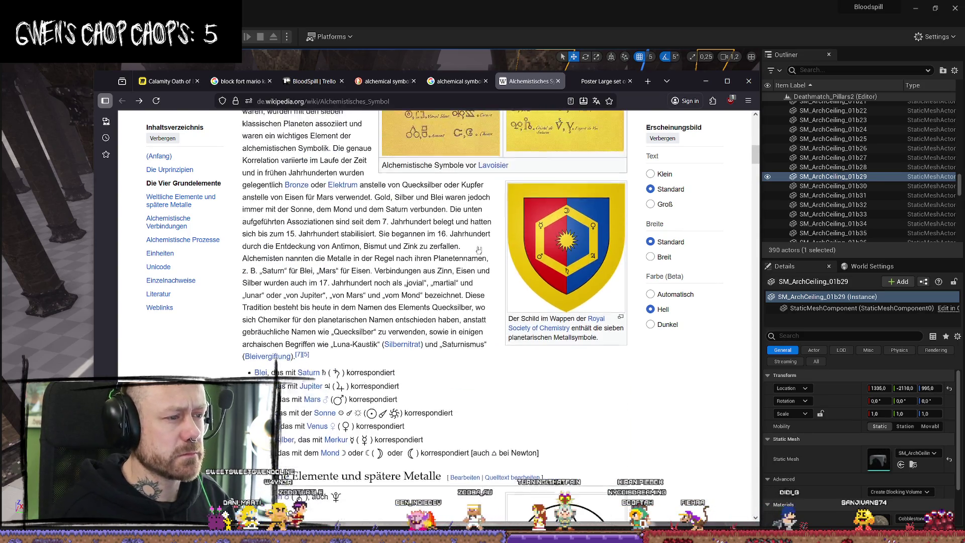
Step: Switch to DuckDuckGo's image results for alchemical symbols and scroll through the grid
left_click(387, 81)
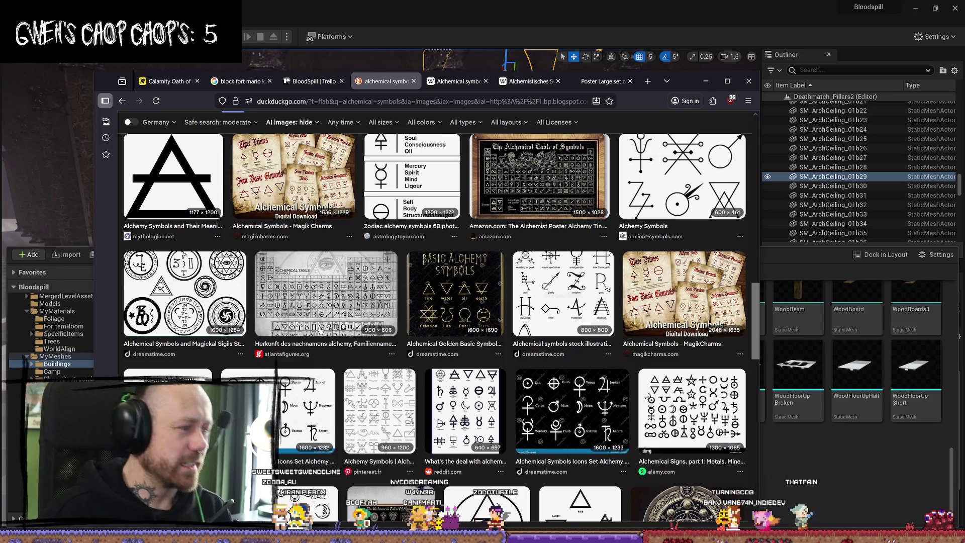
scroll(437, 327, "down", 3)
scroll(337, 278, "down", 3)
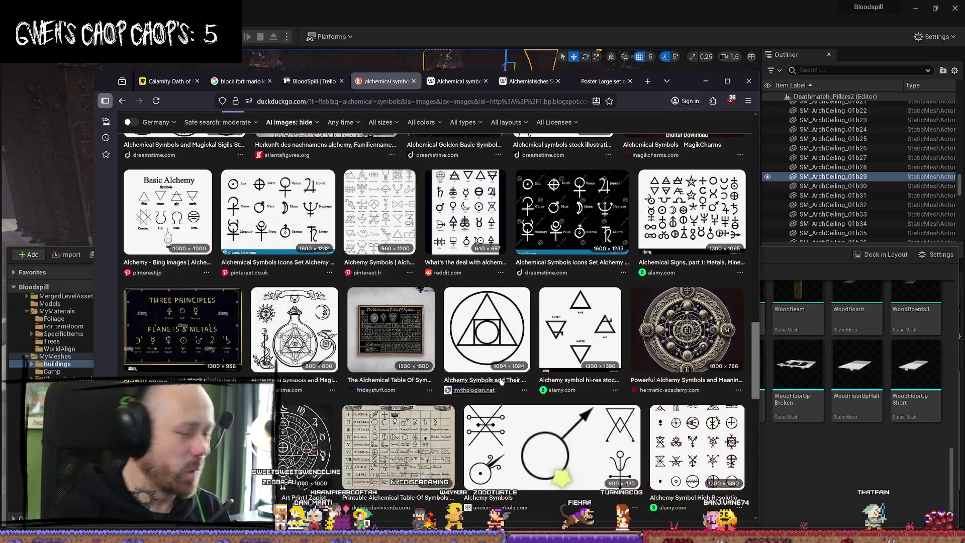
right_click(694, 329)
key("alt+Tab")
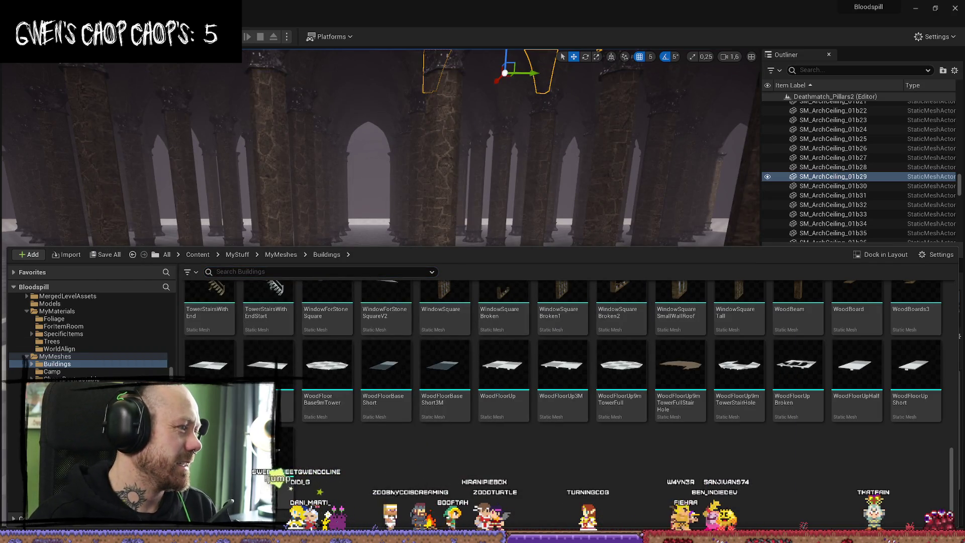
key("alt+Tab")
scroll(330, 335, "down", 5)
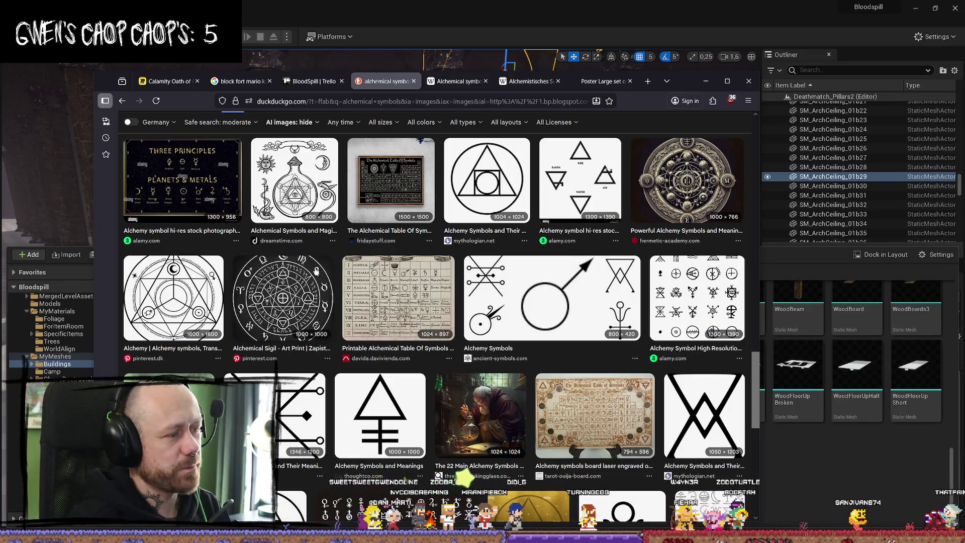
scroll(316, 270, "down", 2)
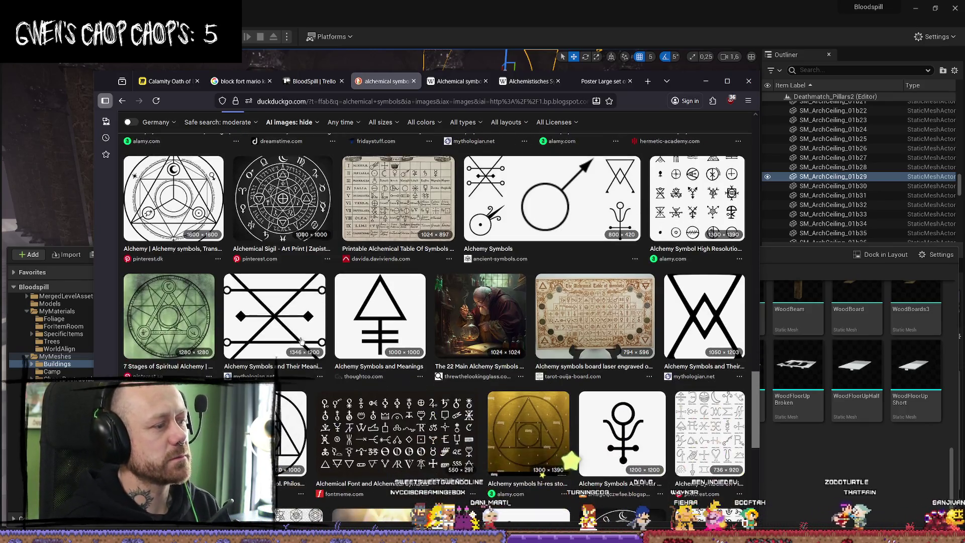
Step: Preview the alchemy transmutation circle and the Occult Symbols 2 images
left_click(177, 204)
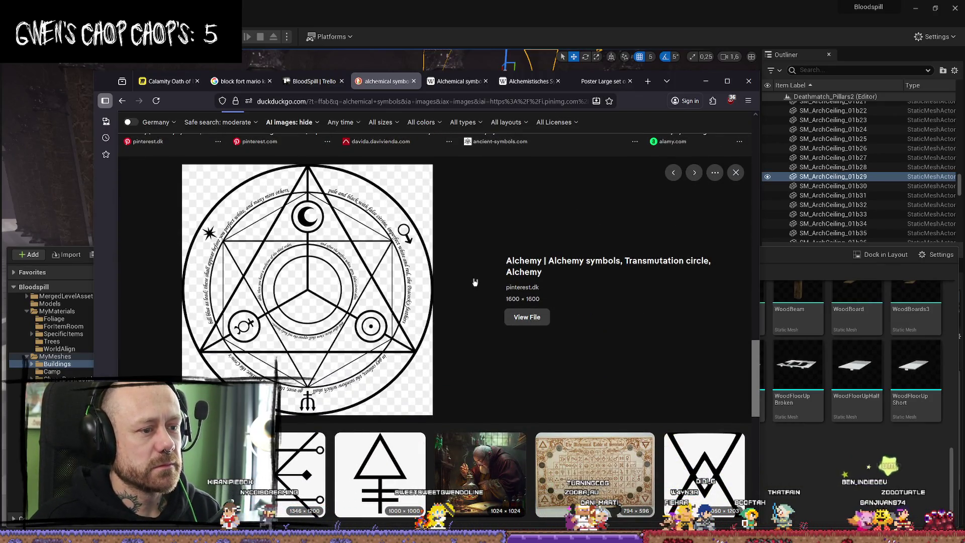
scroll(255, 296, "down", 8)
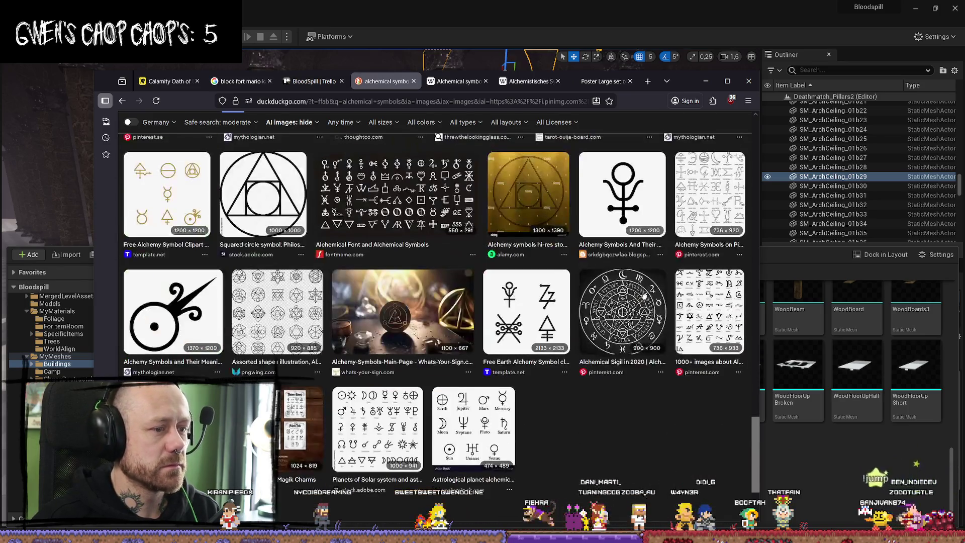
scroll(502, 372, "down", 3)
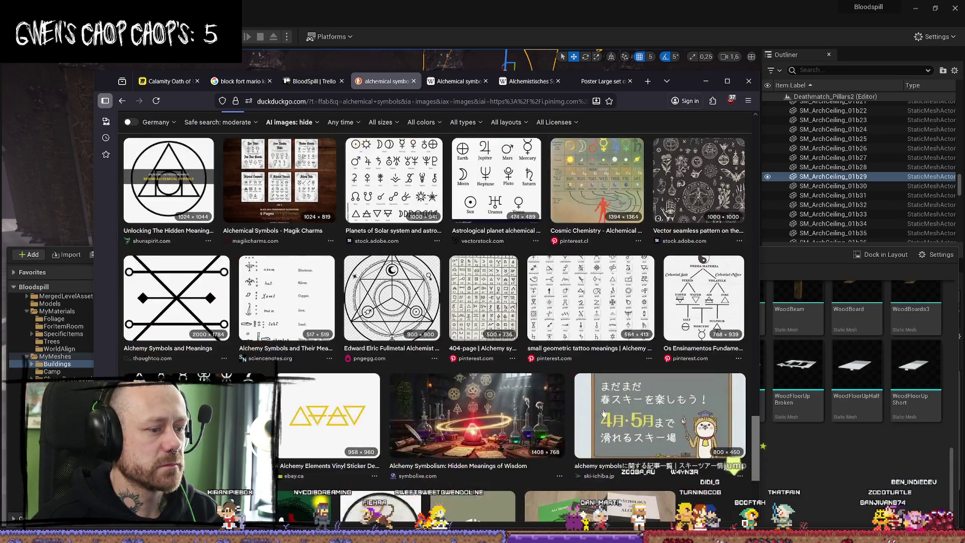
scroll(371, 356, "down", 3)
scroll(372, 355, "down", 4)
scroll(551, 365, "down", 3)
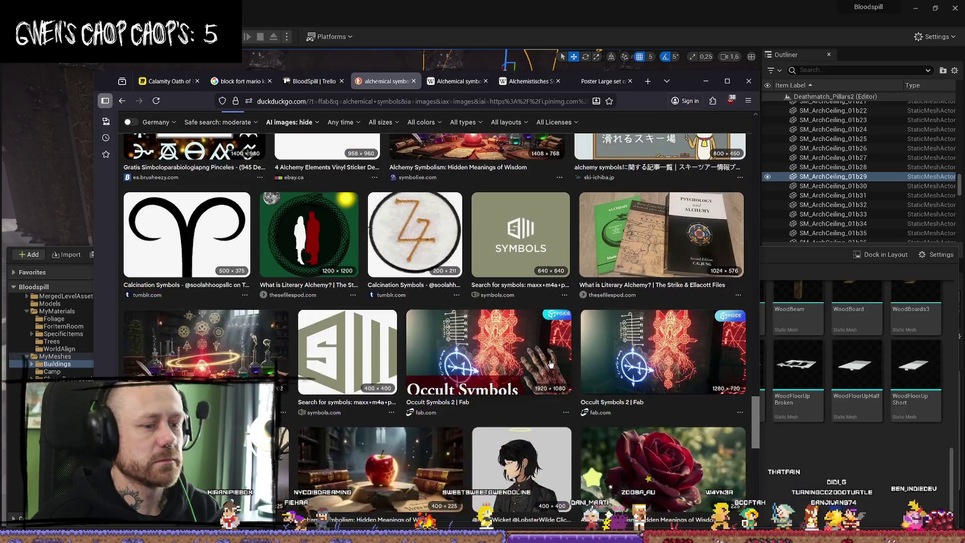
left_click(521, 384)
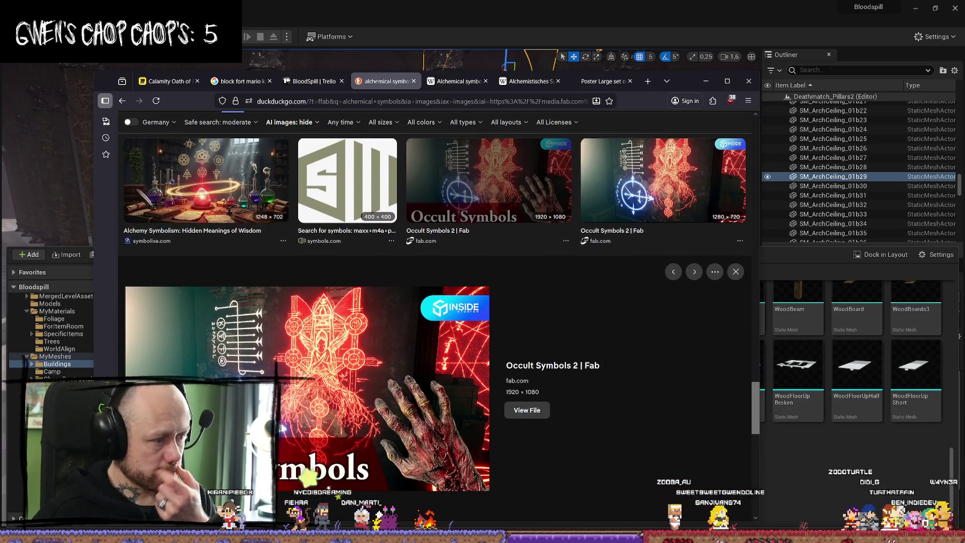
scroll(619, 318, "down", 6)
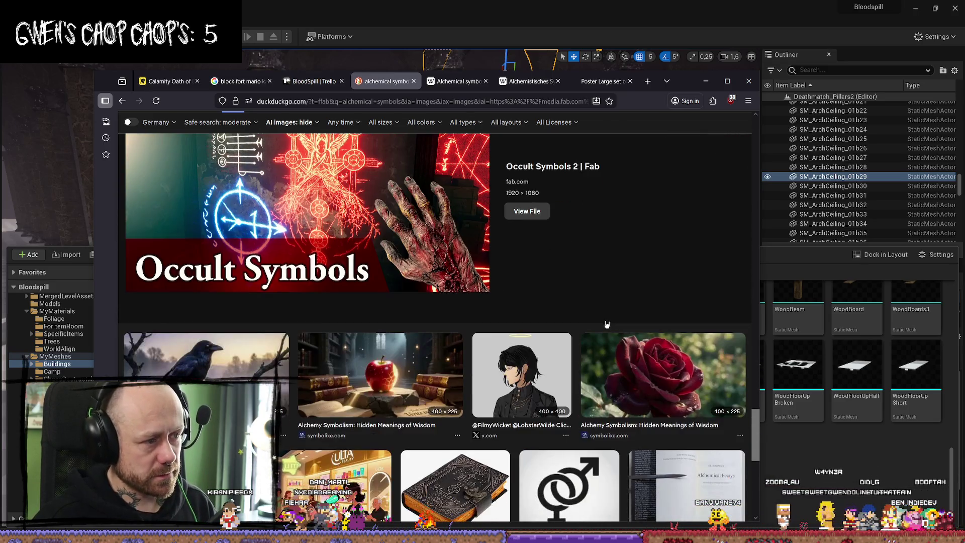
scroll(619, 318, "down", 3)
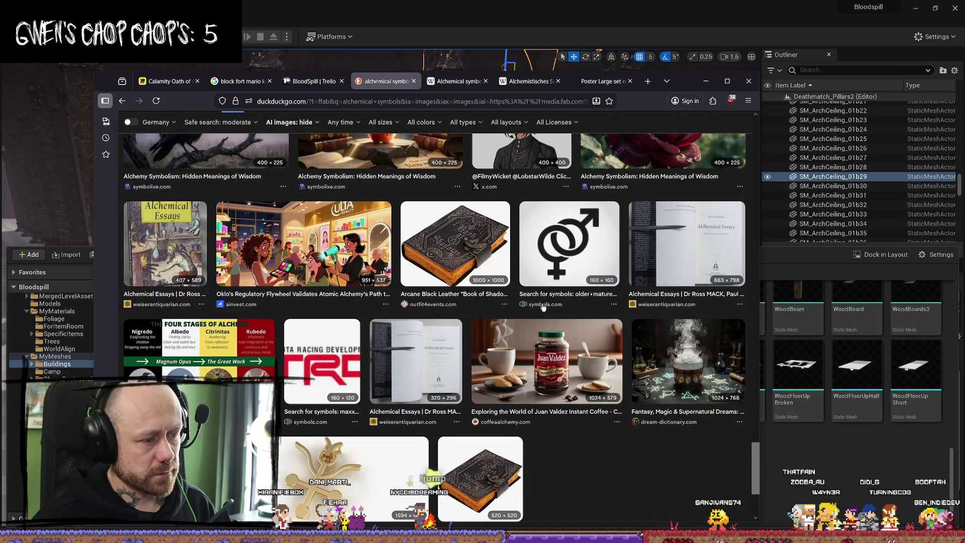
scroll(414, 143, "up", 12)
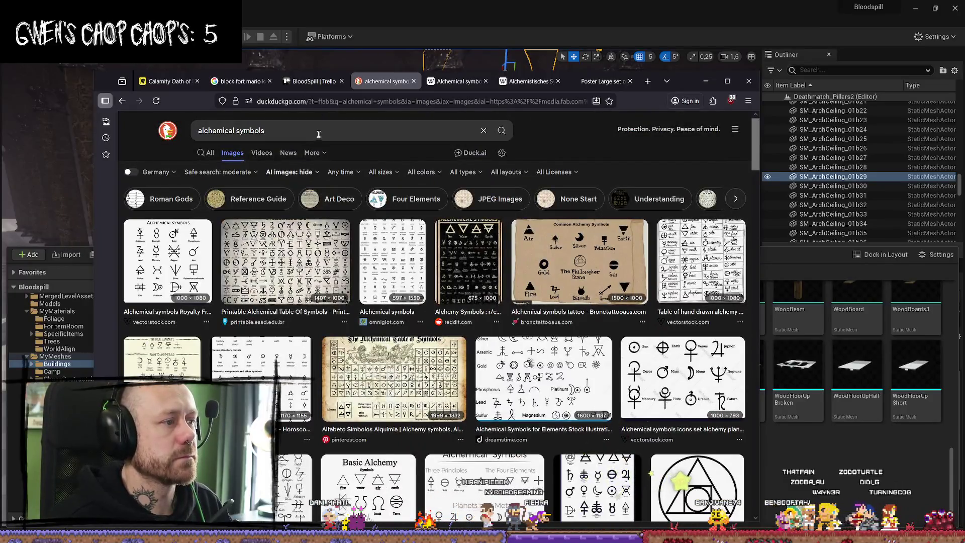
Step: Run the 'alchemical symbols' search on Google from google.com
left_click(318, 135)
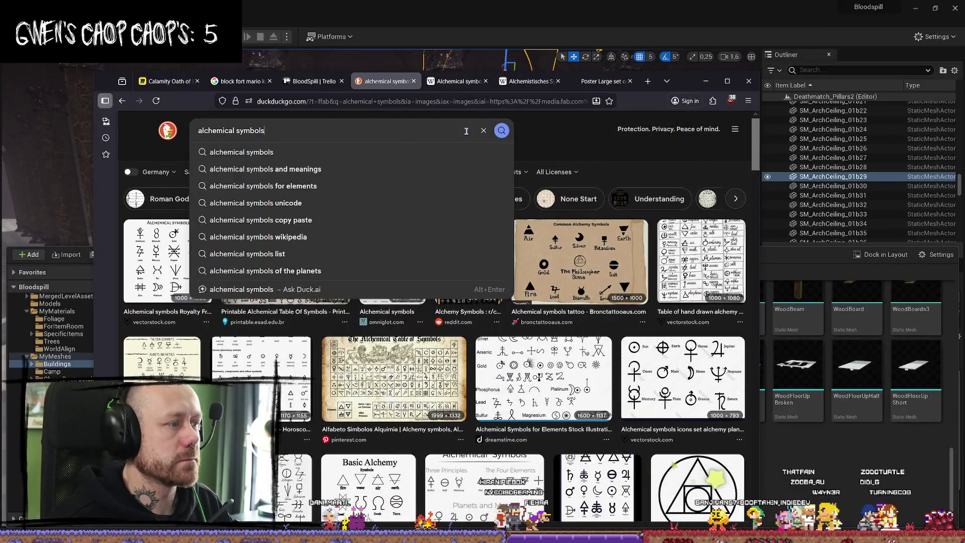
key("ctrl+a")
key("ctrl+c")
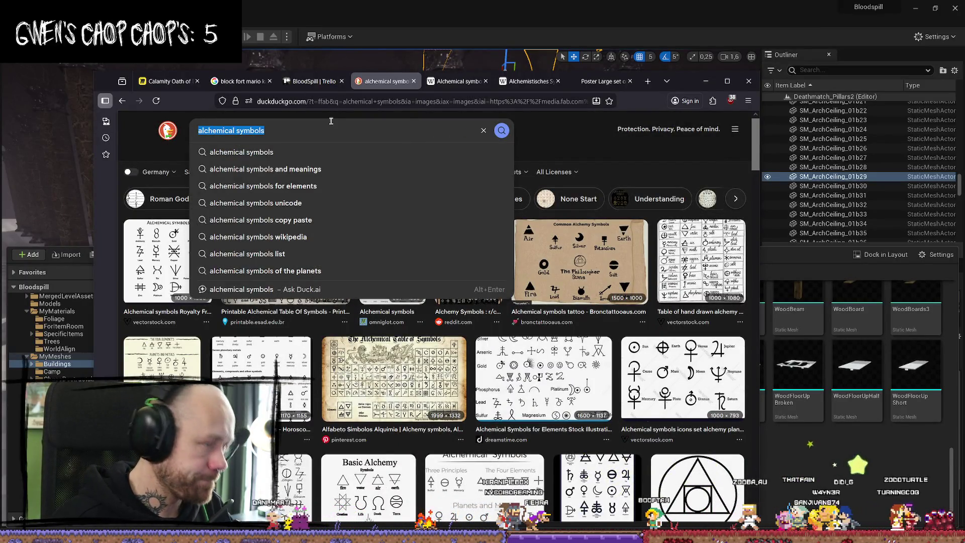
left_click(324, 132)
left_click(346, 101)
type("google.com/")
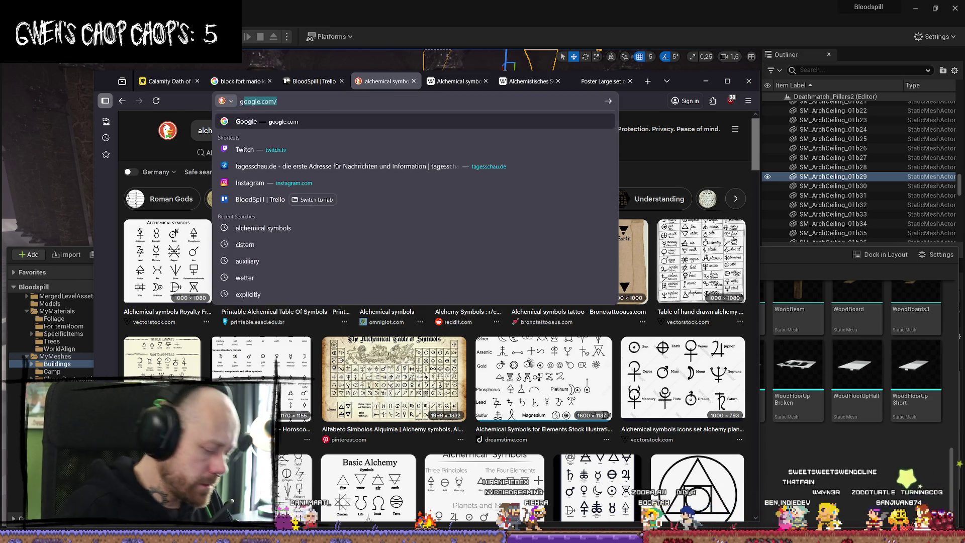
key("Return")
key("ctrl+v")
key("Return")
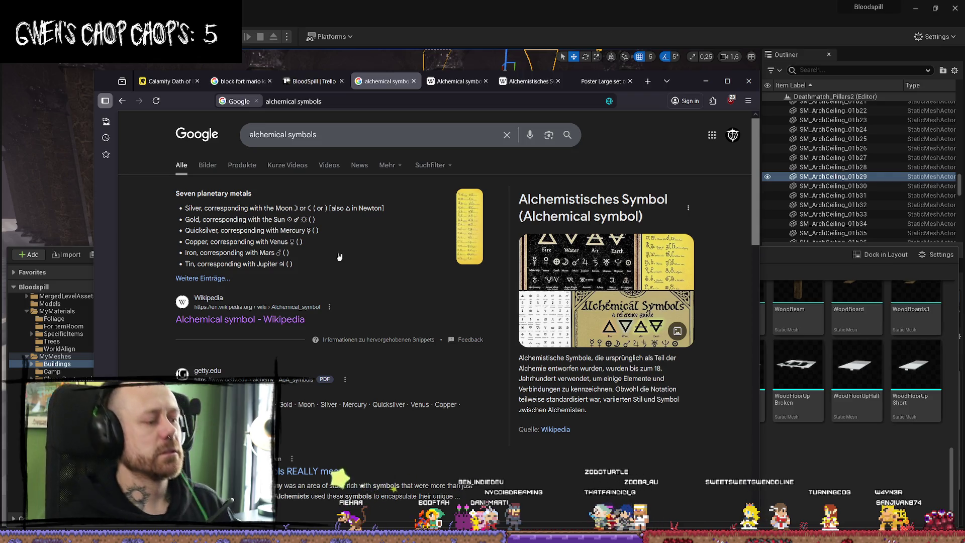
Step: Browse the Google Images results, preview the Instagram chart, and trim the query to 'symbols'
left_click(208, 165)
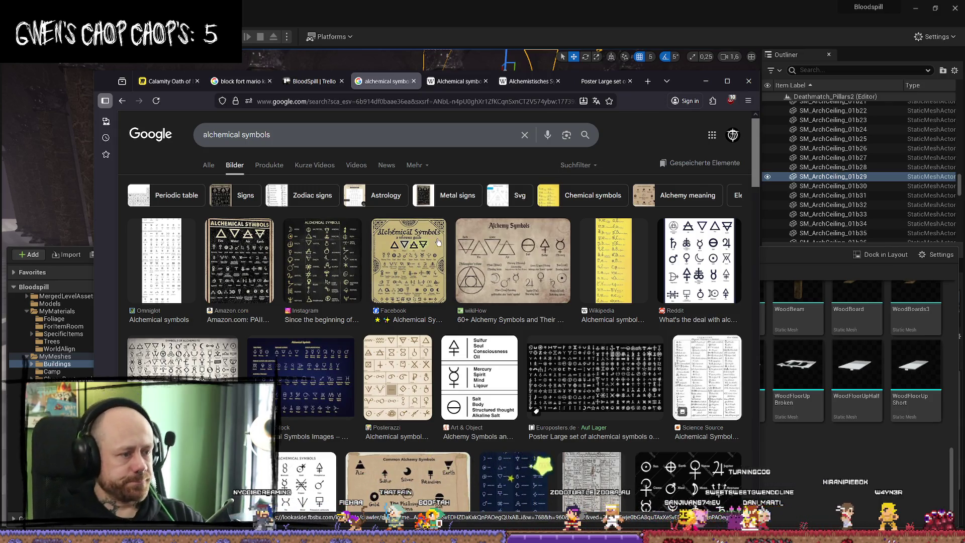
left_click(345, 239)
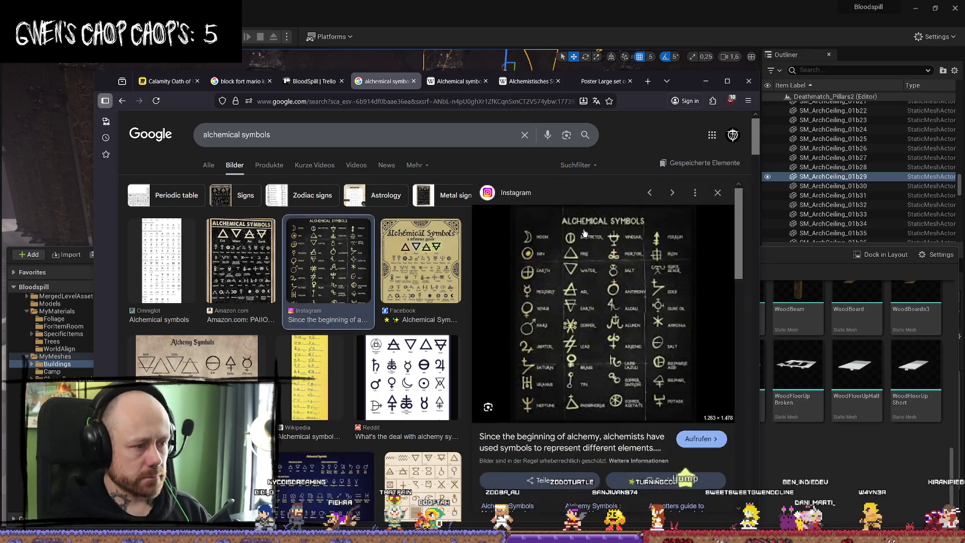
key("Escape")
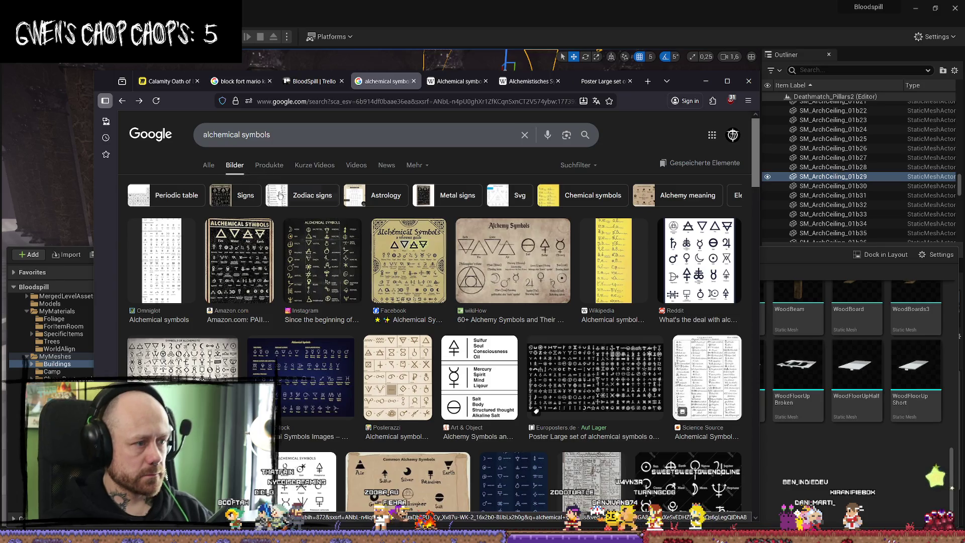
scroll(489, 291, "down", 4)
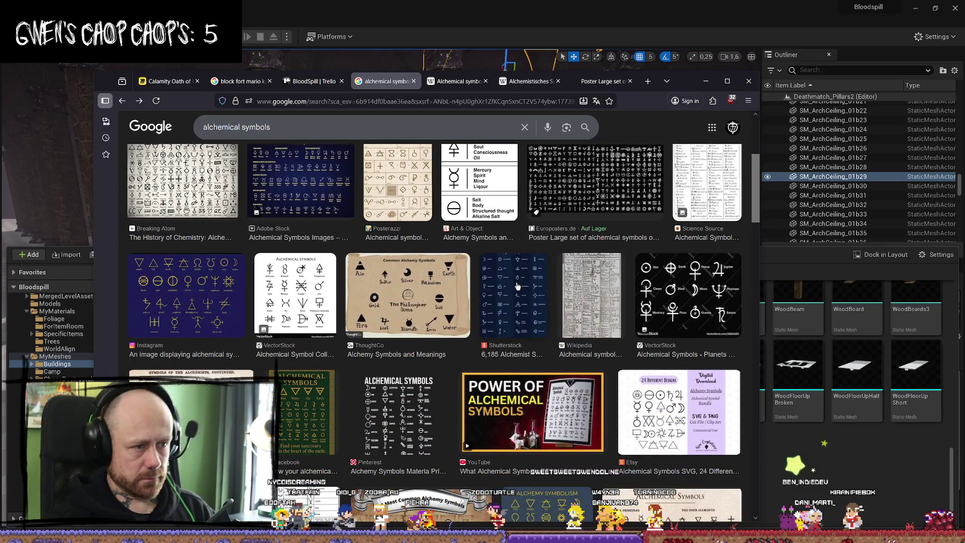
scroll(520, 290, "down", 2)
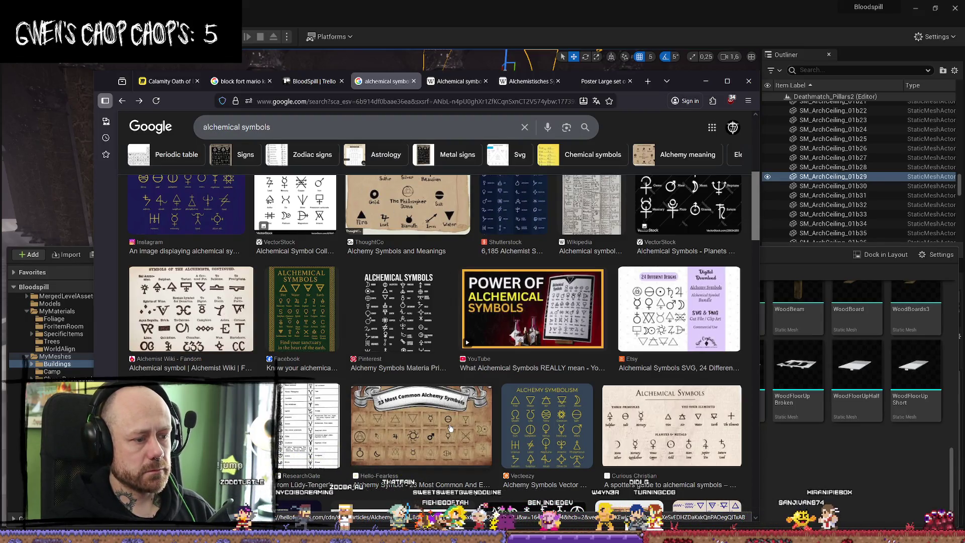
double_click(234, 127)
key("BackSpace")
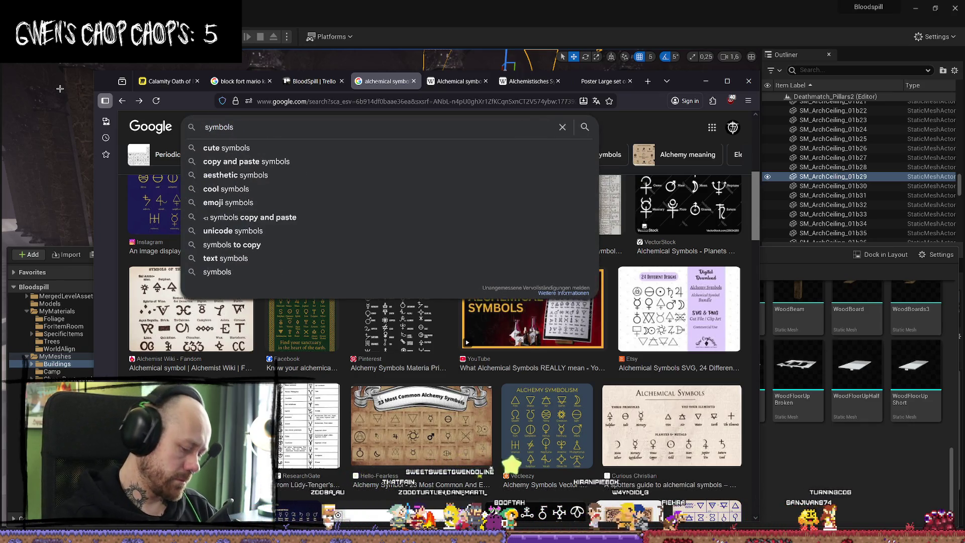
Step: Search images for 'occult symbols' and preview the Satanic and dotwork symbol sheets
type("occult")
key("Return")
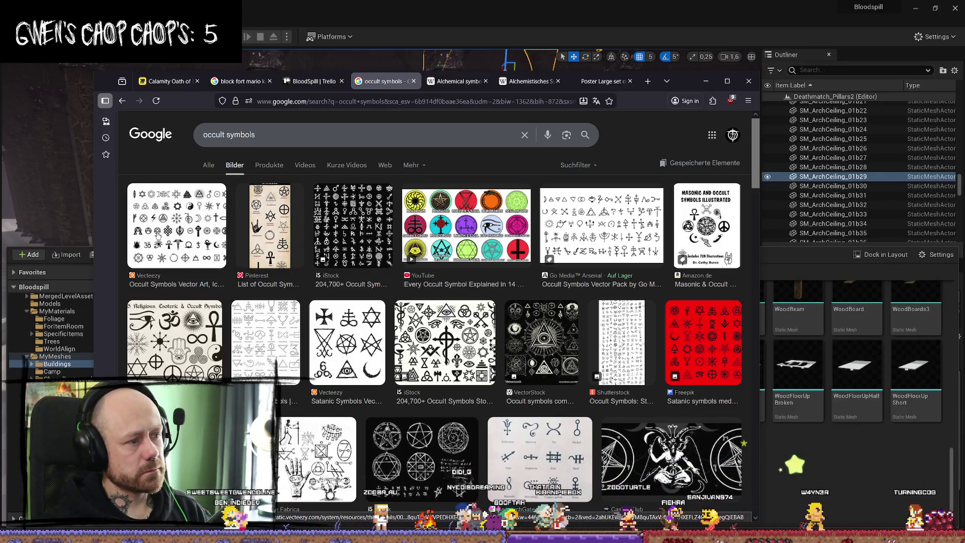
left_click(224, 245)
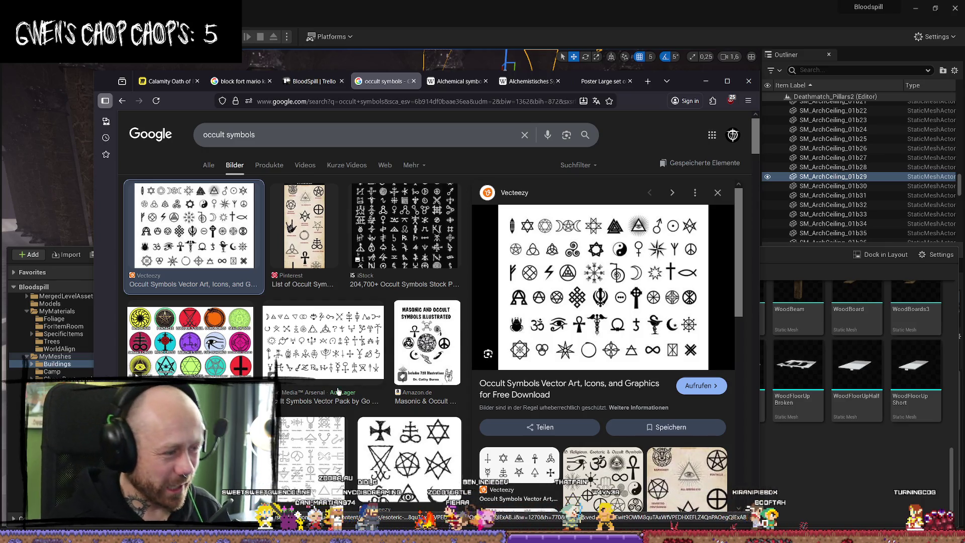
left_click(417, 470)
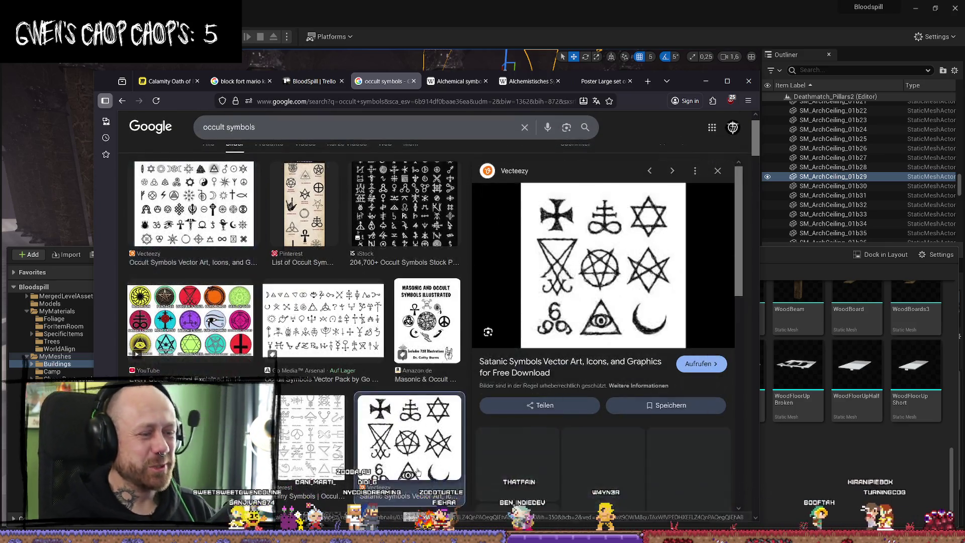
scroll(408, 258, "down", 3)
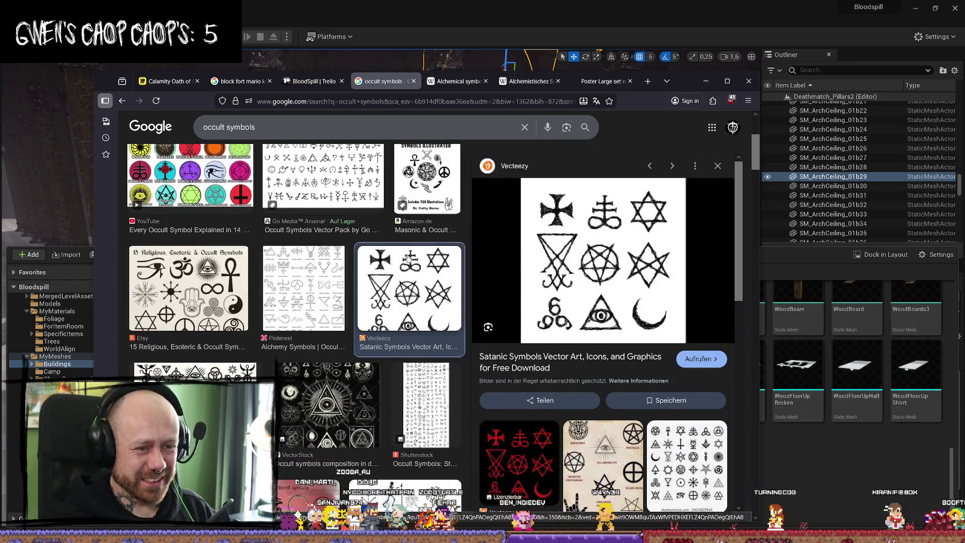
left_click(326, 402)
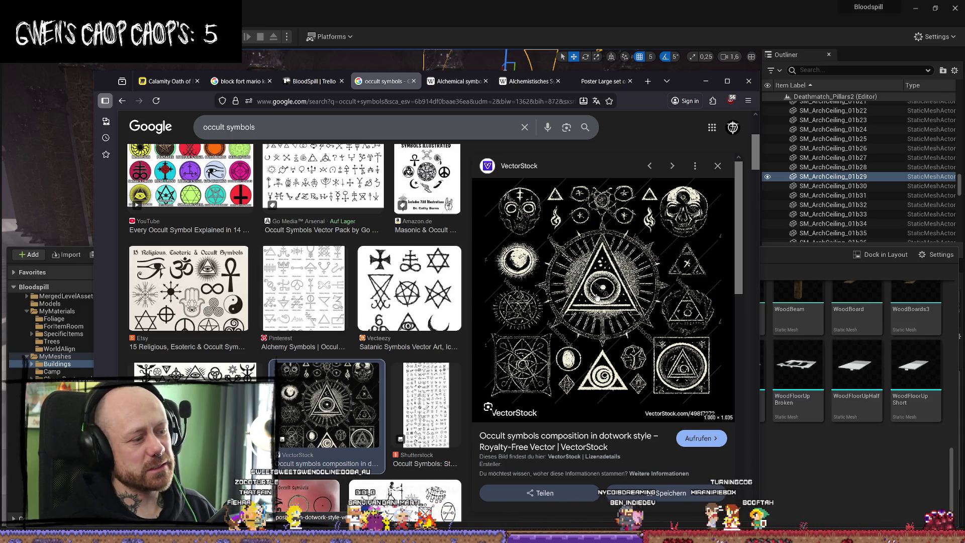
scroll(362, 384, "down", 1)
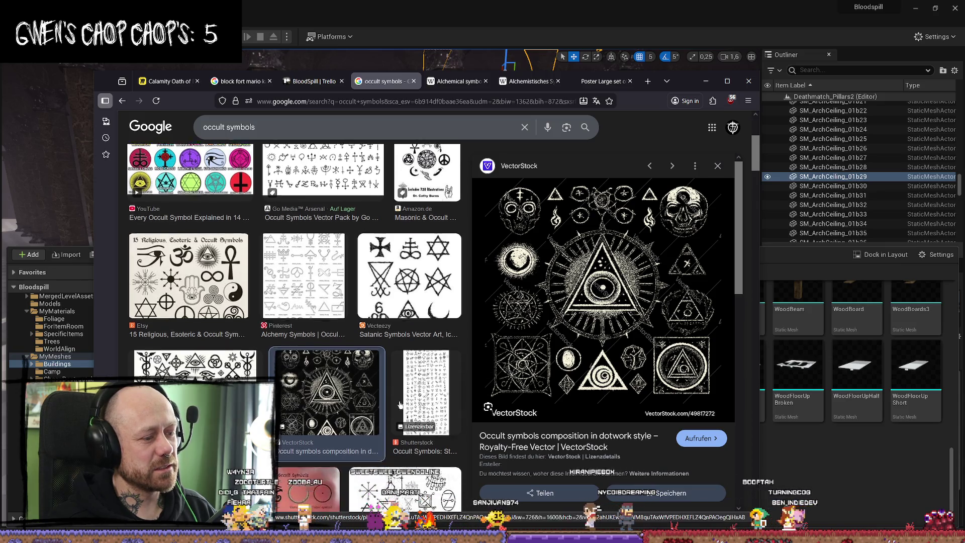
scroll(361, 385, "down", 2)
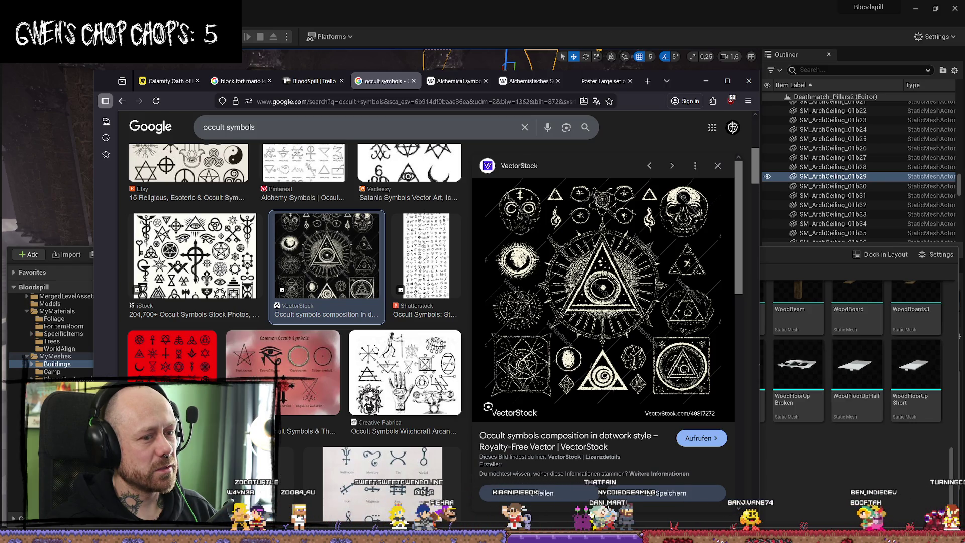
scroll(374, 348, "up", 3)
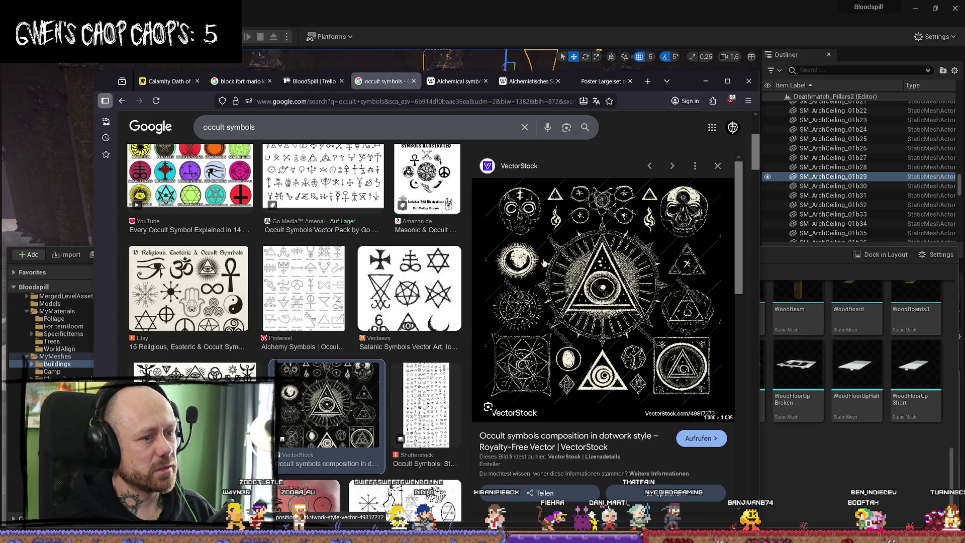
Step: Show the Alle web results for 'occult symbols'
left_click(154, 136)
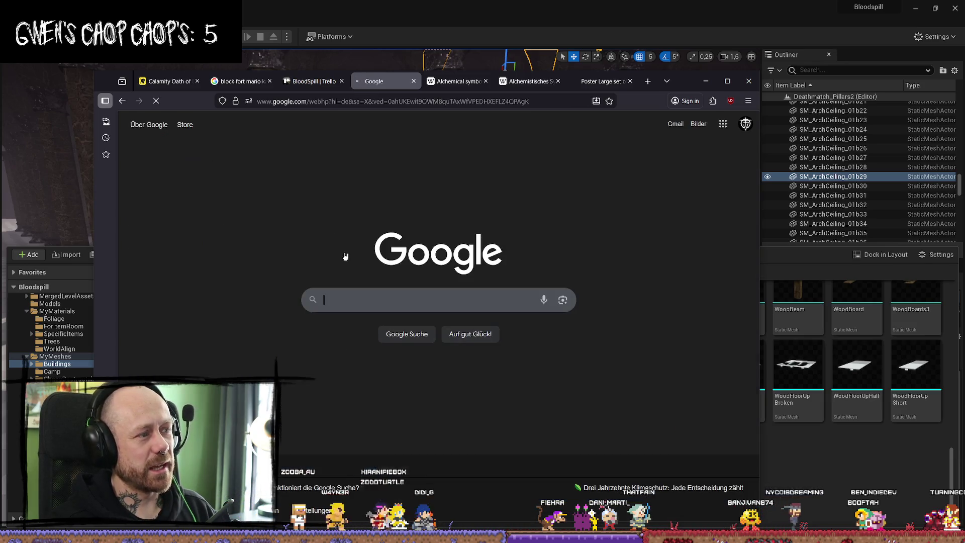
key("alt+Left")
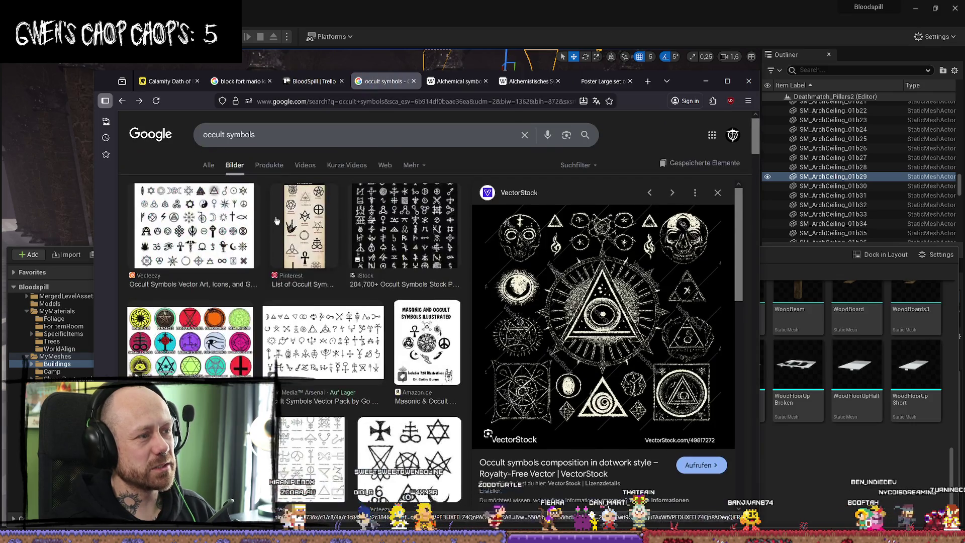
left_click(207, 166)
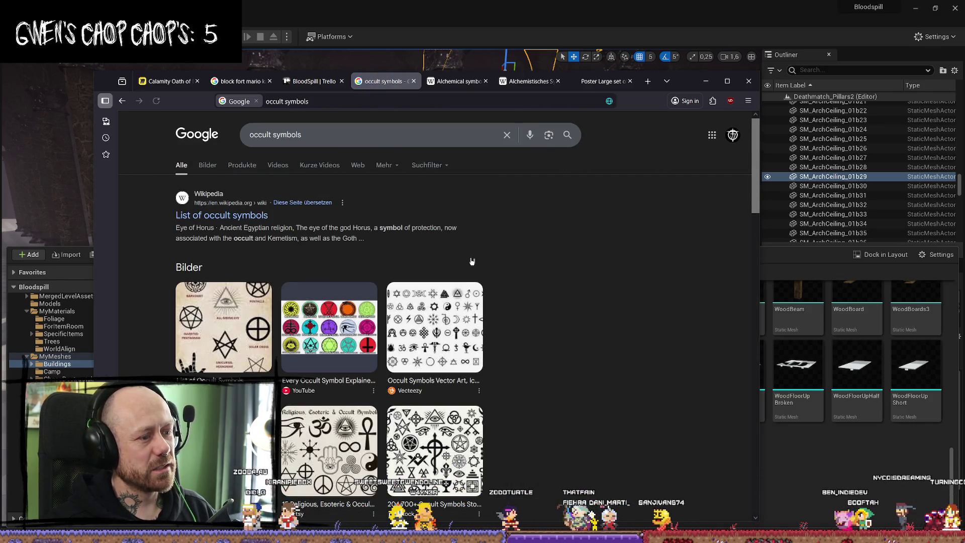
Step: Read through Wikipedia's List of occult symbols article
left_click(215, 223)
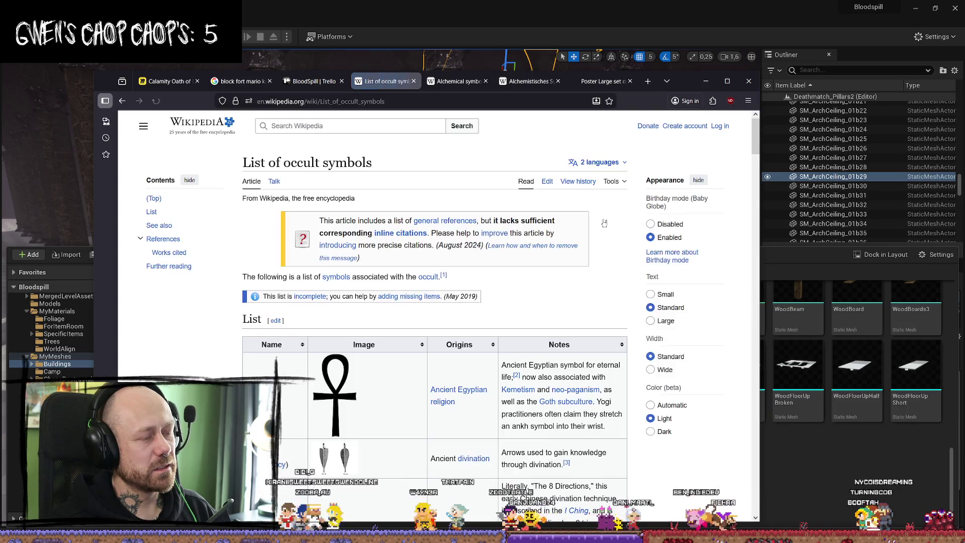
scroll(587, 226, "down", 4)
scroll(584, 226, "down", 10)
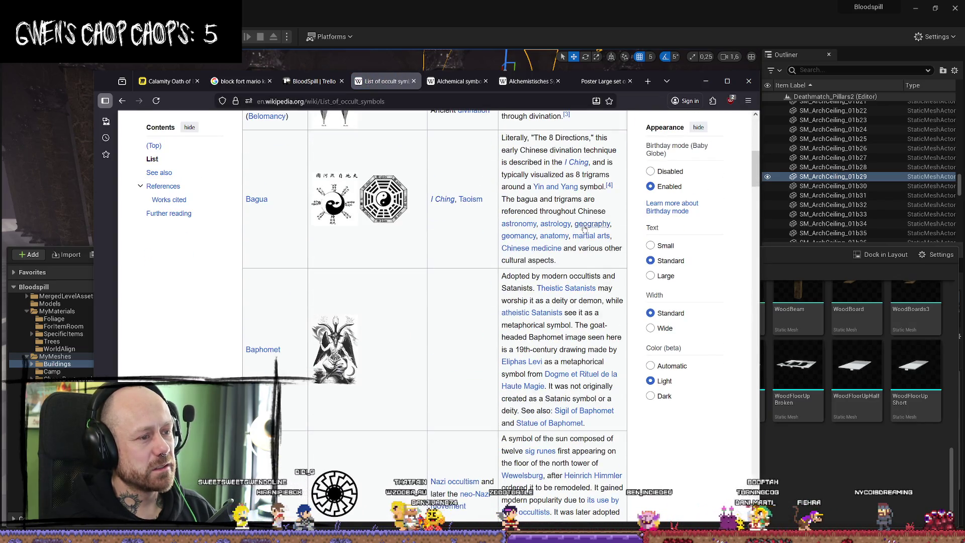
scroll(583, 226, "down", 15)
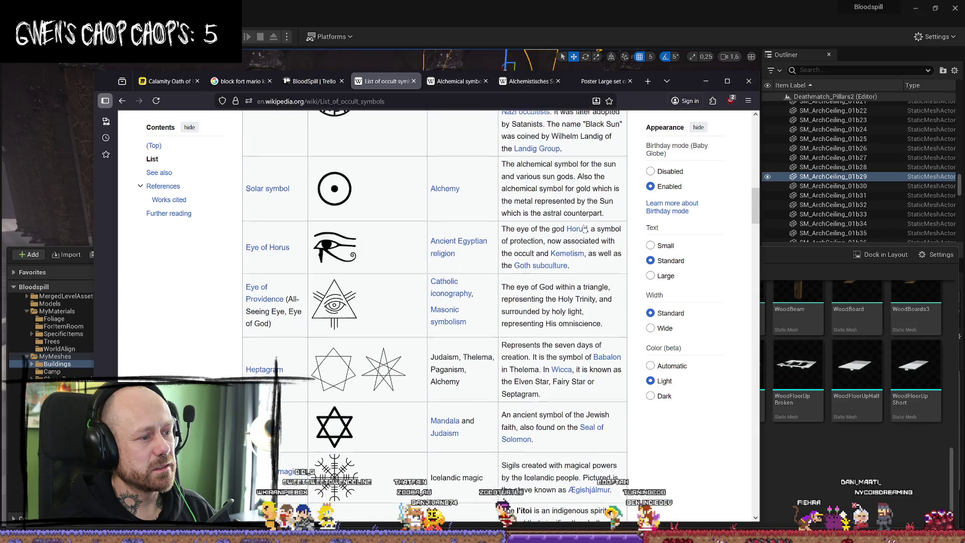
scroll(590, 223, "down", 10)
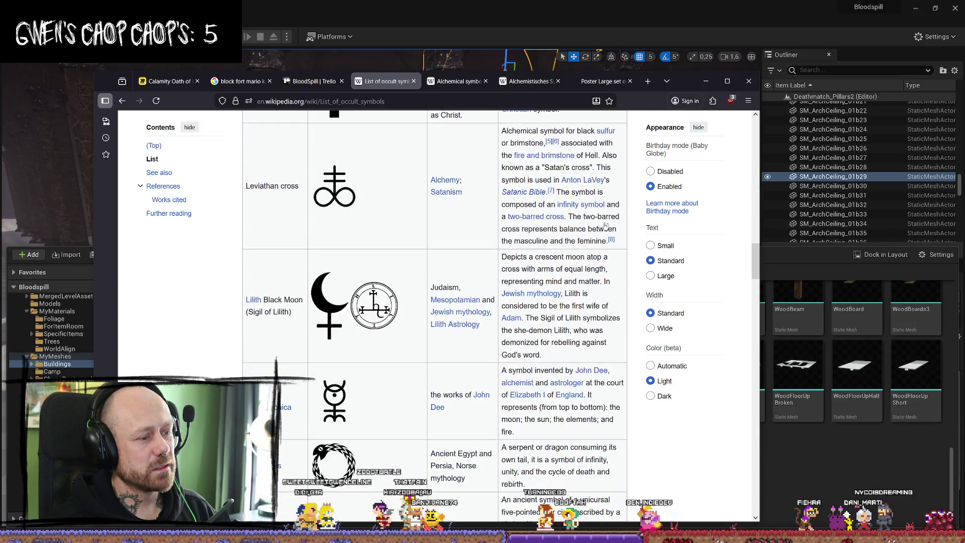
scroll(607, 226, "down", 15)
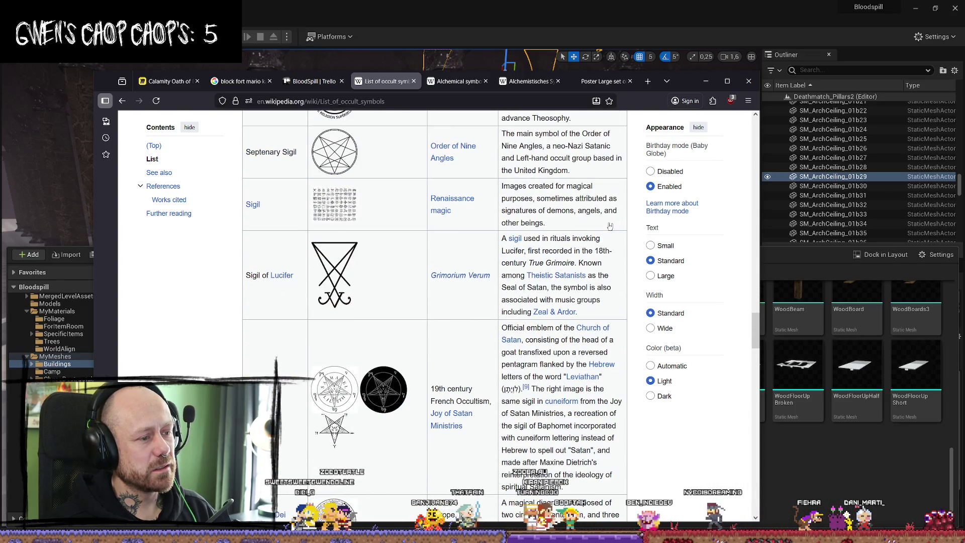
scroll(609, 226, "down", 5)
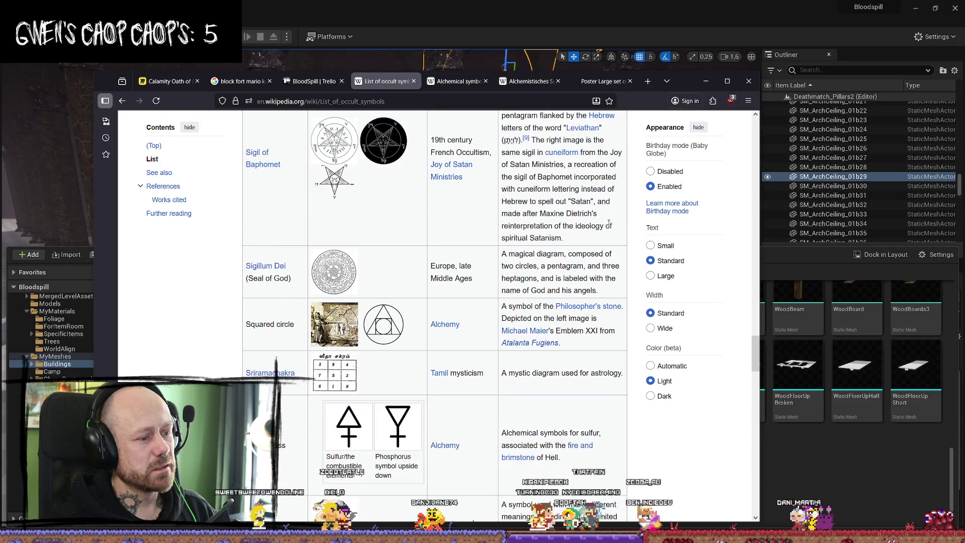
scroll(608, 223, "up", 3)
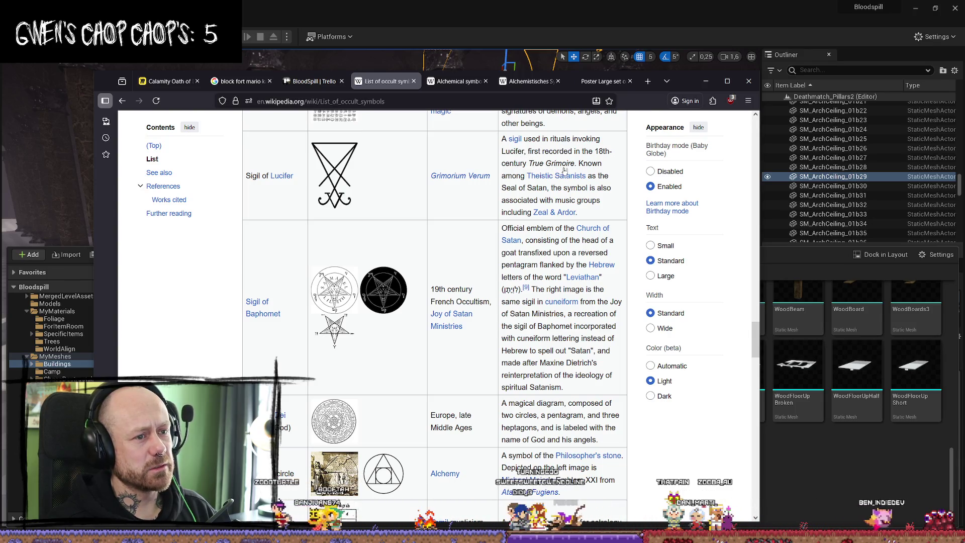
scroll(454, 260, "down", 5)
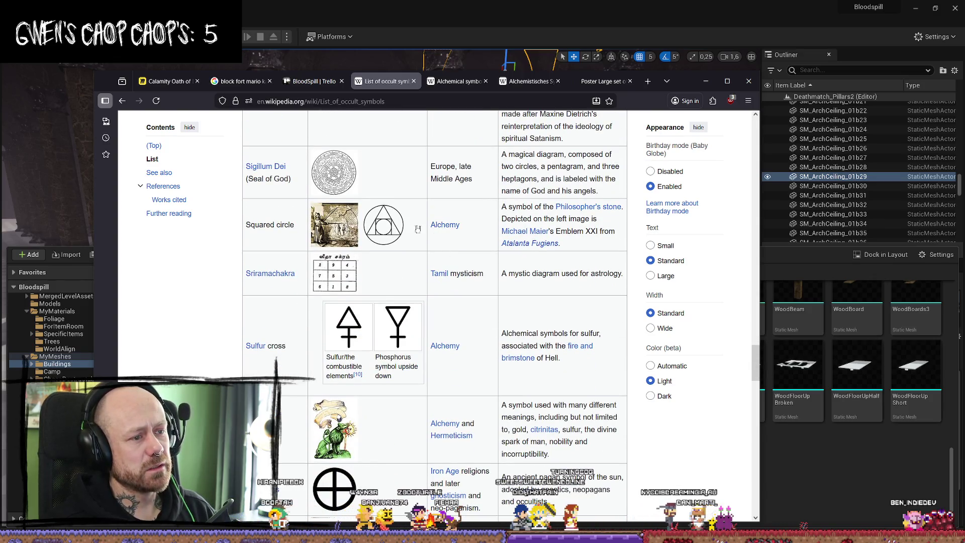
scroll(392, 240, "down", 2)
scroll(400, 244, "down", 3)
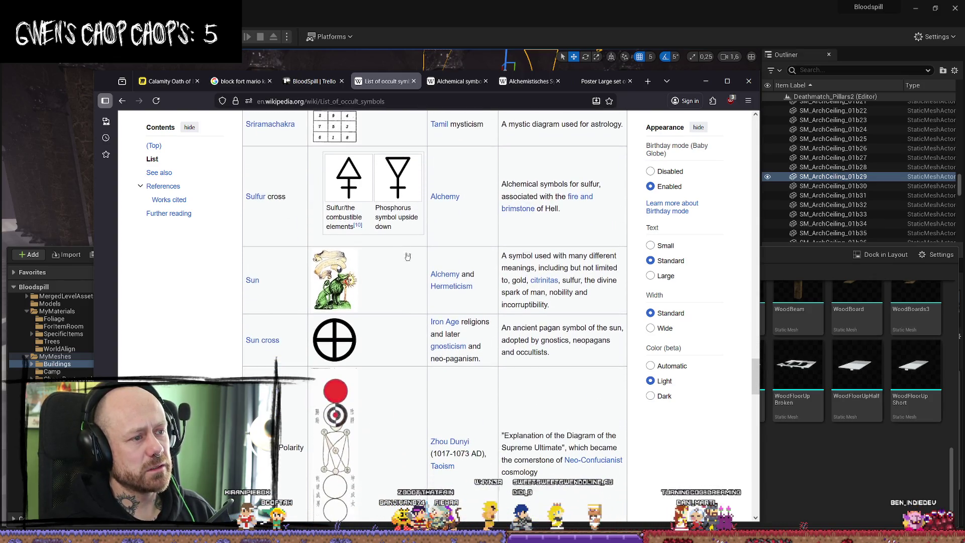
scroll(414, 270, "down", 1)
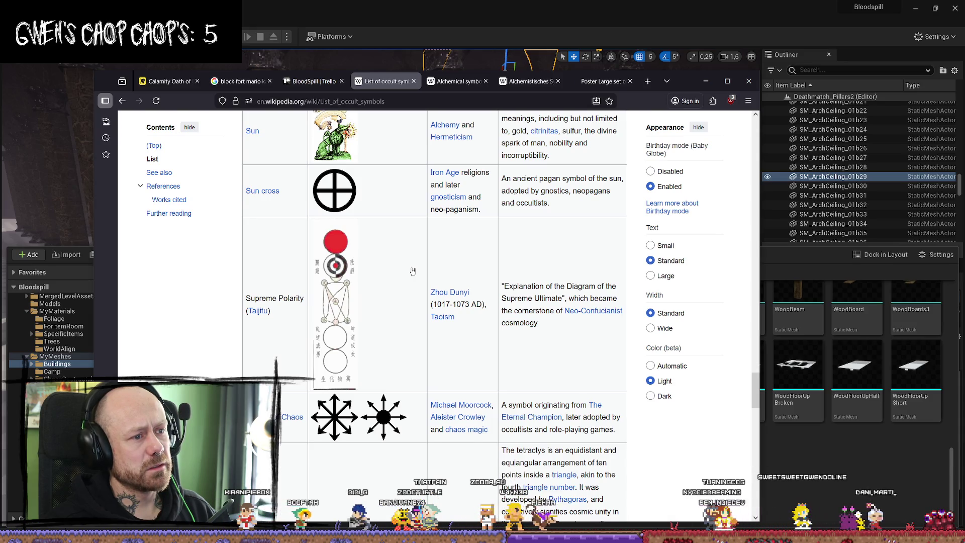
scroll(412, 271, "down", 5)
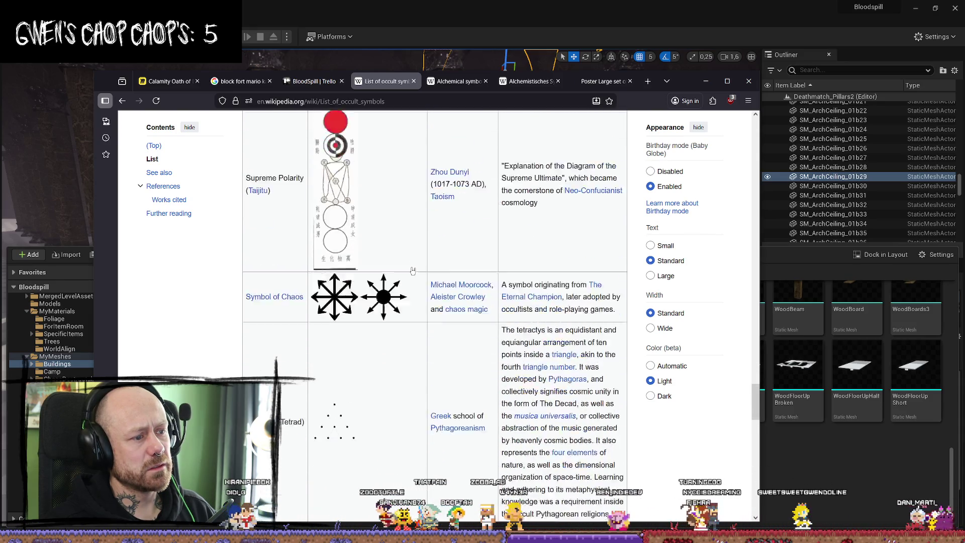
scroll(412, 271, "down", 7)
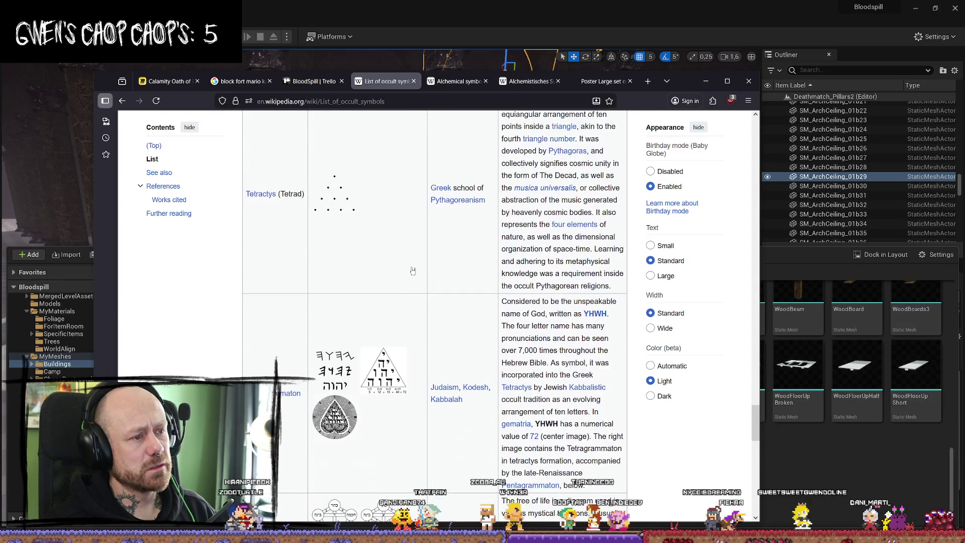
scroll(412, 271, "down", 3)
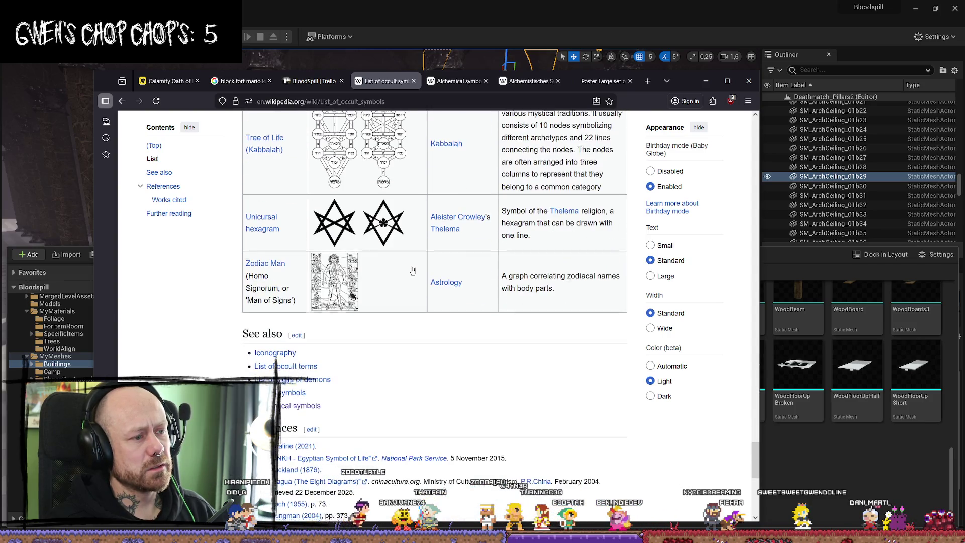
scroll(412, 272, "up", 5)
Step: Close the occult symbols search and skim the English Alchemical symbol article's elements list
key("alt+Left")
scroll(502, 335, "down", 3)
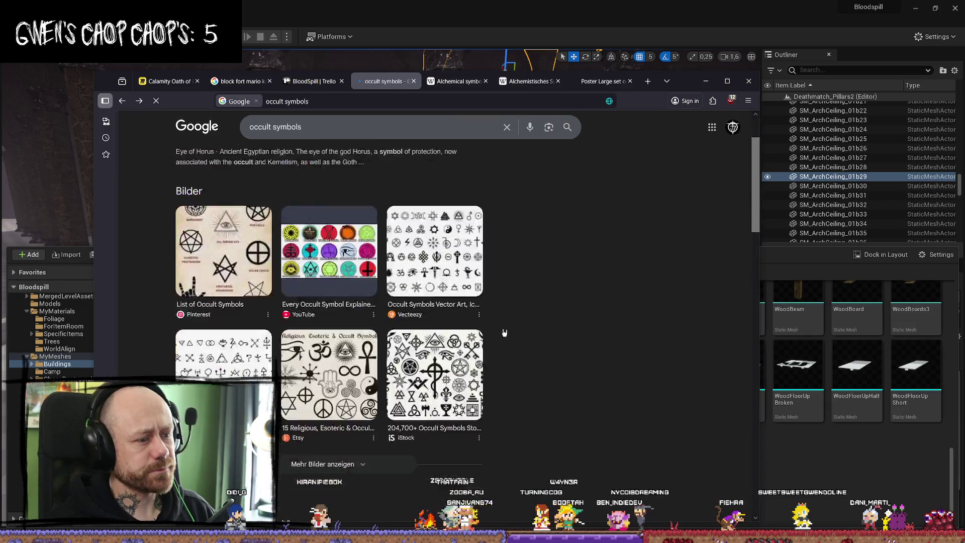
scroll(530, 344, "up", 3)
left_click(452, 427)
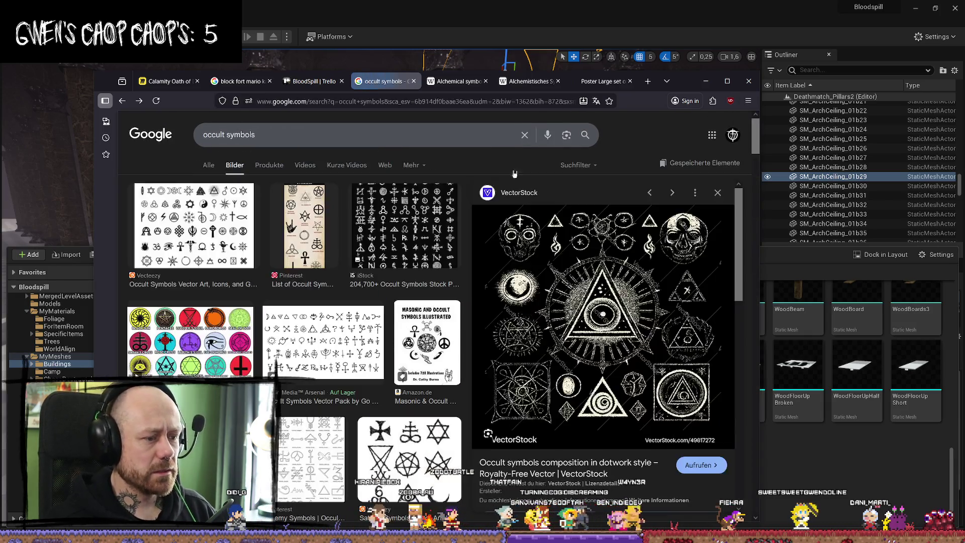
left_click(413, 81)
scroll(479, 260, "down", 3)
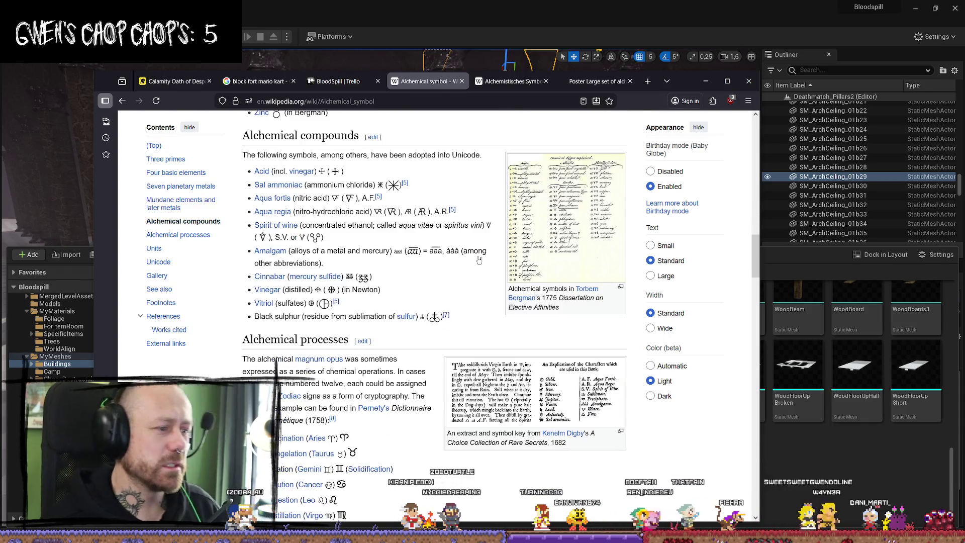
scroll(481, 261, "down", 5)
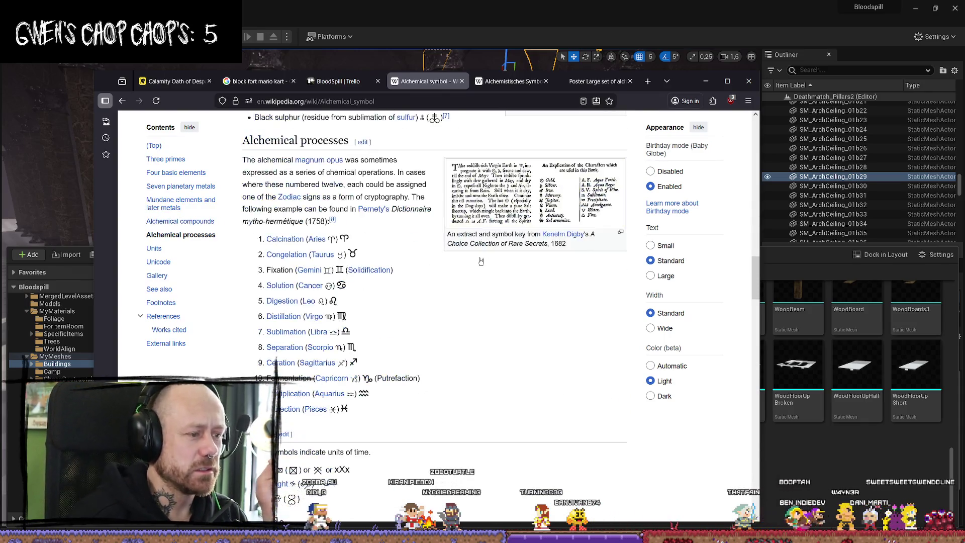
scroll(481, 260, "up", 15)
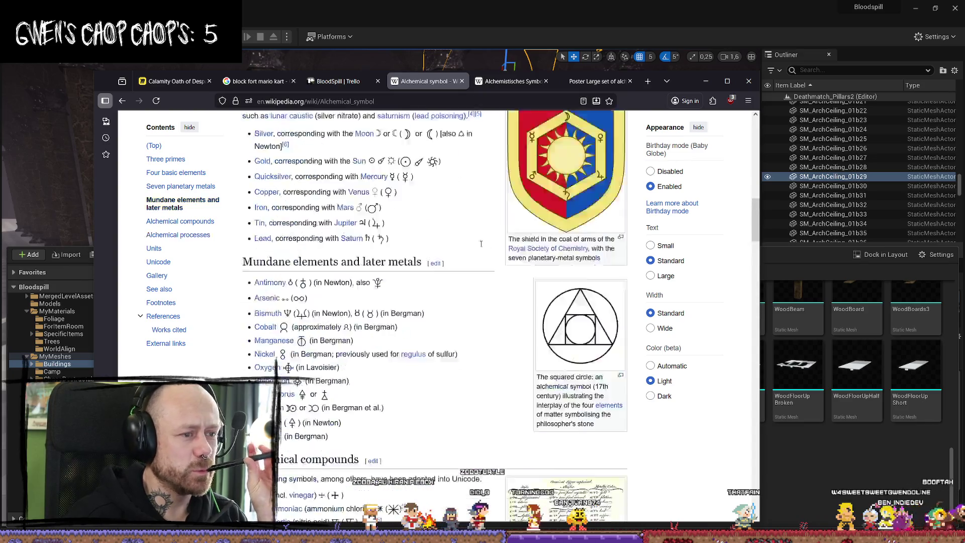
Step: Return to the Unreal level and fly the camera in among the pillars
left_click(710, 83)
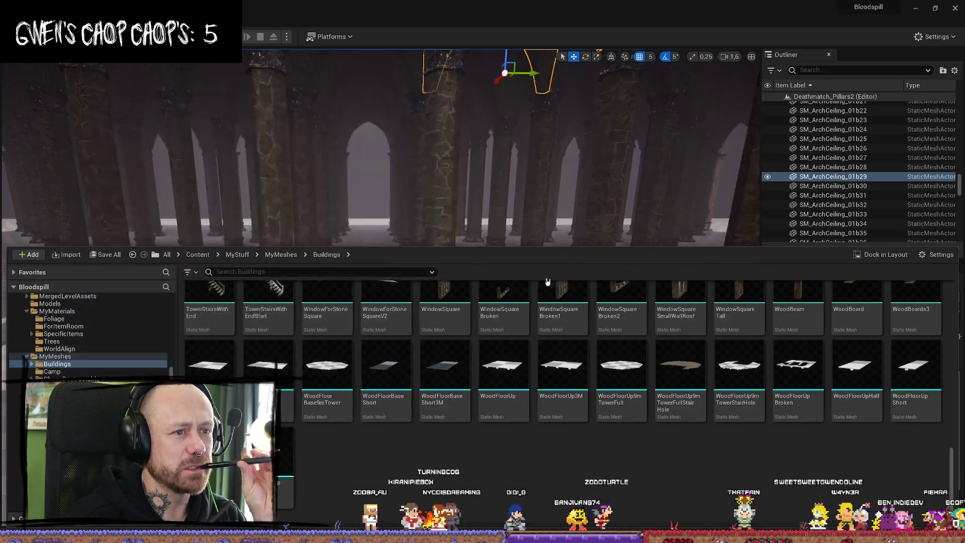
mouse_move(542, 188)
left_mouse_down()
mouse_move(535, 146)
mouse_move(525, 166)
mouse_move(515, 151)
mouse_move(515, 120)
mouse_move(522, 151)
left_mouse_up()
scroll(515, 146, "up", 2)
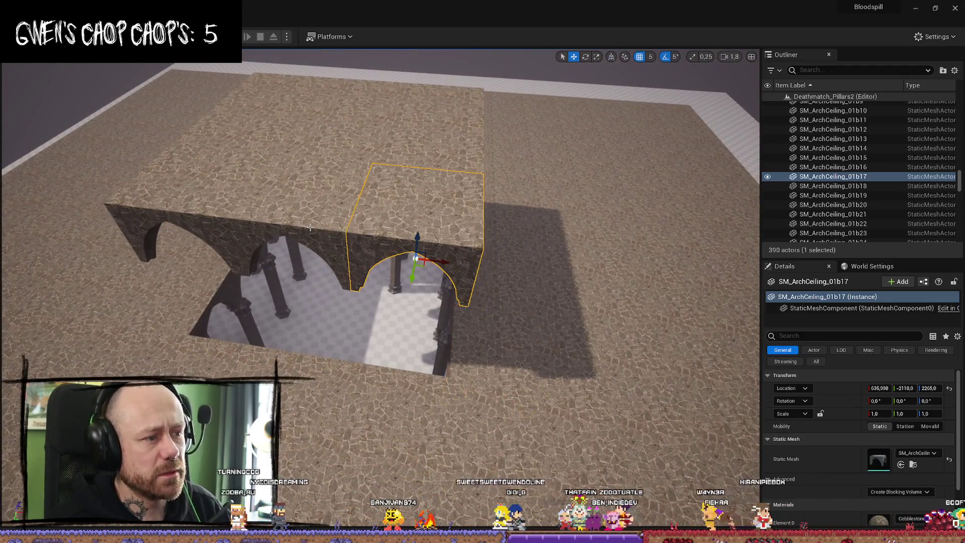
Step: Delete eight SM_ArchCeiling pieces, leaving the single remaining arch selected
left_click(284, 212, "ctrl")
left_click(201, 201, "ctrl")
left_click(280, 93, "ctrl")
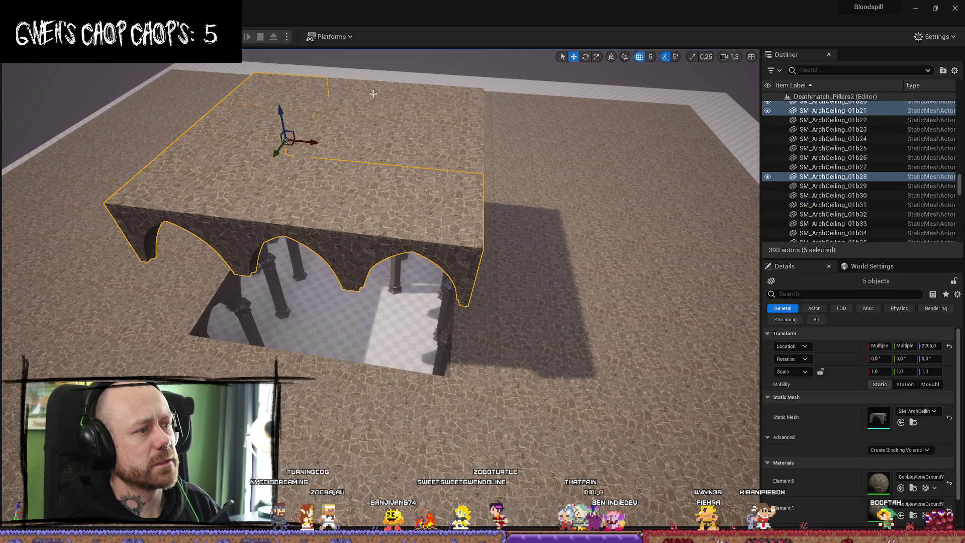
left_click(357, 118, "ctrl")
left_click(439, 136, "ctrl")
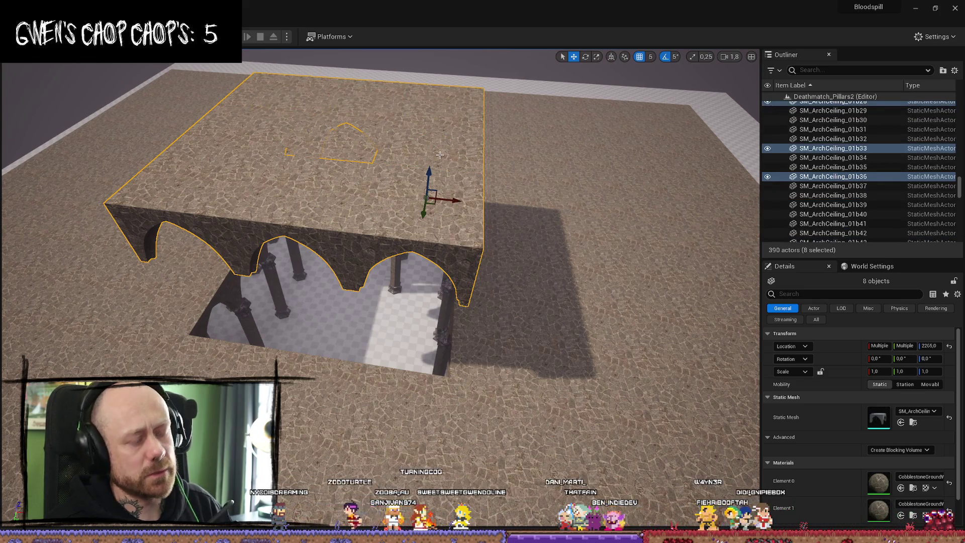
key("Delete")
left_click(344, 128)
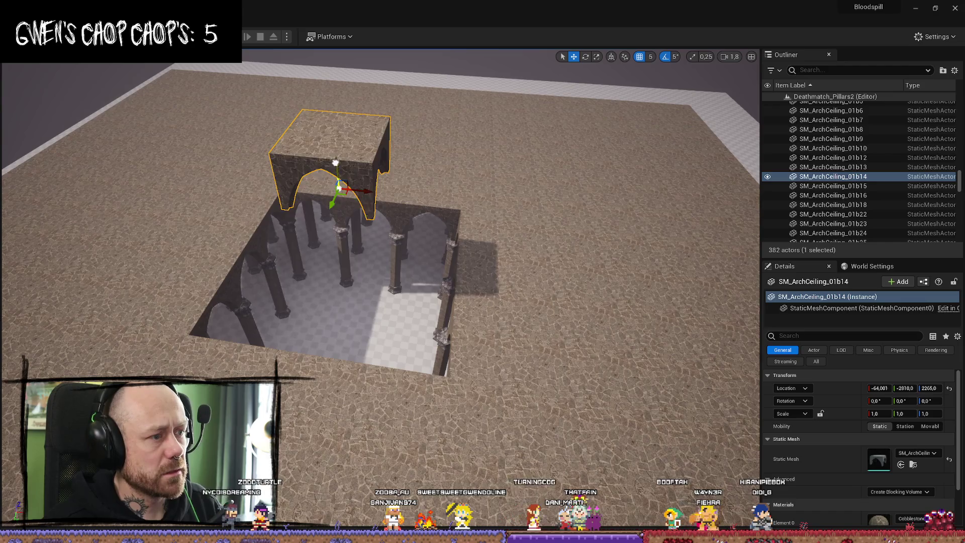
Step: Try scaling the arch, undo it, and lower it from height 1266 to 975
scroll(352, 260, "up", 3)
scroll(352, 260, "up", 10)
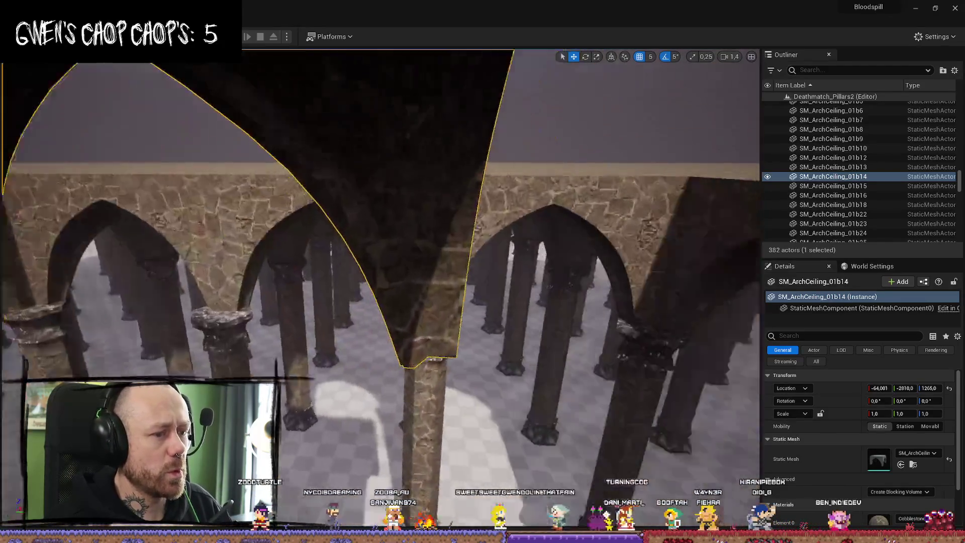
scroll(342, 259, "down", 10)
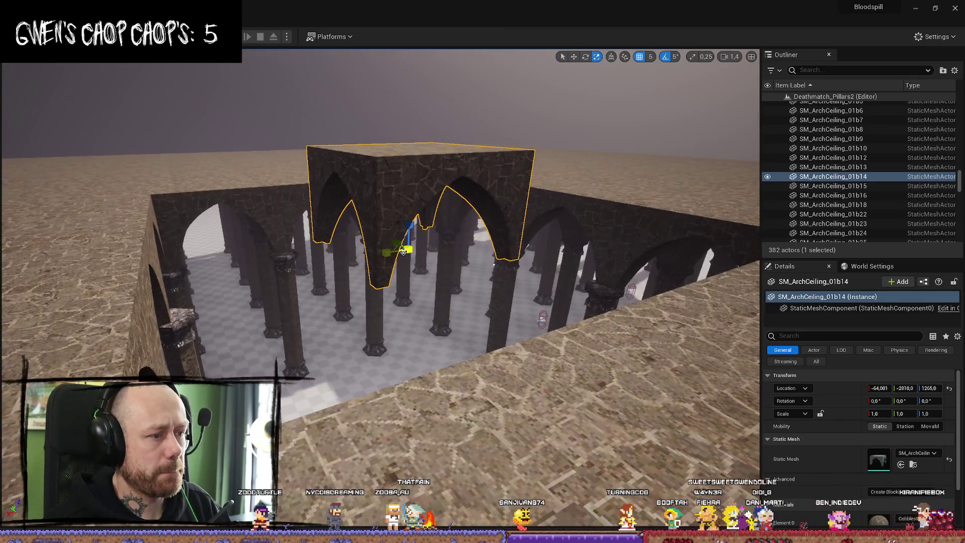
left_click_drag(411, 251, 456, 221)
left_click_drag(494, 265, 585, 236)
mouse_move(438, 290)
left_mouse_down()
mouse_move(438, 241)
mouse_move(439, 290)
left_mouse_up()
key("ctrl+z")
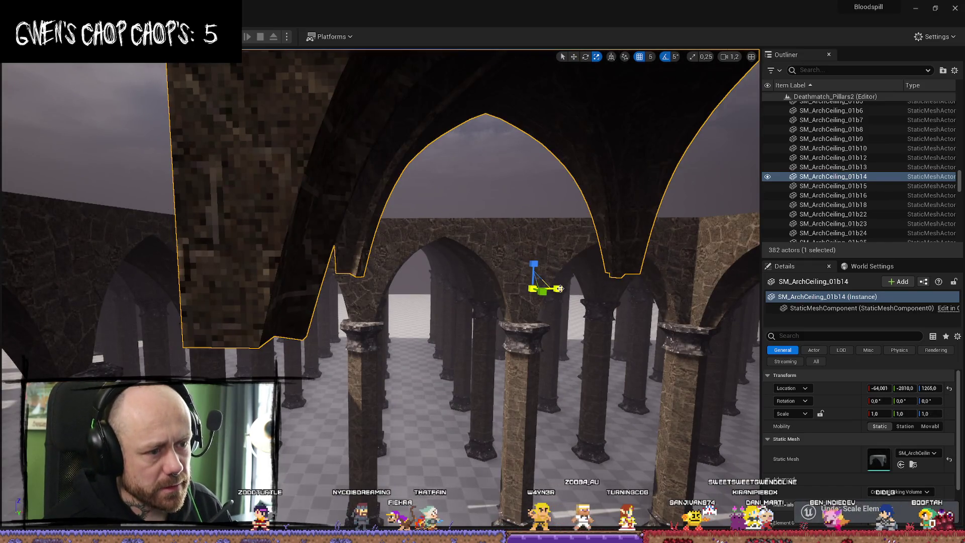
mouse_move(559, 288)
left_mouse_down()
mouse_move(577, 288)
mouse_move(543, 282)
mouse_move(538, 266)
left_mouse_up()
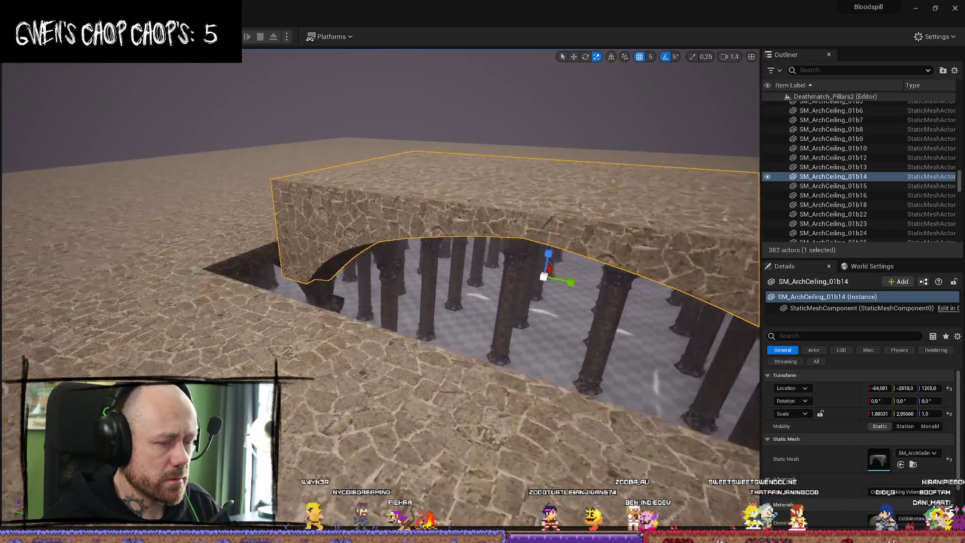
left_click_drag(538, 266, 502, 284)
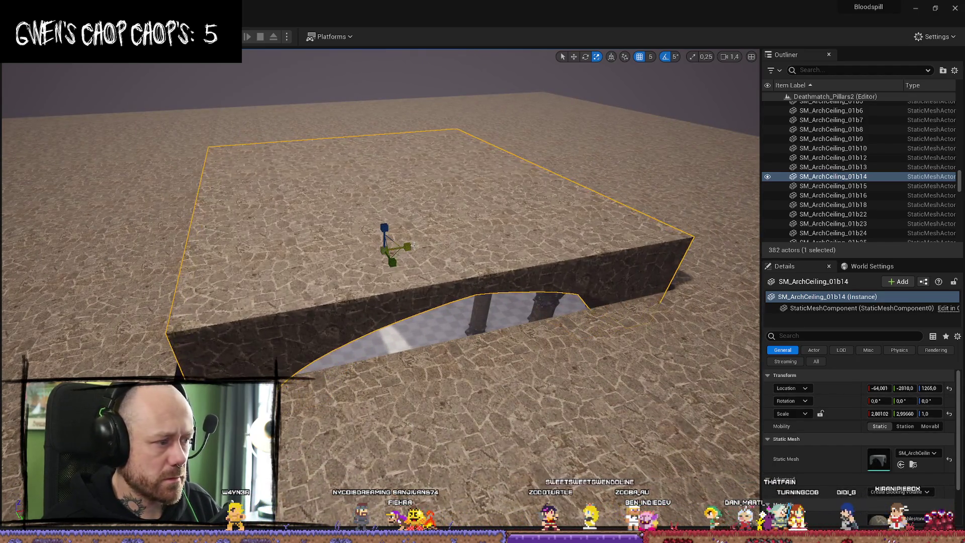
mouse_move(384, 229)
left_mouse_down()
mouse_move(391, 271)
mouse_move(372, 347)
left_mouse_up()
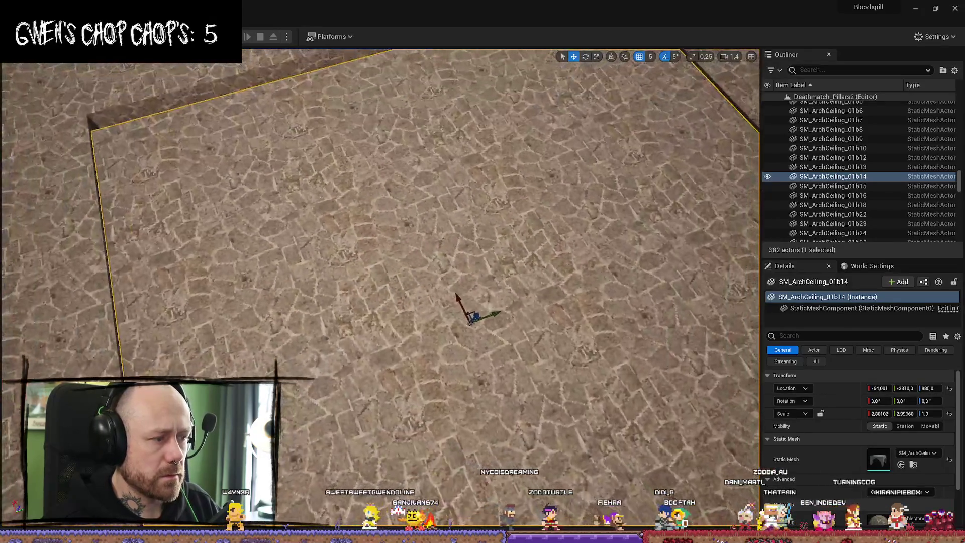
mouse_move(471, 321)
left_mouse_down()
mouse_move(502, 274)
mouse_move(516, 270)
mouse_move(441, 273)
mouse_move(324, 233)
mouse_move(334, 306)
mouse_move(362, 297)
left_mouse_up()
type("3")
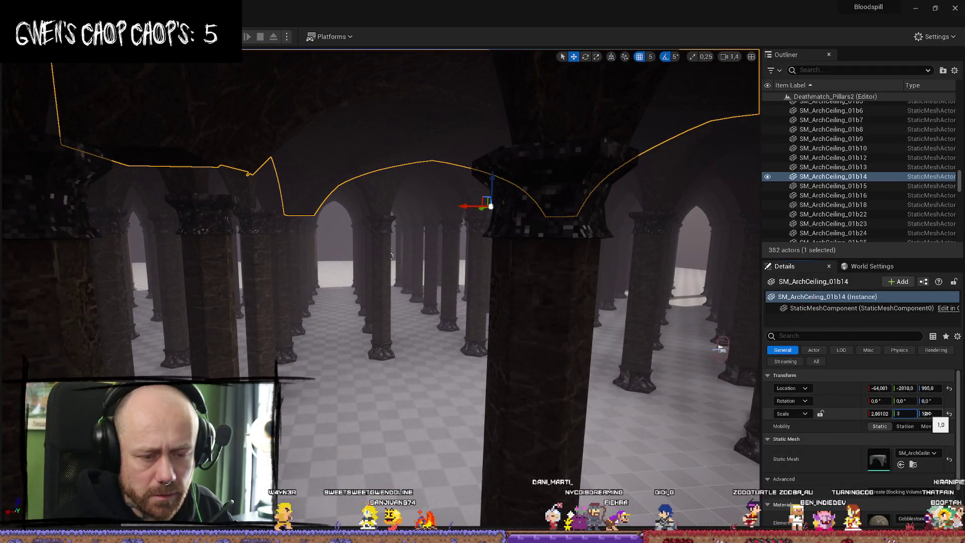
Step: Set SM_ArchCeiling_01b14's X and Y scale to 3.0 in Details
key("Return")
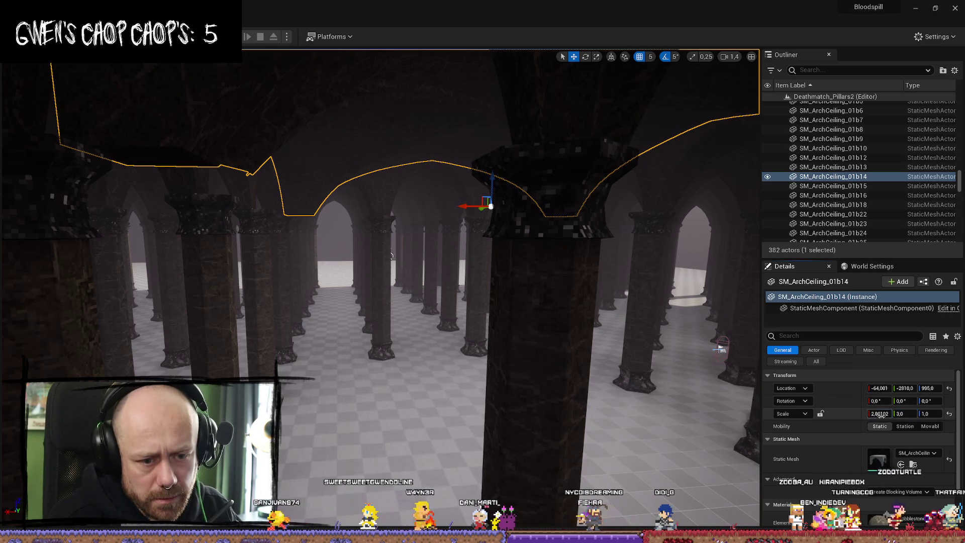
type("3")
key("Return")
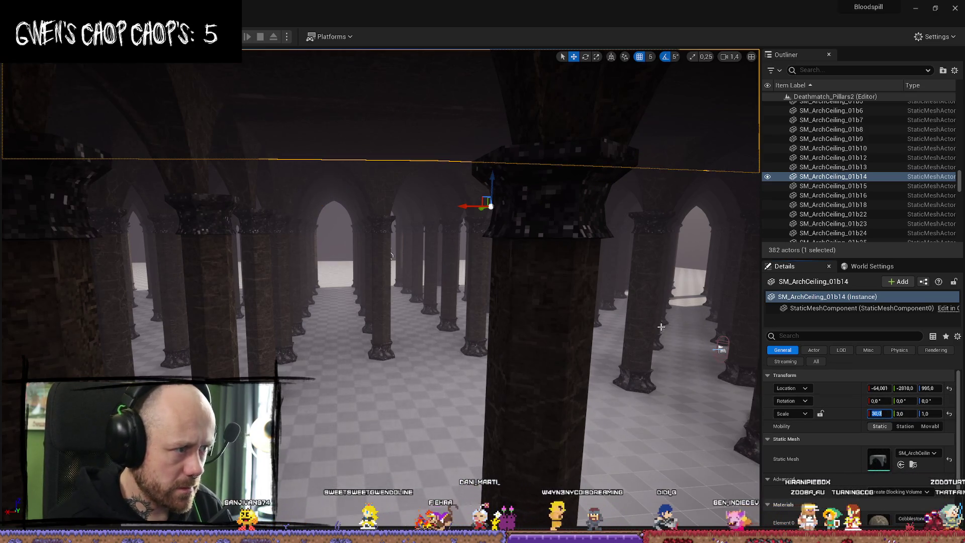
type("3")
key("Return")
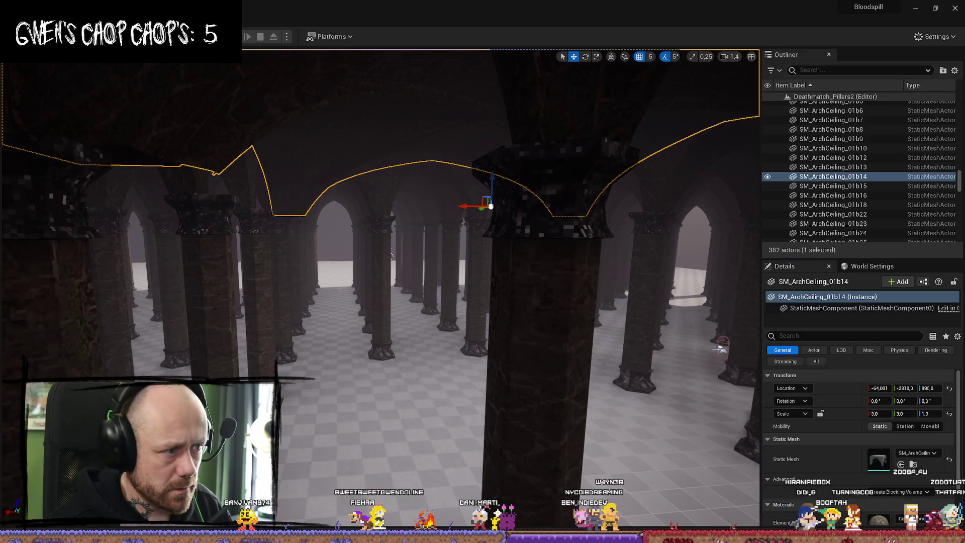
left_click(391, 255)
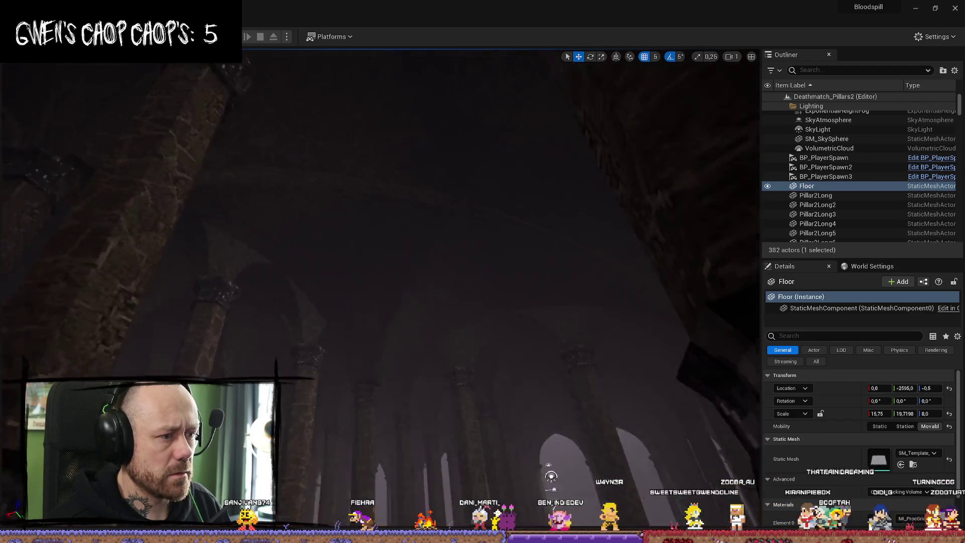
scroll(380, 286, "down", 1)
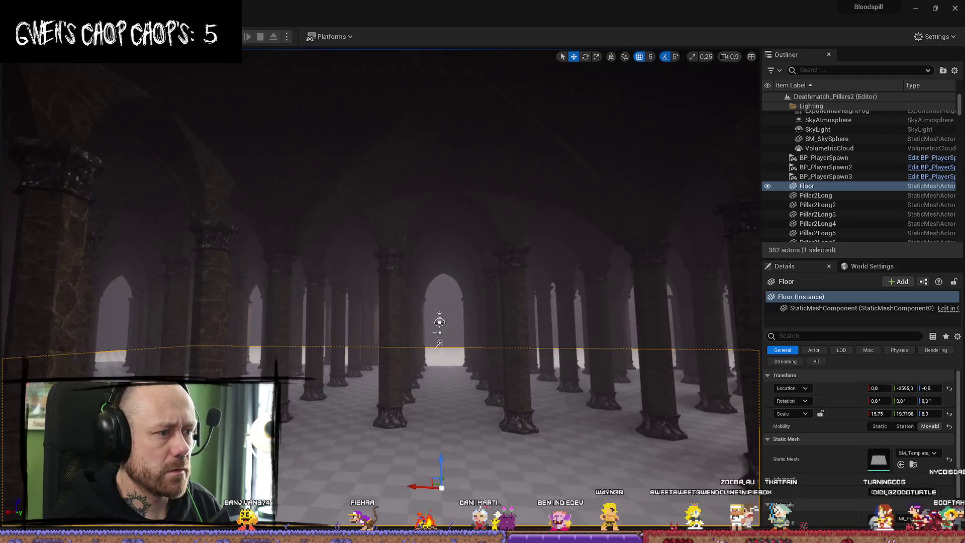
left_click(430, 226)
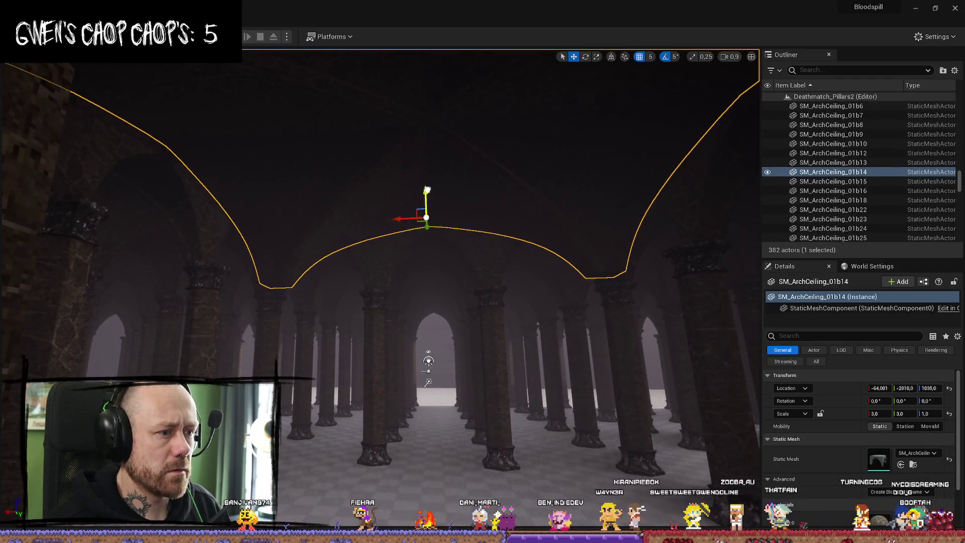
Step: Give the arch Z scale 2 and lower it onto the pillars at about 985
mouse_move(427, 190)
left_mouse_down()
mouse_move(427, 143)
mouse_move(427, 186)
mouse_move(434, 165)
left_mouse_up()
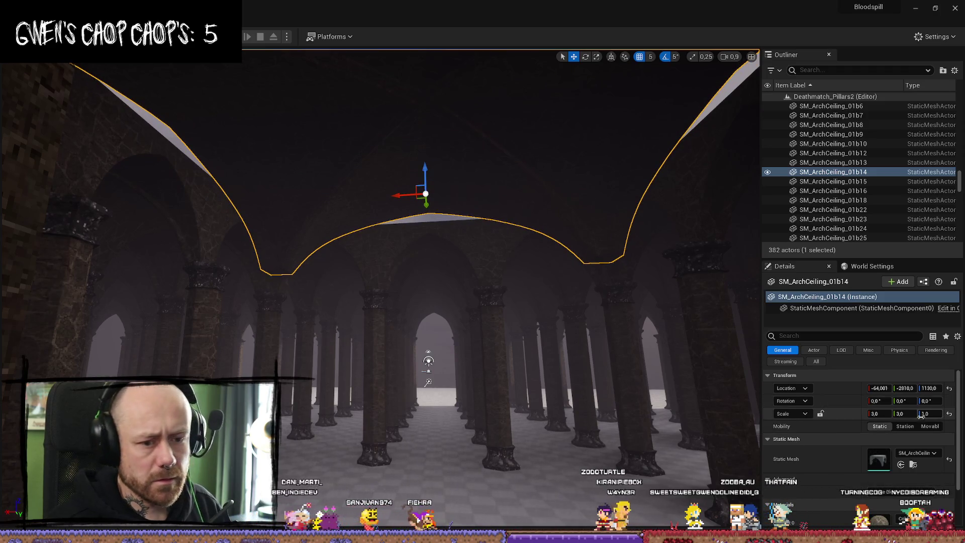
type("3")
type("2")
key("Return")
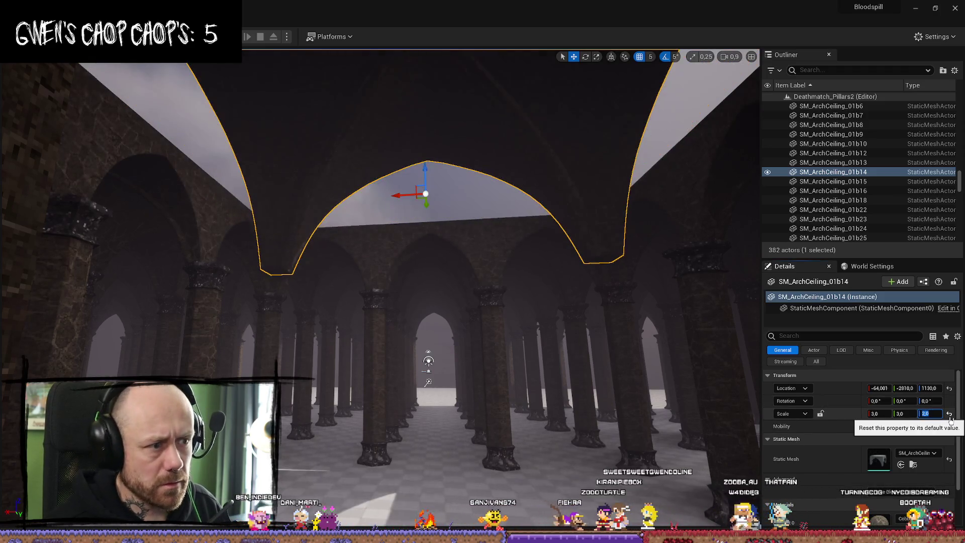
left_click_drag(431, 165, 431, 198)
left_click(832, 218)
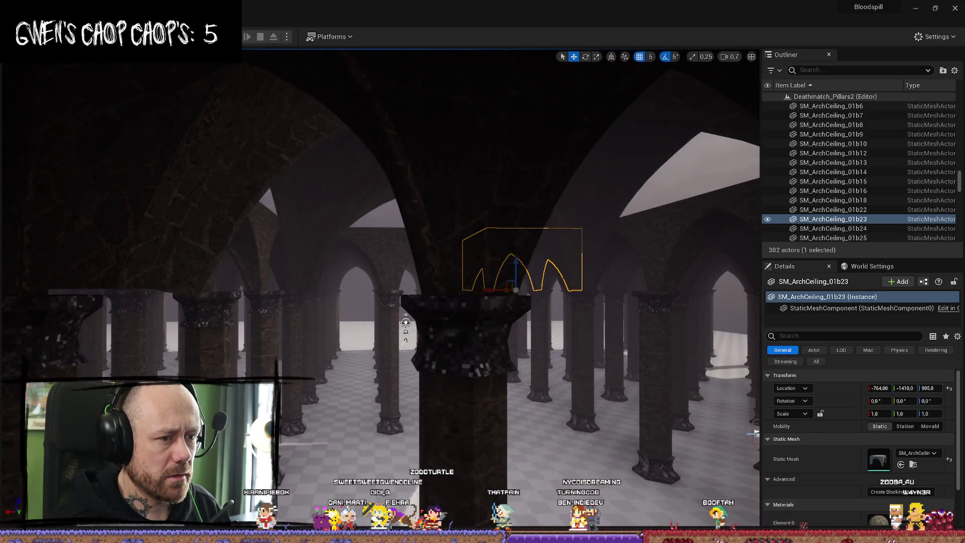
left_click(507, 276)
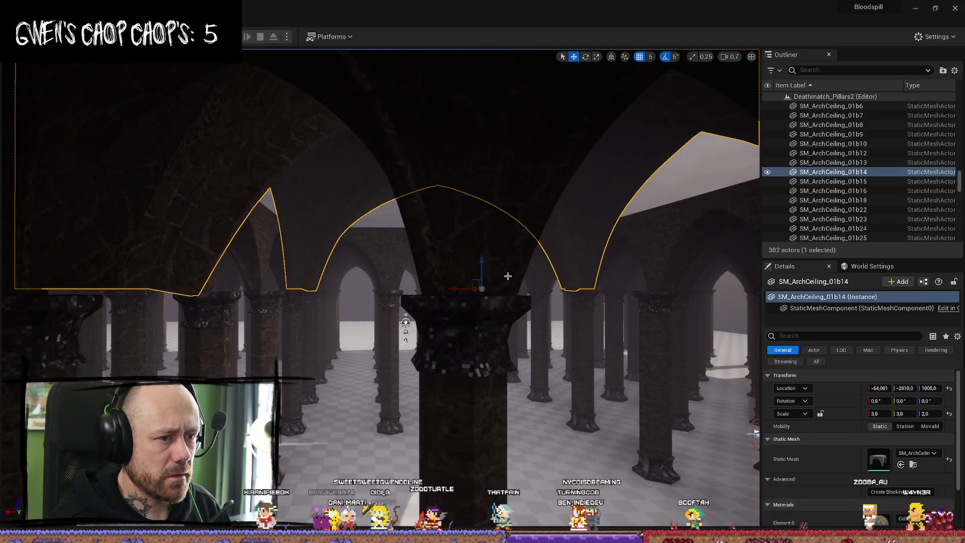
left_click_drag(481, 262, 722, 462)
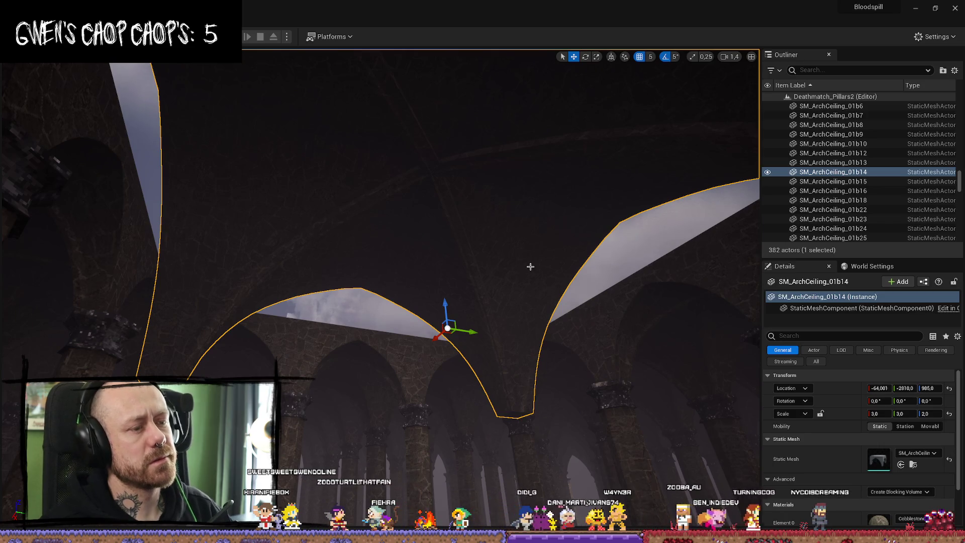
Step: Delete the enlarged arch, then undo back through earlier edits to restore the arch ceiling pieces
key("Delete")
left_click_drag(530, 266, 523, 280)
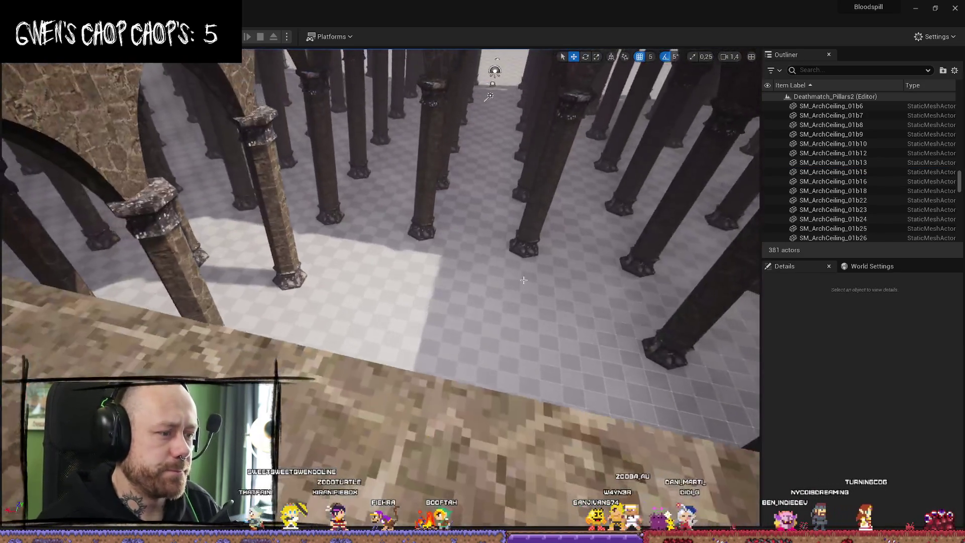
key("ctrl+z")
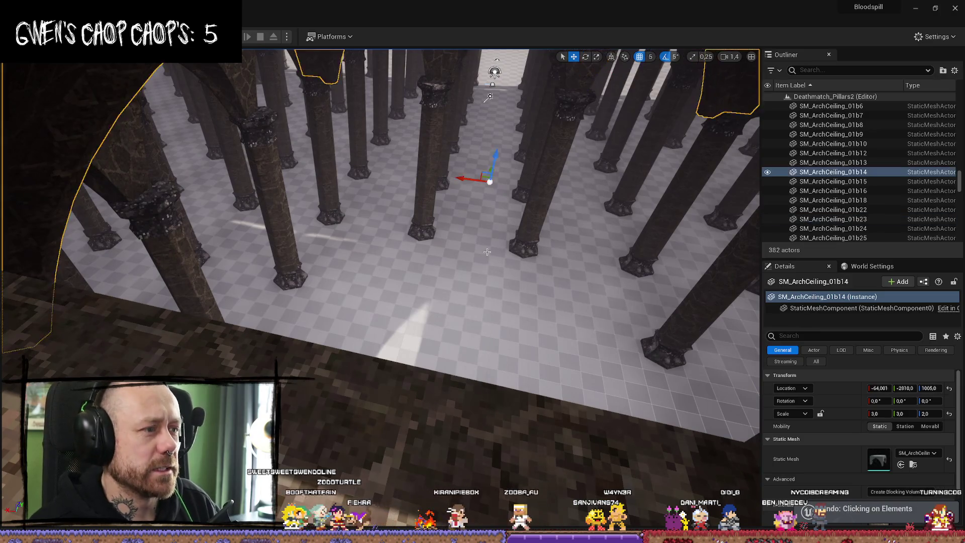
key("ctrl+z")
key("ctrl+z")
key("ctrl+z")
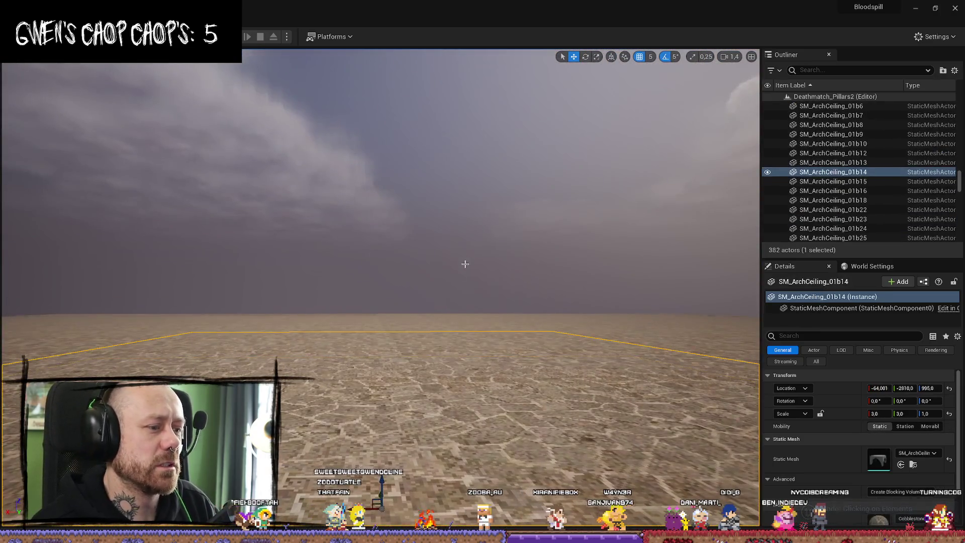
left_click_drag(465, 264, 463, 282)
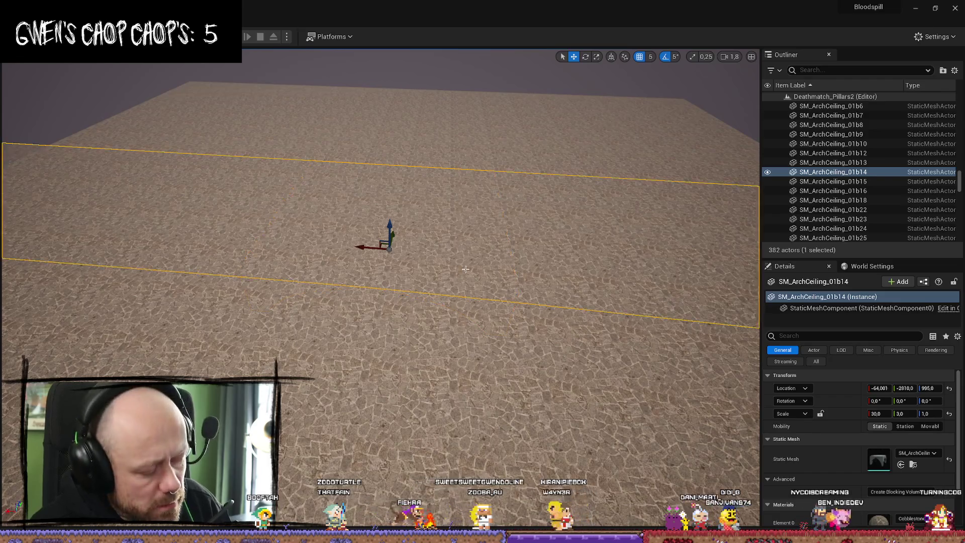
key("ctrl+z")
key("ctrl+z")
key("ctrl+z")
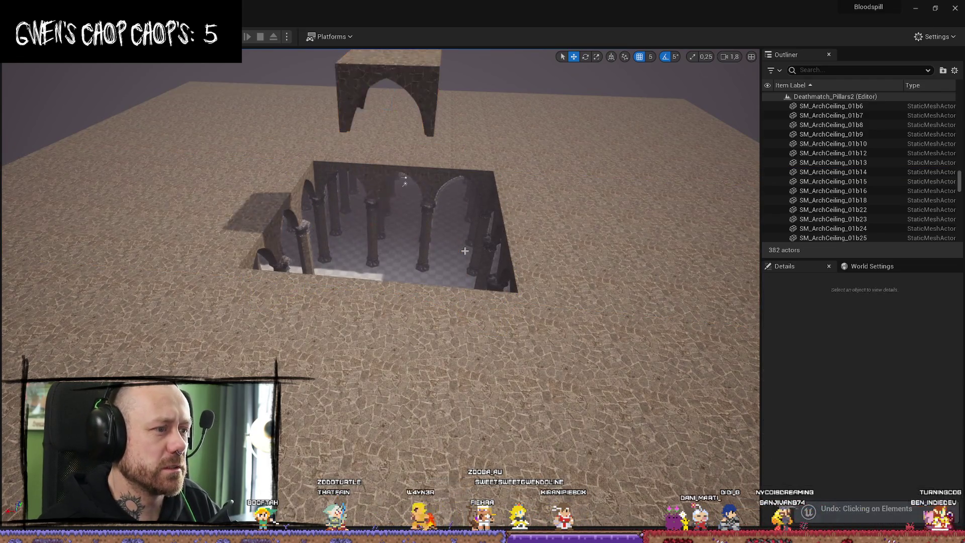
key("ctrl+z")
key("f")
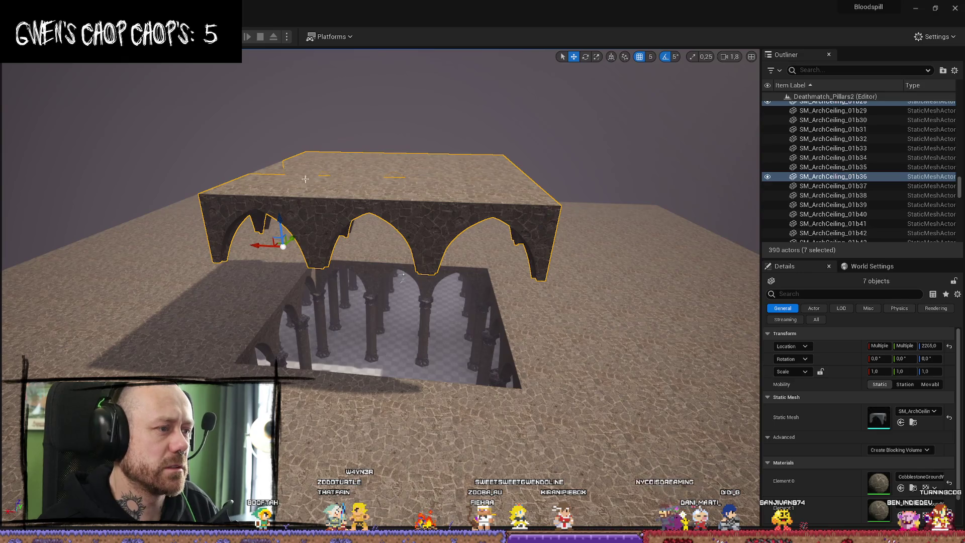
Step: Select the nine SM_ArchCeiling pieces and place them at height 1030 on the pillar tops
mouse_move(402, 274)
left_mouse_down()
mouse_move(255, 194)
mouse_move(322, 231)
mouse_move(383, 221)
mouse_move(395, 405)
left_mouse_up()
left_click(265, 198, "ctrl")
key("f")
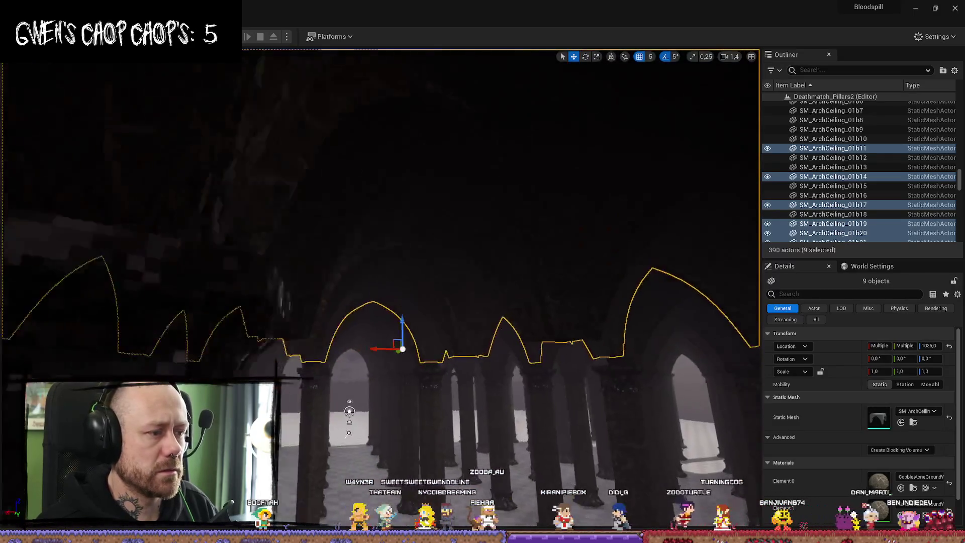
scroll(389, 293, "down", 5)
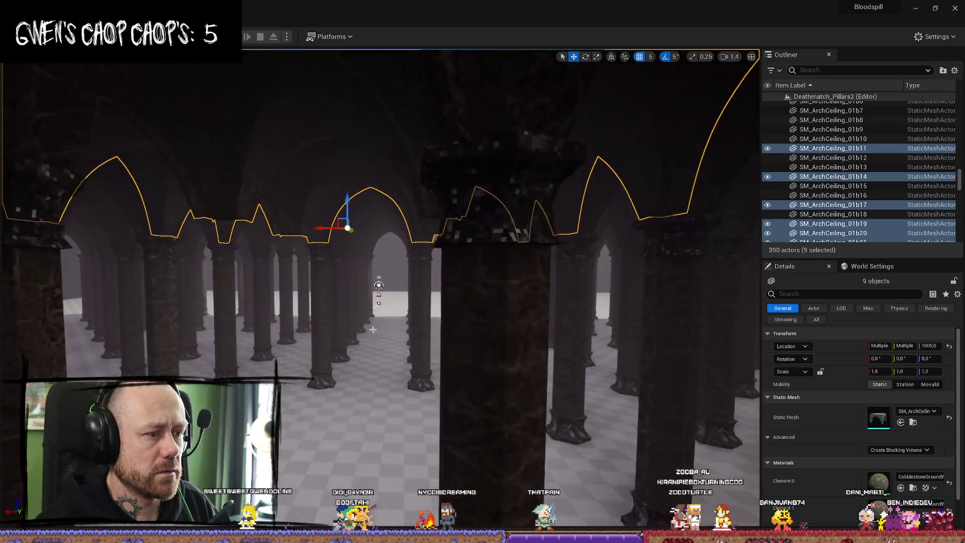
left_click(377, 287)
mouse_move(377, 287)
left_mouse_down()
mouse_move(446, 327)
mouse_move(422, 275)
mouse_move(357, 362)
left_mouse_up()
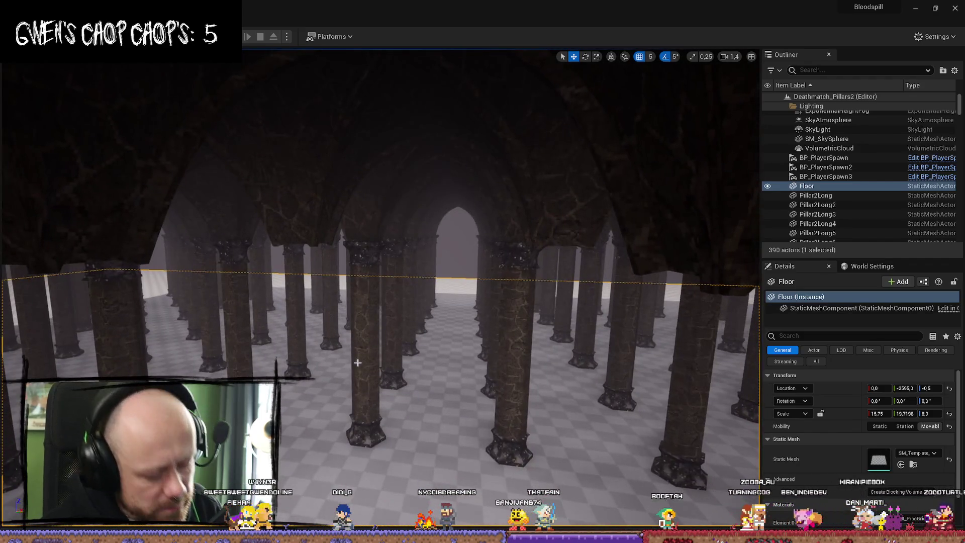
key("ctrl+z")
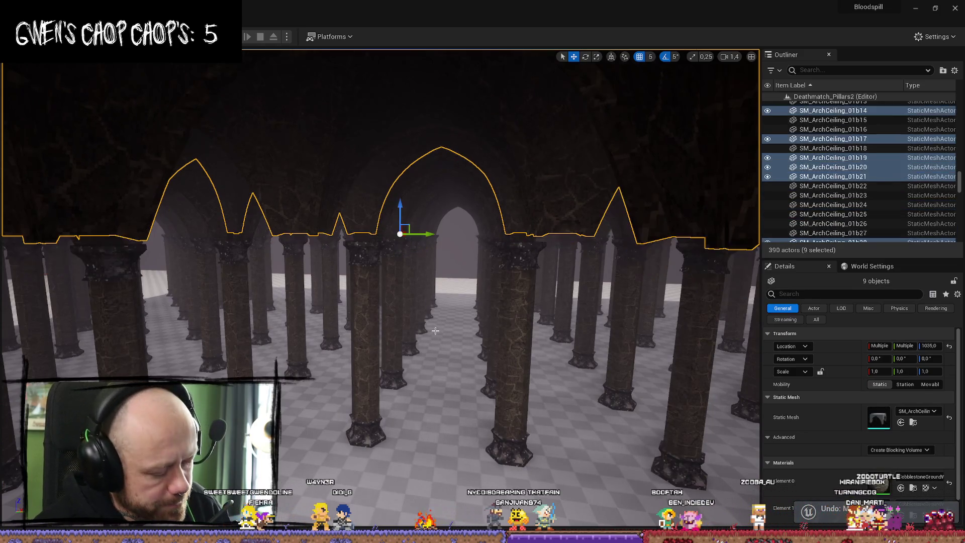
Step: Fly up over the vaulted ceiling and back down through the hall beneath the arches
left_click_drag(435, 332, 451, 170)
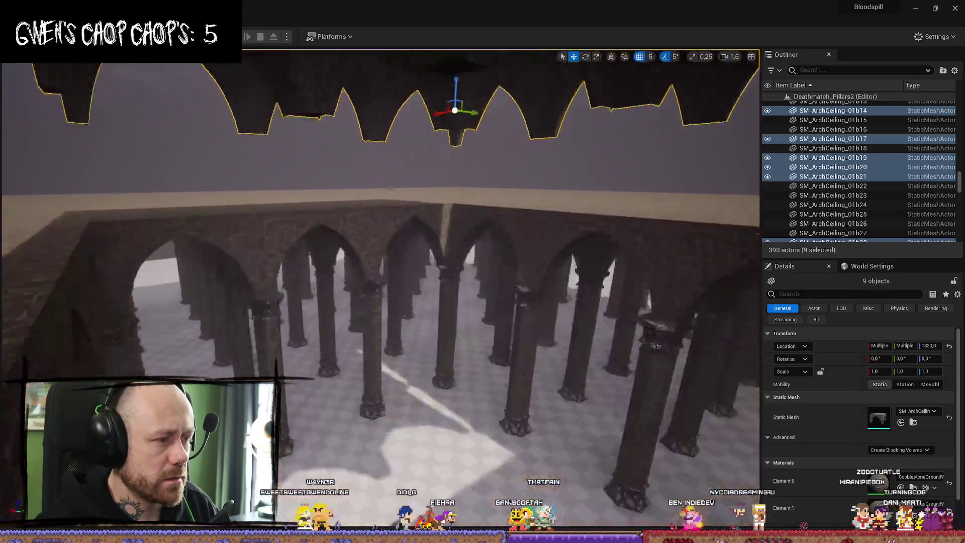
mouse_move(431, 247)
left_mouse_down()
mouse_move(431, 231)
mouse_move(431, 247)
mouse_move(450, 228)
left_mouse_up()
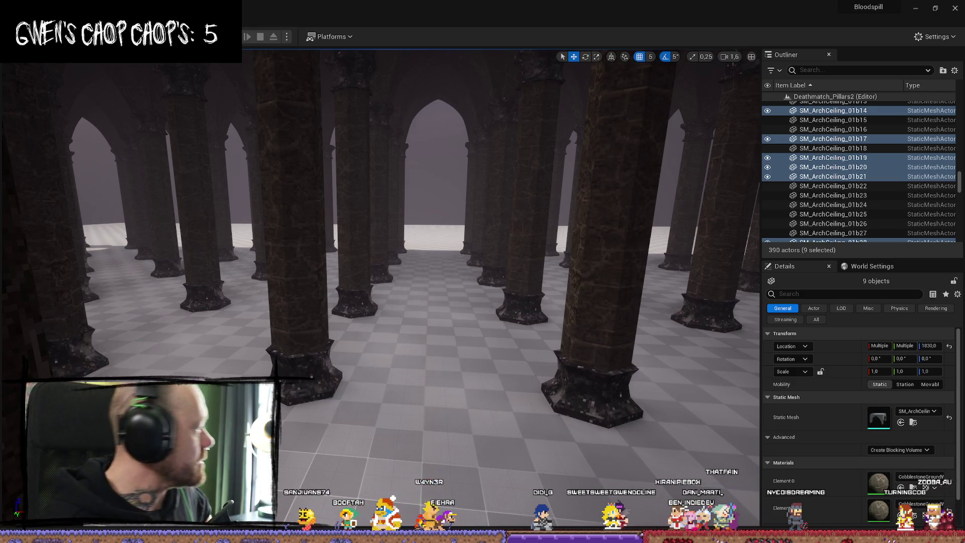
mouse_move(348, 296)
left_mouse_down()
mouse_move(755, 348)
mouse_move(486, 432)
mouse_move(410, 237)
left_mouse_up()
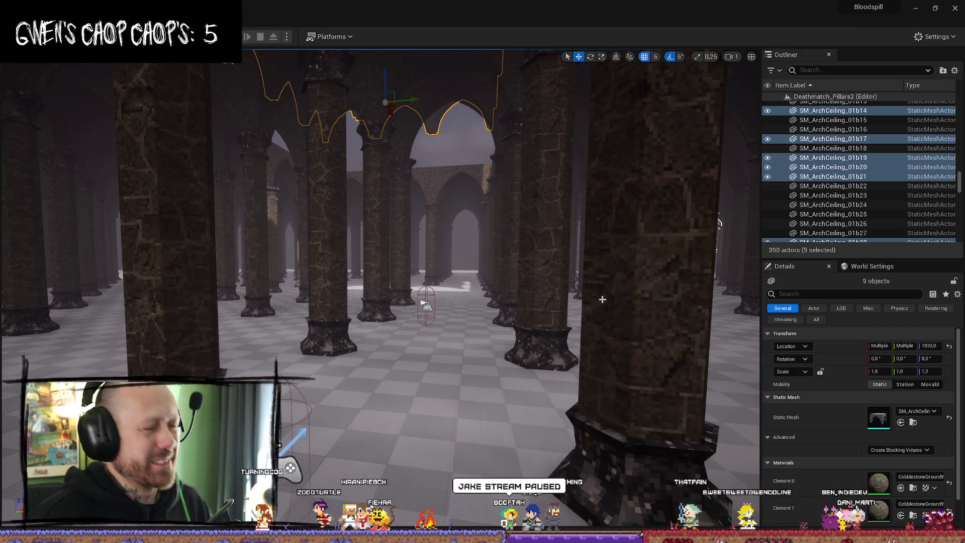
Step: Fly through the pillar hall down to the checkered floor, then launch Play In Editor with Alt+P
key("w")
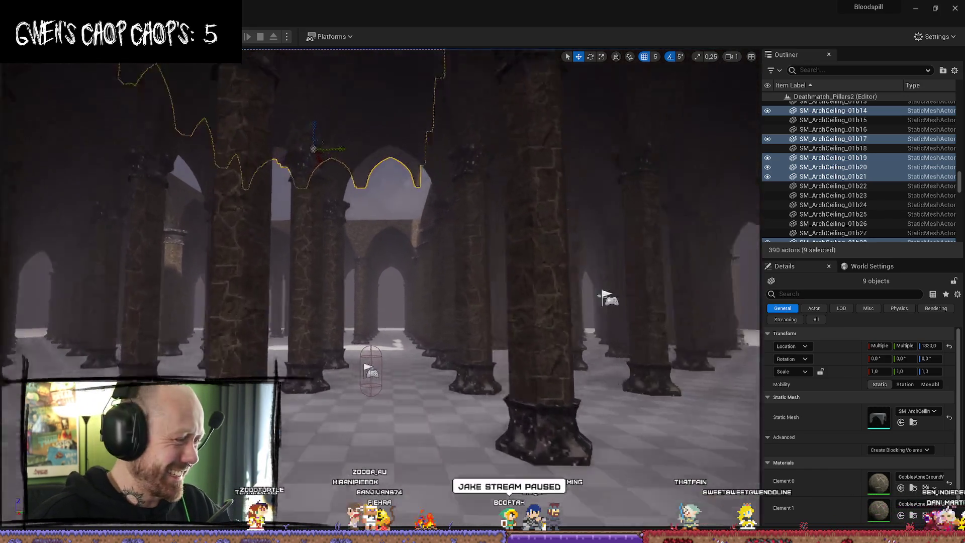
key("w")
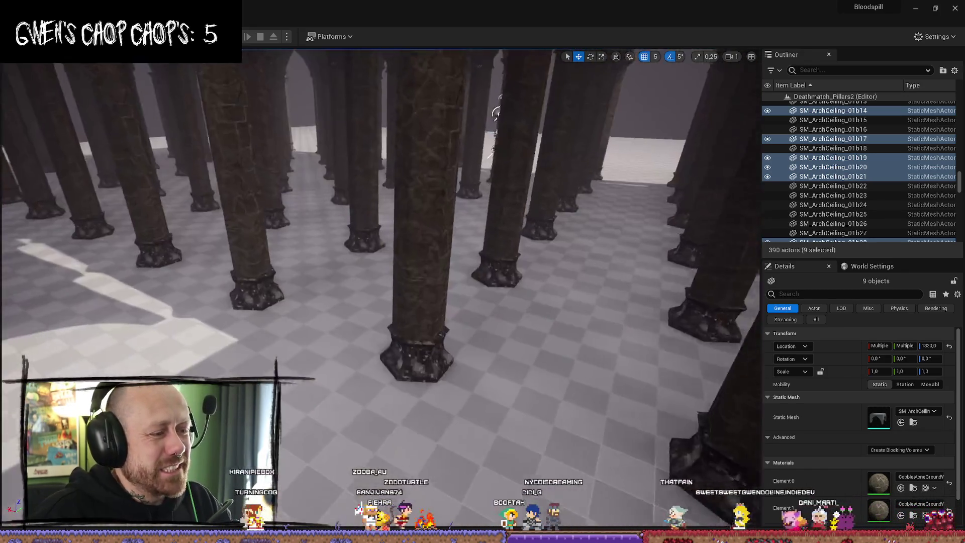
key("s")
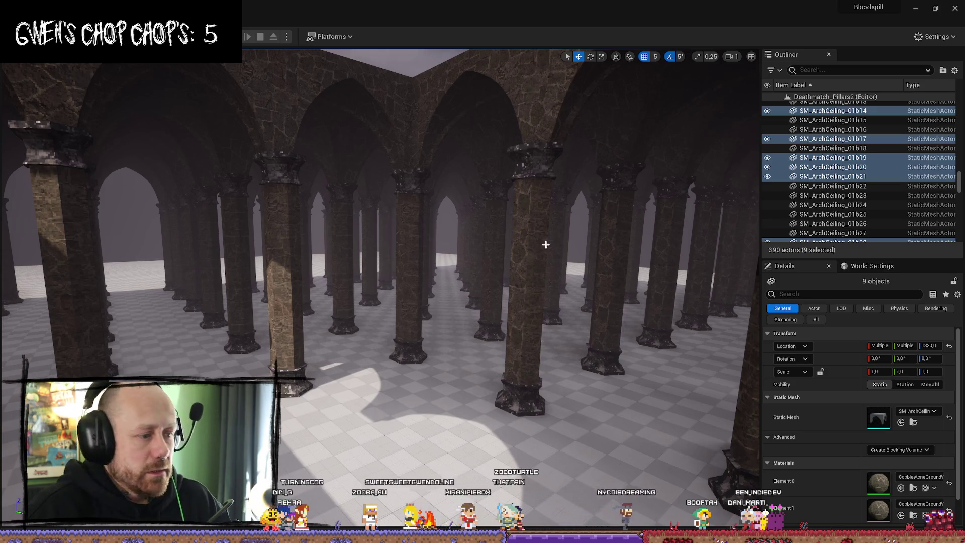
left_click_drag(546, 245, 547, 289)
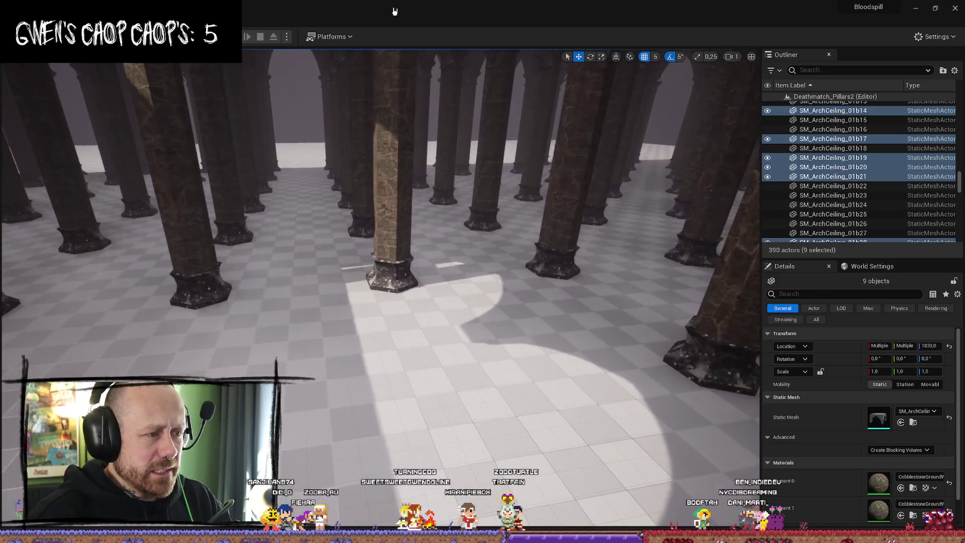
key("alt+p")
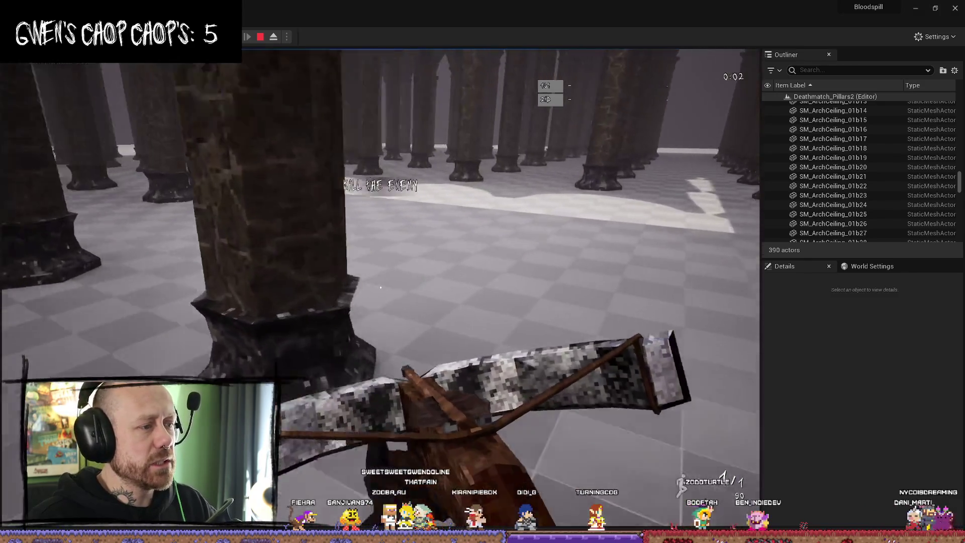
Step: Fire the crossbow once, stop the play test, and switch to the Alchemical symbol article in Firefox
left_click(380, 287)
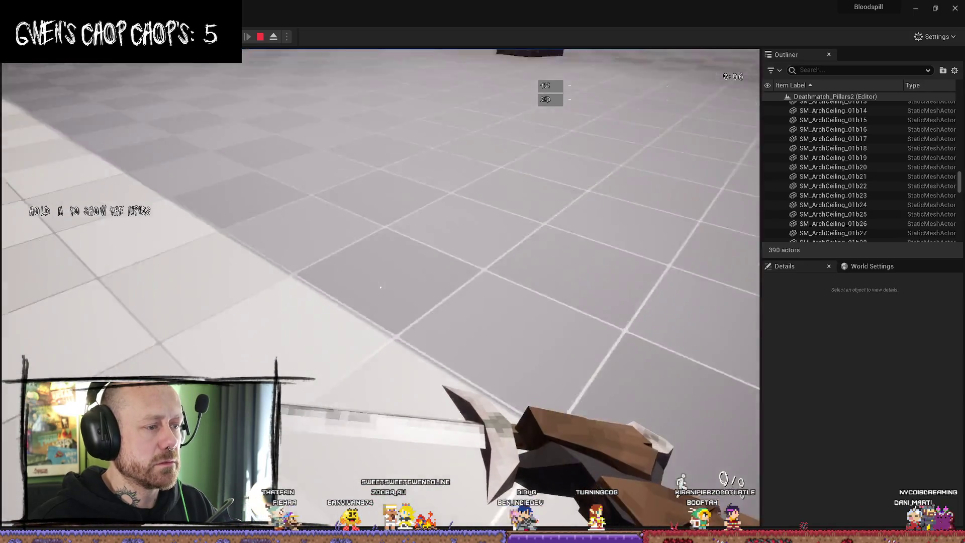
key("Escape")
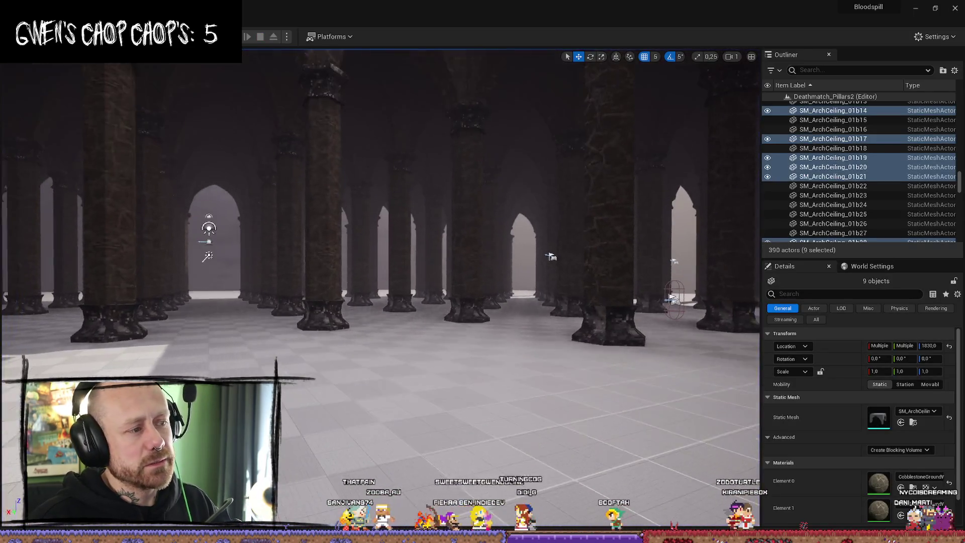
scroll(380, 289, "down", 5)
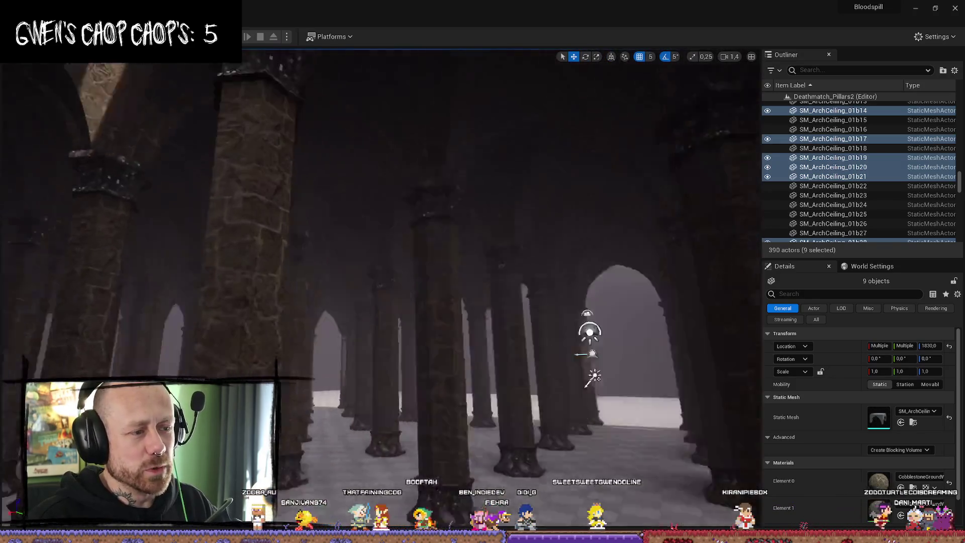
left_click_drag(486, 241, 442, 236)
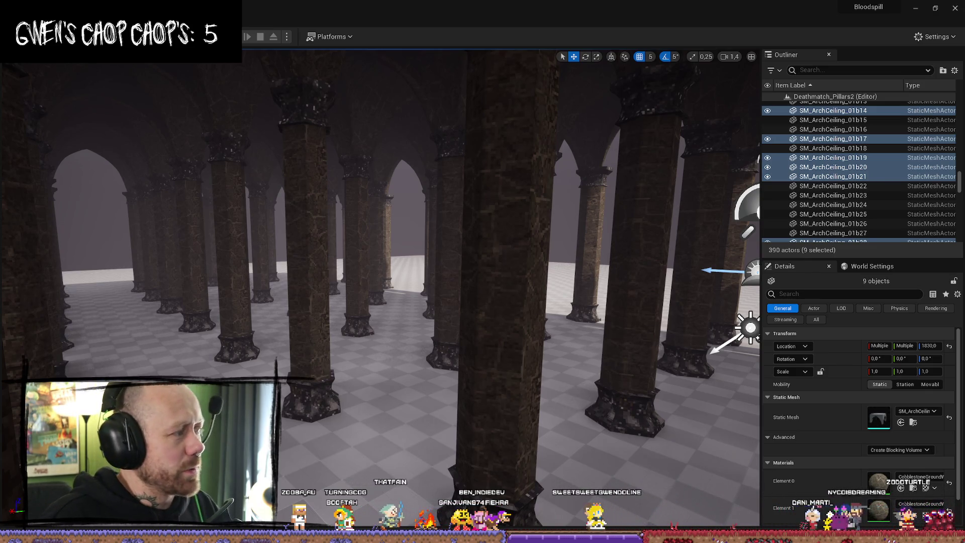
key("alt+Tab")
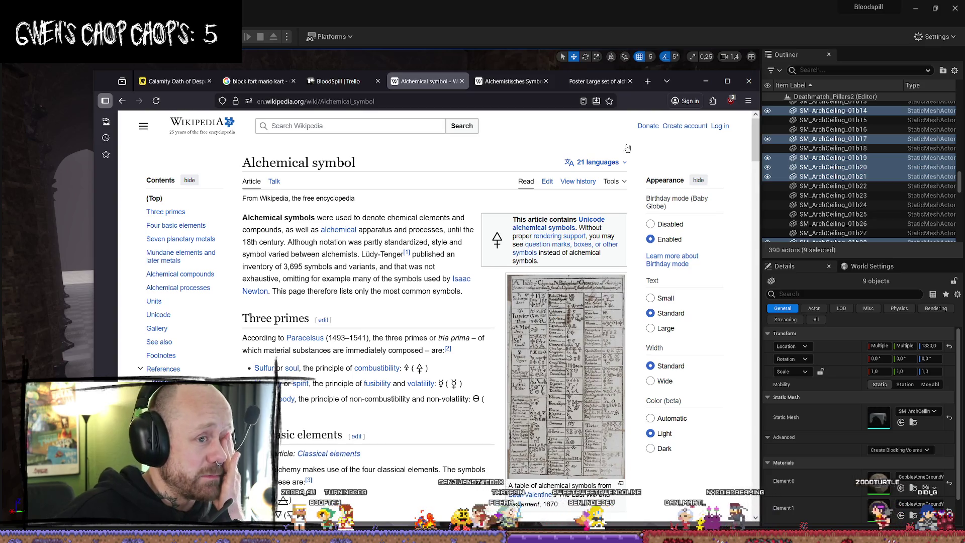
Step: Return to the German 'Alchemistisches Symbol' tab and scroll up to the metals-and-planets passage
left_click(508, 83)
left_click(597, 81)
left_click(510, 81)
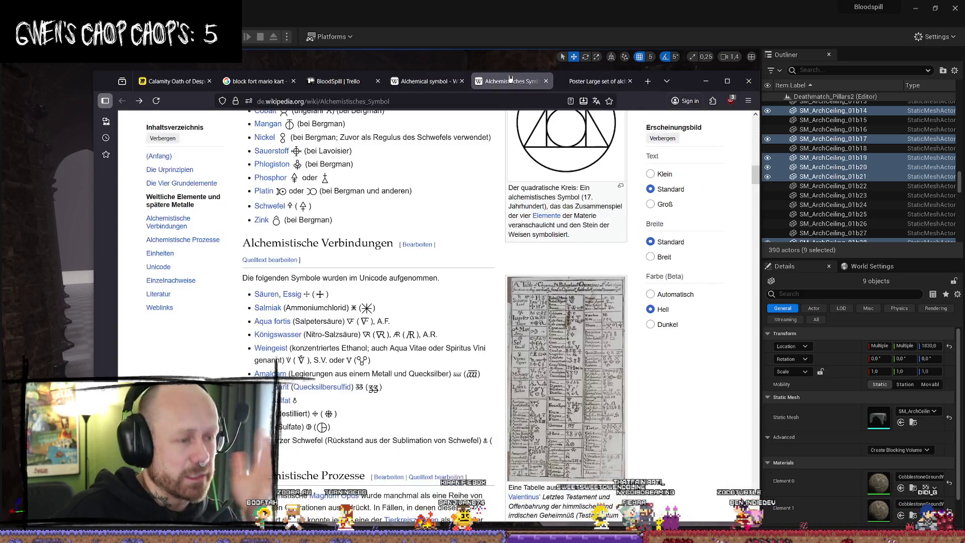
scroll(517, 179, "up", 3)
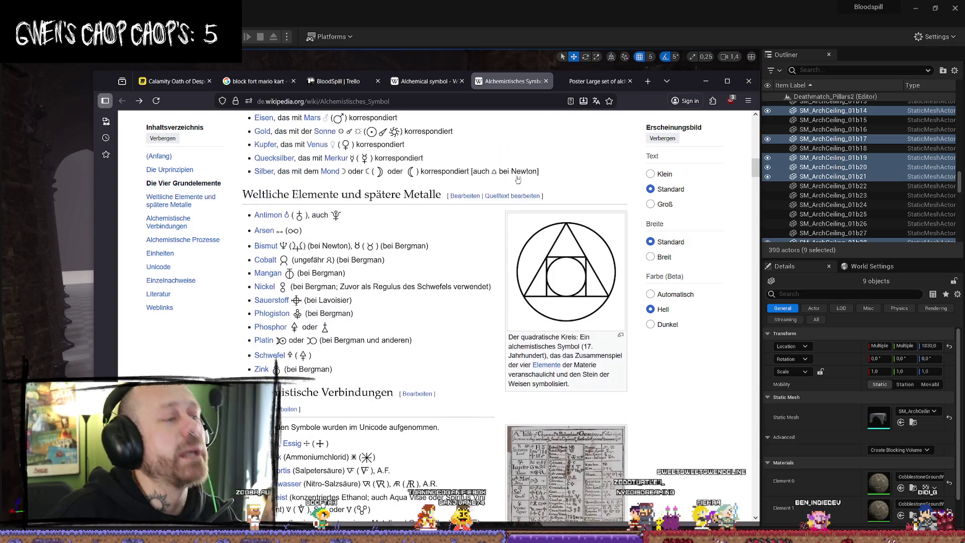
scroll(510, 159, "up", 5)
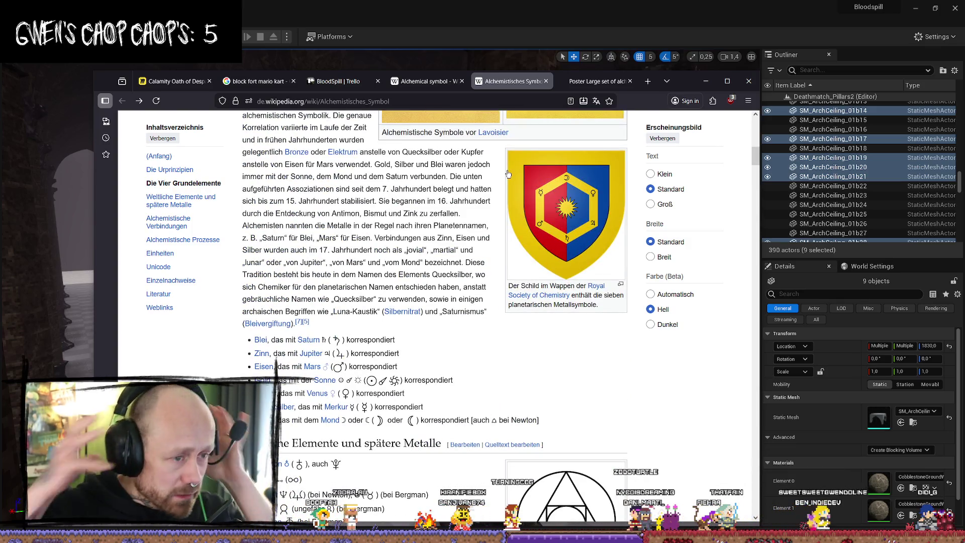